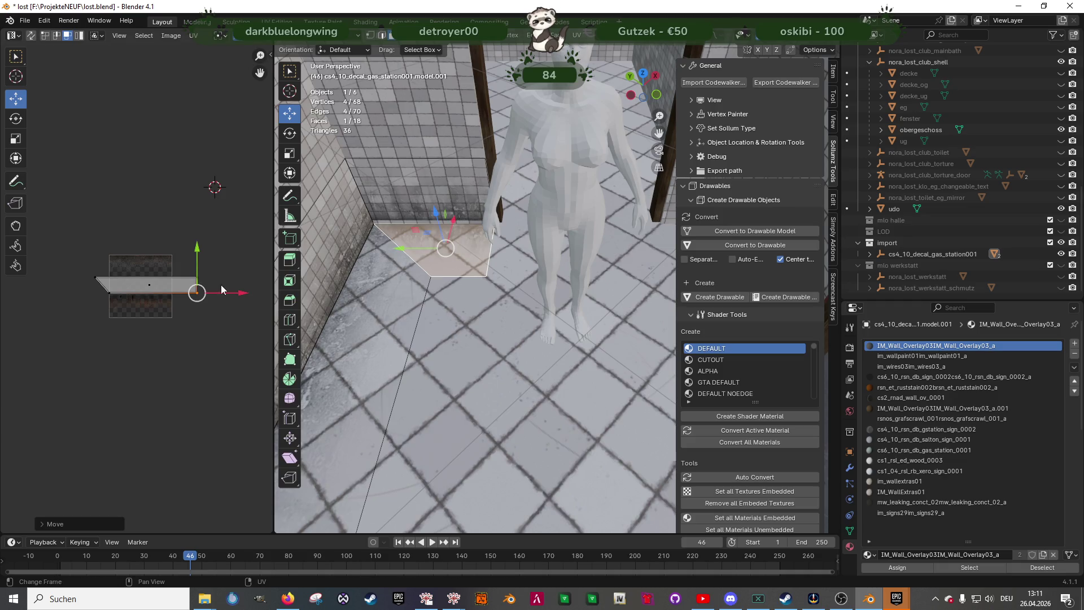
pyautogui.scroll(2, 507, 325)
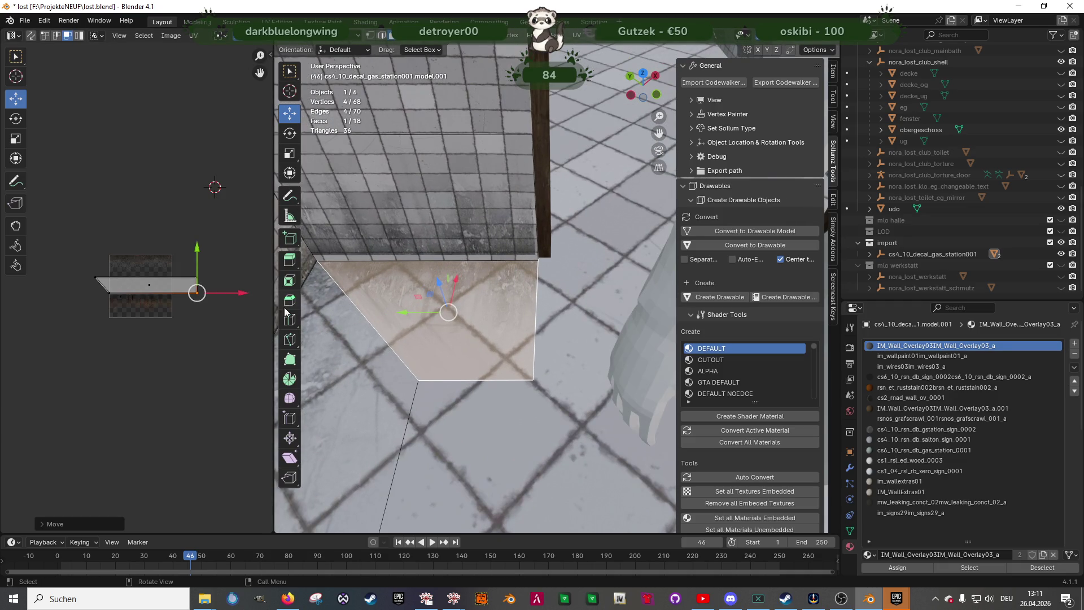
# Pull the right and top edges of the current UV face inward in the UV editor
pyautogui.click(219, 287)
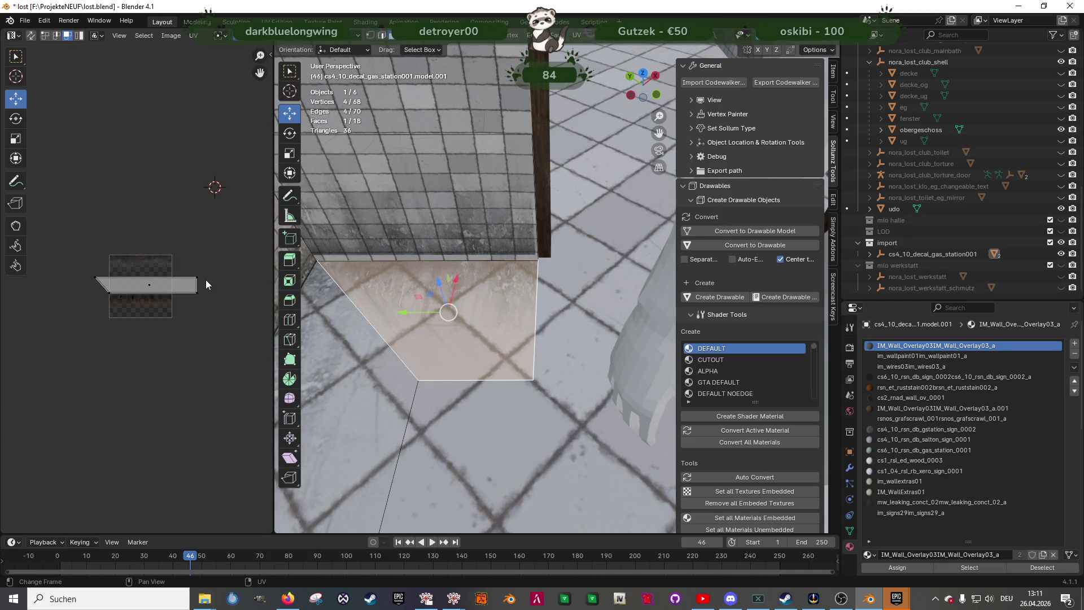
pyautogui.click(218, 286)
pyautogui.press('g')
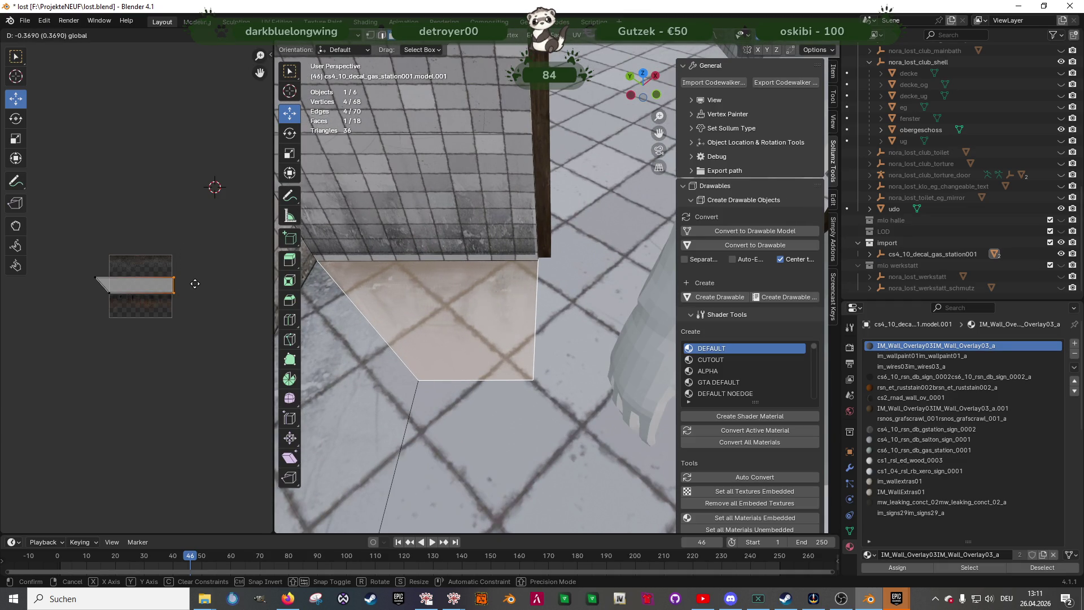
pyautogui.click(193, 288)
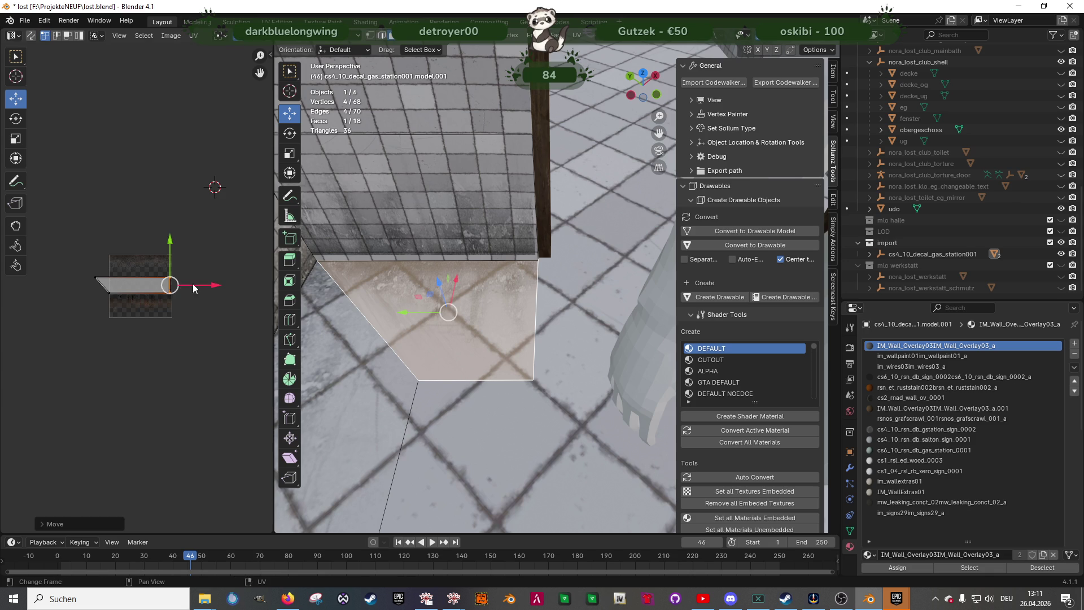
pyautogui.click(130, 277)
pyautogui.press('g')
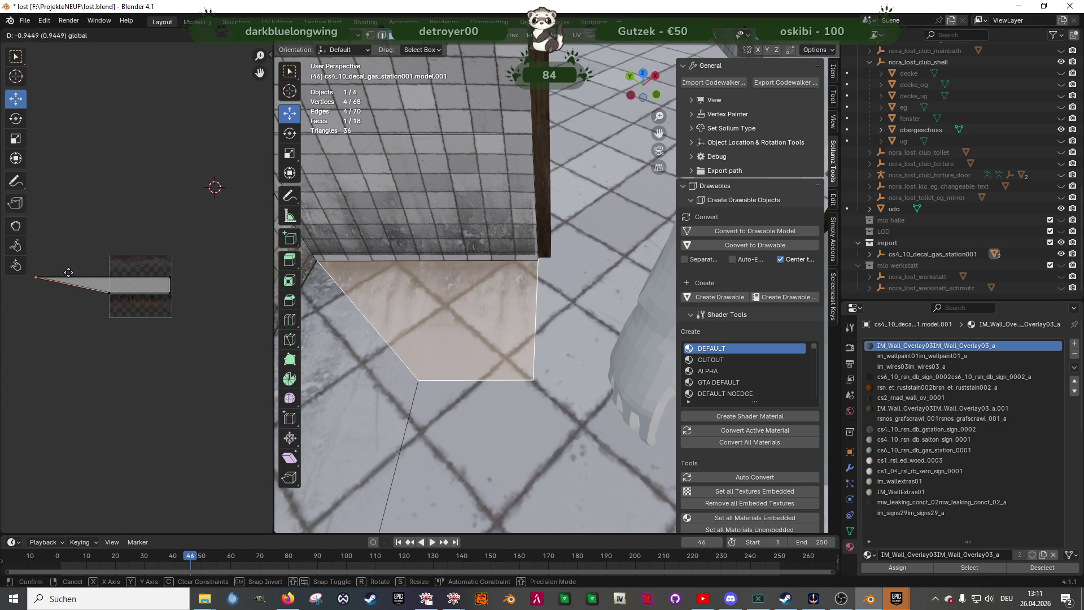
pyautogui.click(121, 274)
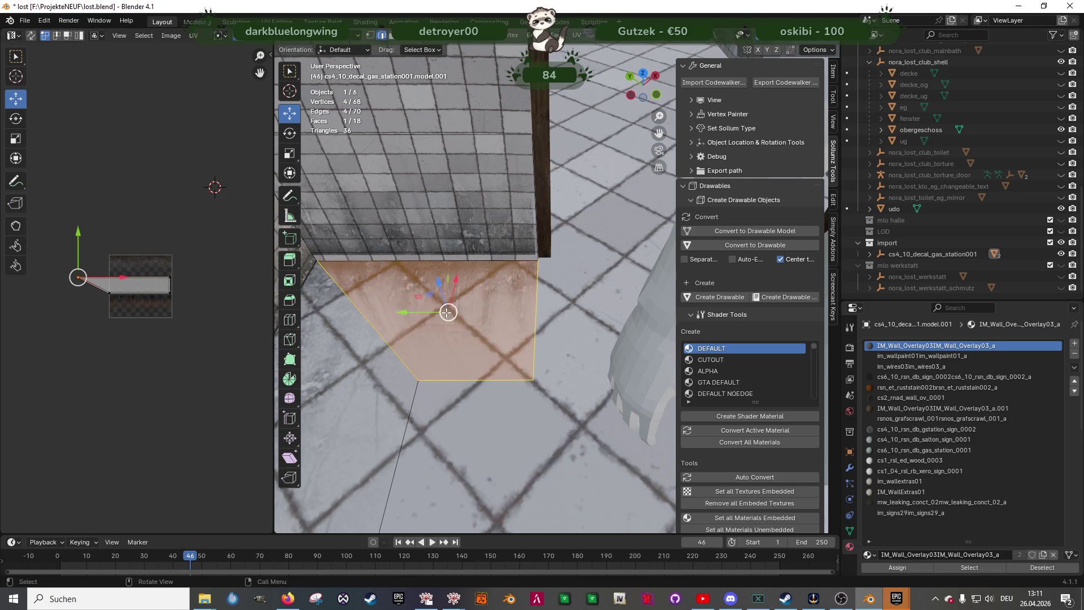
# Unwrap the decal's floor face alone and rotate its UV island
pyautogui.hotkey('alt', 'a')
pyautogui.click(452, 308)
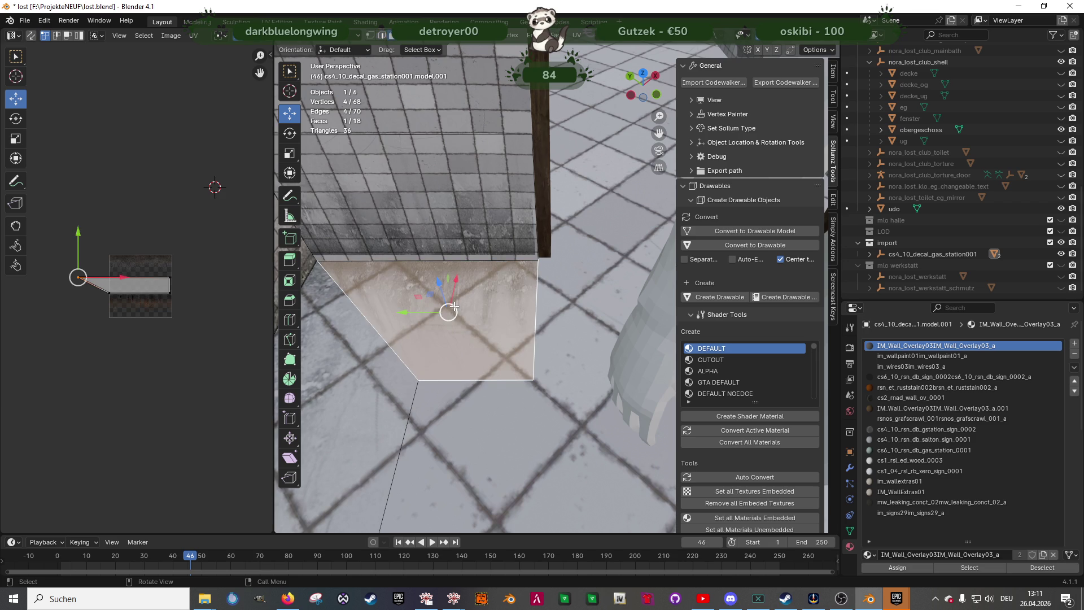
pyautogui.press('u')
pyautogui.click(454, 306)
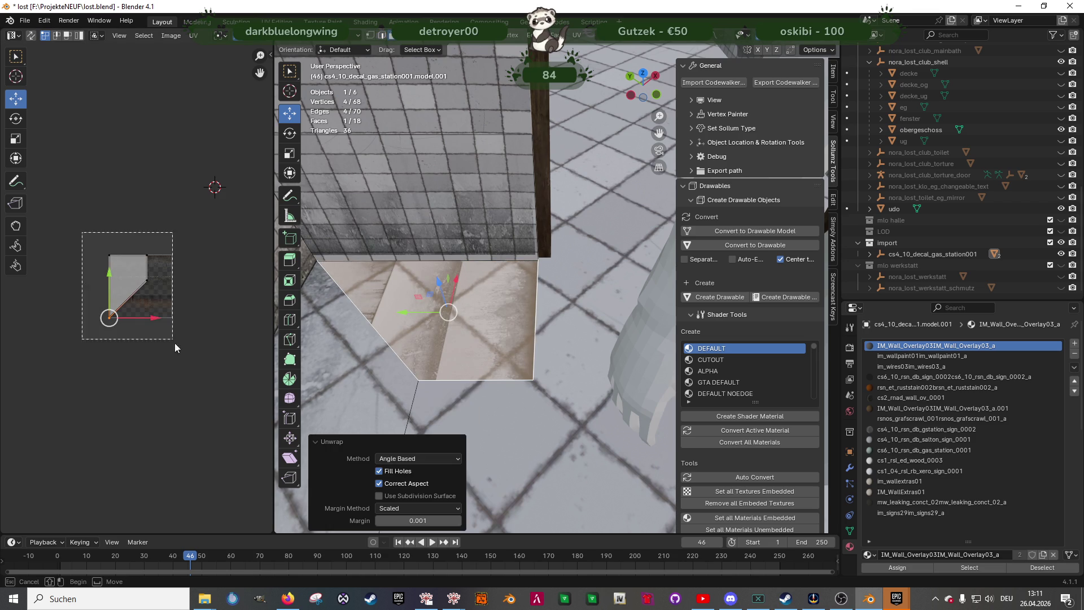
pyautogui.press('a')
pyautogui.hotkey('shift', 'space')
pyautogui.press('r')
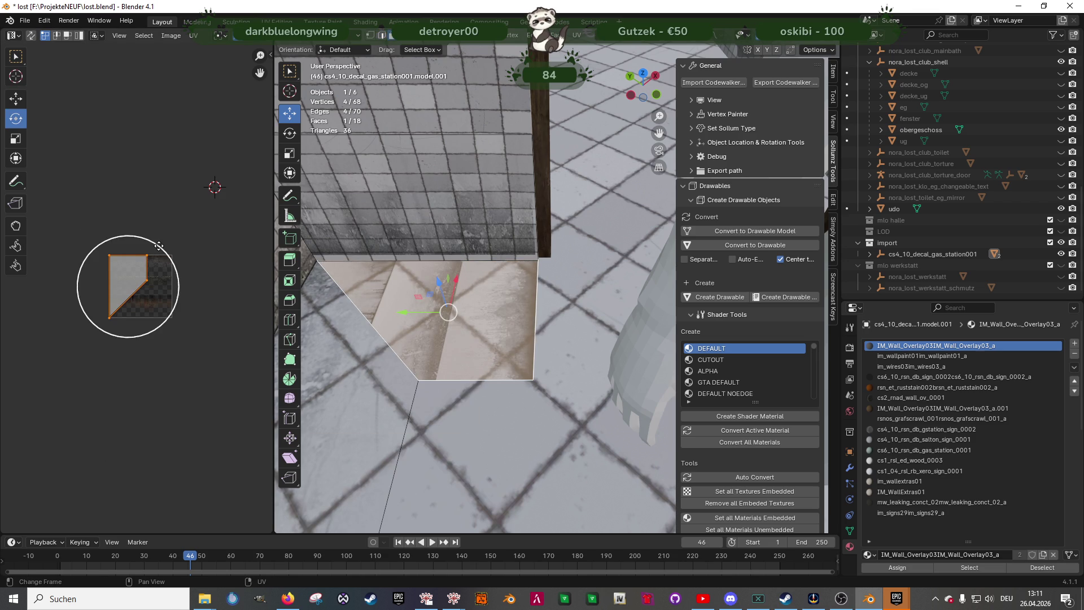
pyautogui.press('r')
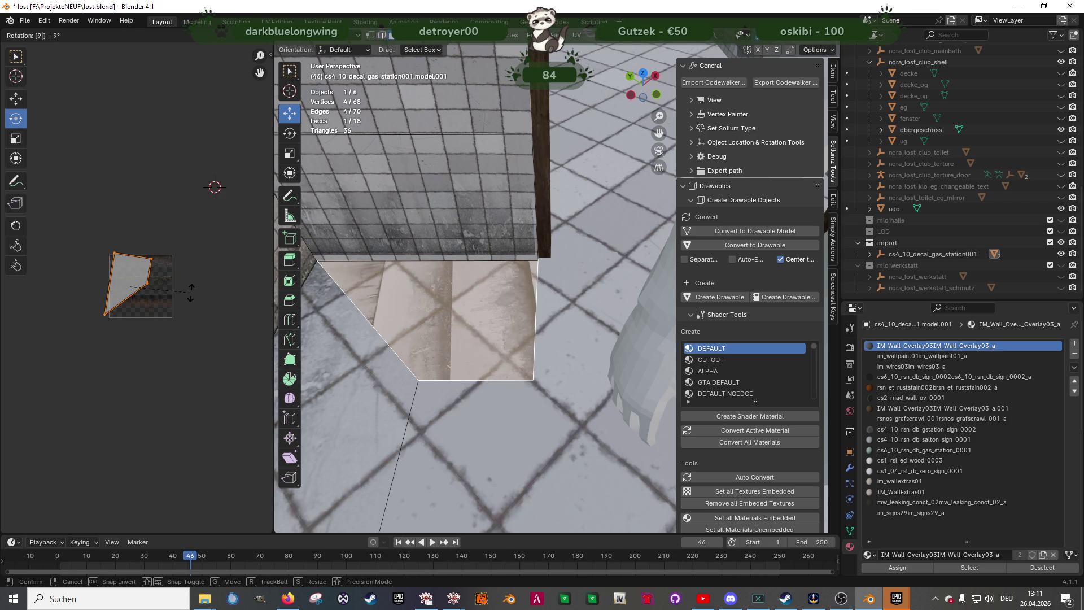
pyautogui.click(191, 293)
# Shrink the floor UV island and nudge it up onto the texture's grimy band
pyautogui.hotkey('shift', 'space')
pyautogui.press('s')
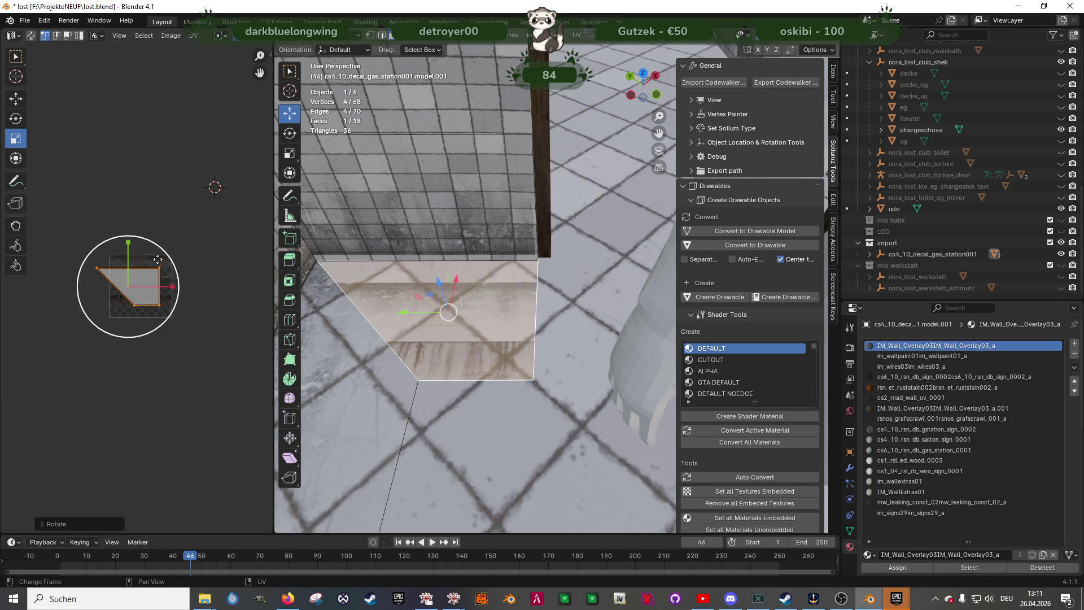
pyautogui.press('s')
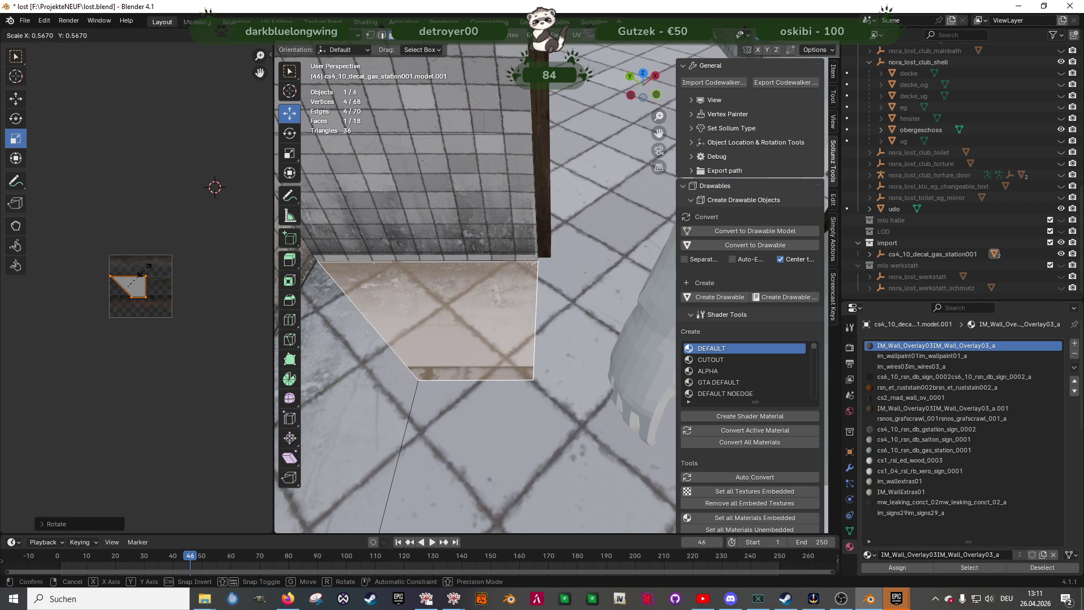
pyautogui.click(142, 273)
pyautogui.scroll(6, 142, 272)
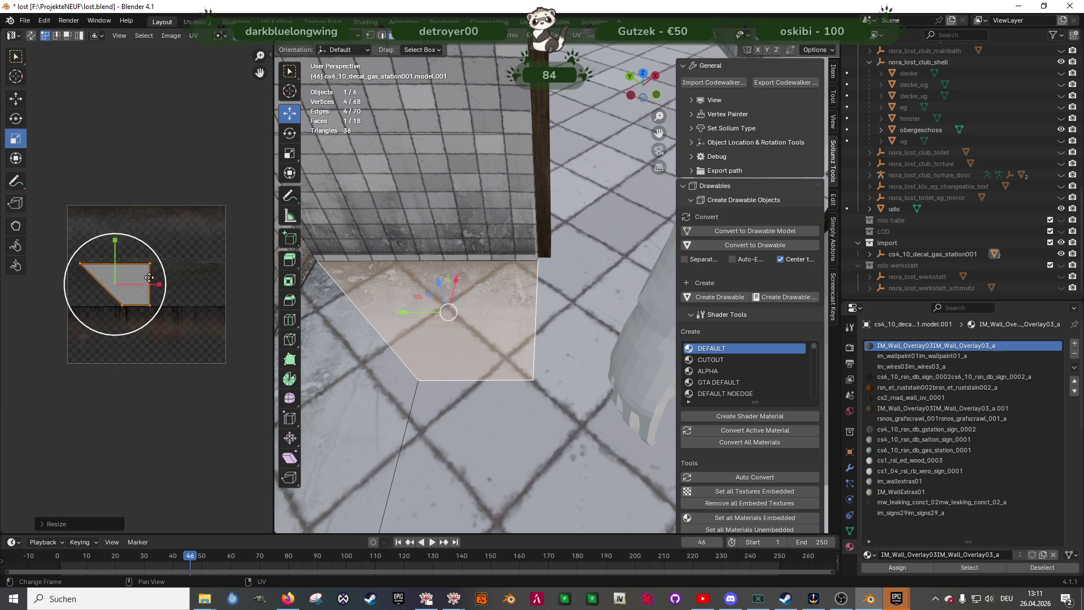
pyautogui.hotkey('shift', 'space')
pyautogui.click(111, 253)
pyautogui.moveTo(104, 243); pyautogui.dragTo(105, 237)
# Check the decal in Object Mode, then return to Edit Mode and select its wall face
pyautogui.moveTo(463, 294)
pyautogui.mouseDown(button='middle')
pyautogui.moveTo(499, 307)
pyautogui.moveTo(492, 249)
pyautogui.mouseUp(button='middle')
pyautogui.press('Tab')
pyautogui.scroll(5, 480, 297)
pyautogui.press('Tab')
pyautogui.click(502, 242)
pyautogui.scroll(-3, 164, 280)
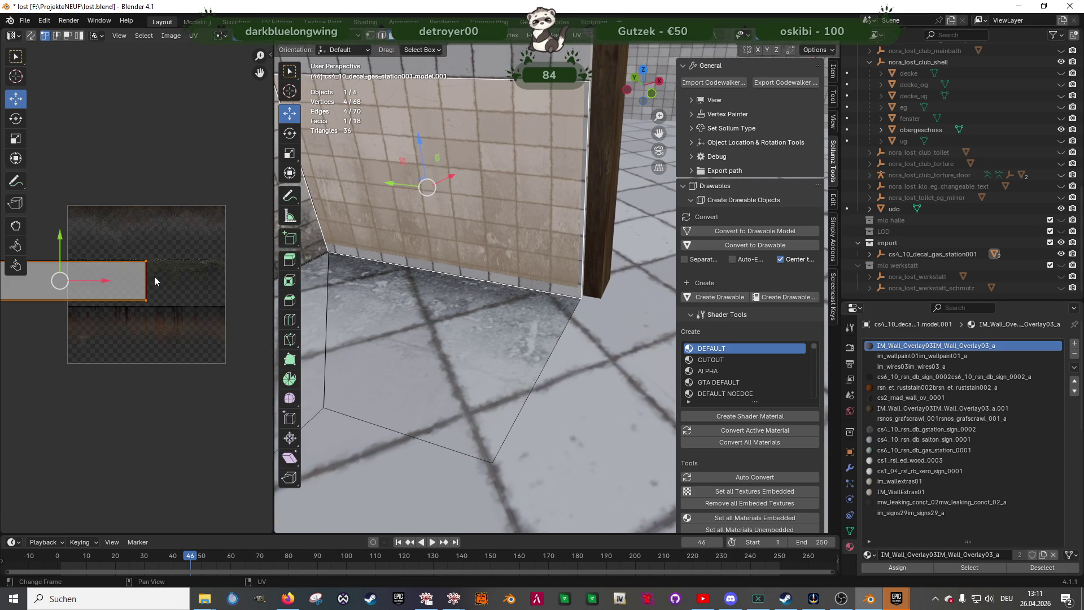
# Drag the wall face's UV island until the grime band sits along the wall base, then exit Edit Mode
pyautogui.moveTo(397, 296); pyautogui.dragTo(430, 280, button='middle')
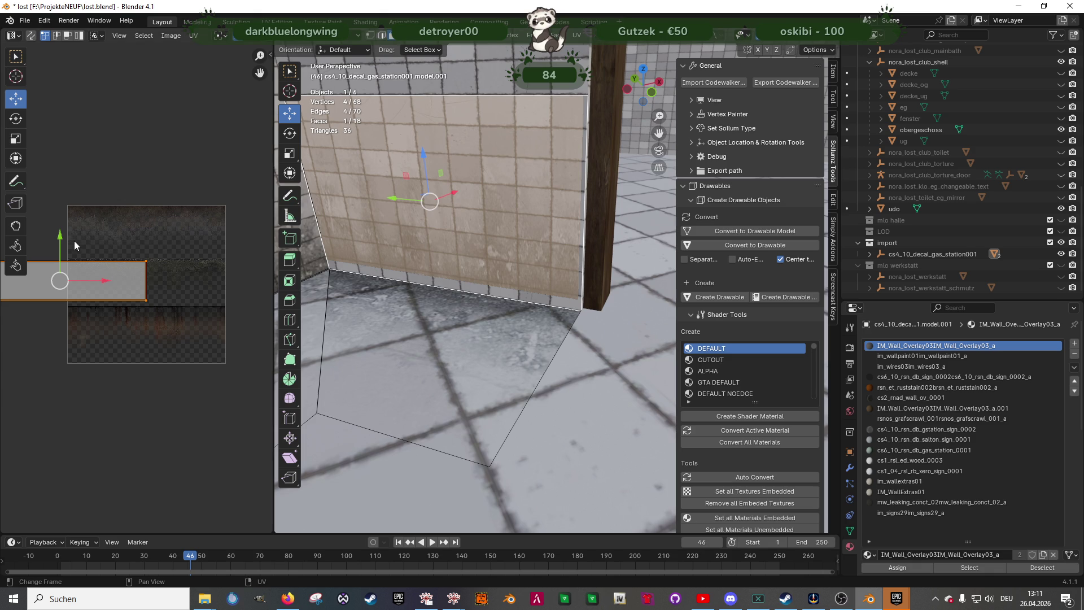
pyautogui.moveTo(60, 241)
pyautogui.mouseDown()
pyautogui.moveTo(65, 251)
pyautogui.moveTo(70, 220)
pyautogui.moveTo(77, 234)
pyautogui.mouseUp()
pyautogui.moveTo(395, 317); pyautogui.dragTo(466, 333, button='middle')
pyautogui.moveTo(54, 242); pyautogui.dragTo(60, 225)
pyautogui.moveTo(517, 327)
pyautogui.mouseDown(button='middle')
pyautogui.moveTo(533, 342)
pyautogui.moveTo(480, 279)
pyautogui.mouseUp(button='middle')
pyautogui.moveTo(521, 220); pyautogui.dragTo(518, 220)
pyautogui.moveTo(60, 232); pyautogui.dragTo(55, 238)
pyautogui.moveTo(485, 237)
pyautogui.mouseDown(button='middle')
pyautogui.moveTo(485, 341)
pyautogui.moveTo(478, 334)
pyautogui.moveTo(490, 327)
pyautogui.moveTo(530, 348)
pyautogui.moveTo(487, 364)
pyautogui.moveTo(510, 359)
pyautogui.moveTo(493, 372)
pyautogui.moveTo(560, 401)
pyautogui.moveTo(429, 374)
pyautogui.moveTo(537, 419)
pyautogui.moveTo(515, 384)
pyautogui.moveTo(570, 371)
pyautogui.moveTo(496, 360)
pyautogui.moveTo(575, 368)
pyautogui.moveTo(551, 371)
pyautogui.mouseUp(button='middle')
pyautogui.press('Tab')
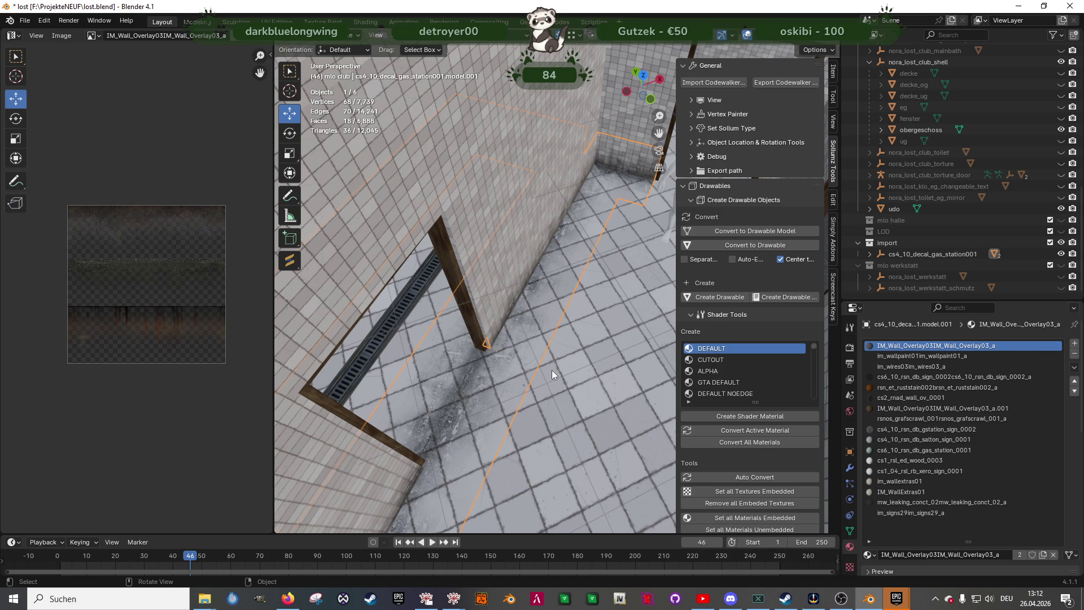
# From a high view over the corridor, enter Edit Mode and add the long wall strip face
pyautogui.moveTo(551, 370)
pyautogui.mouseDown(button='middle')
pyautogui.moveTo(507, 350)
pyautogui.moveTo(547, 318)
pyautogui.moveTo(501, 356)
pyautogui.moveTo(547, 411)
pyautogui.moveTo(622, 422)
pyautogui.moveTo(453, 359)
pyautogui.moveTo(549, 420)
pyautogui.moveTo(526, 405)
pyautogui.moveTo(537, 395)
pyautogui.moveTo(507, 408)
pyautogui.moveTo(551, 415)
pyautogui.moveTo(503, 380)
pyautogui.moveTo(503, 415)
pyautogui.moveTo(487, 372)
pyautogui.moveTo(462, 429)
pyautogui.moveTo(513, 343)
pyautogui.moveTo(555, 374)
pyautogui.moveTo(519, 364)
pyautogui.moveTo(519, 398)
pyautogui.moveTo(581, 404)
pyautogui.moveTo(595, 391)
pyautogui.moveTo(568, 374)
pyautogui.moveTo(448, 357)
pyautogui.moveTo(547, 419)
pyautogui.moveTo(492, 412)
pyautogui.moveTo(523, 399)
pyautogui.mouseUp(button='middle')
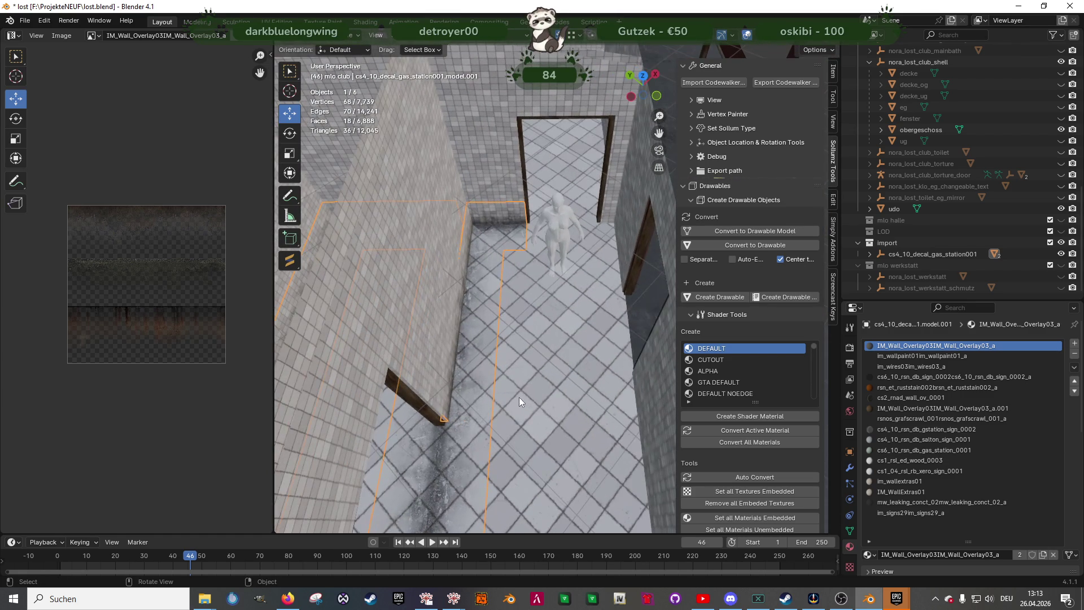
pyautogui.scroll(-1, 473, 379)
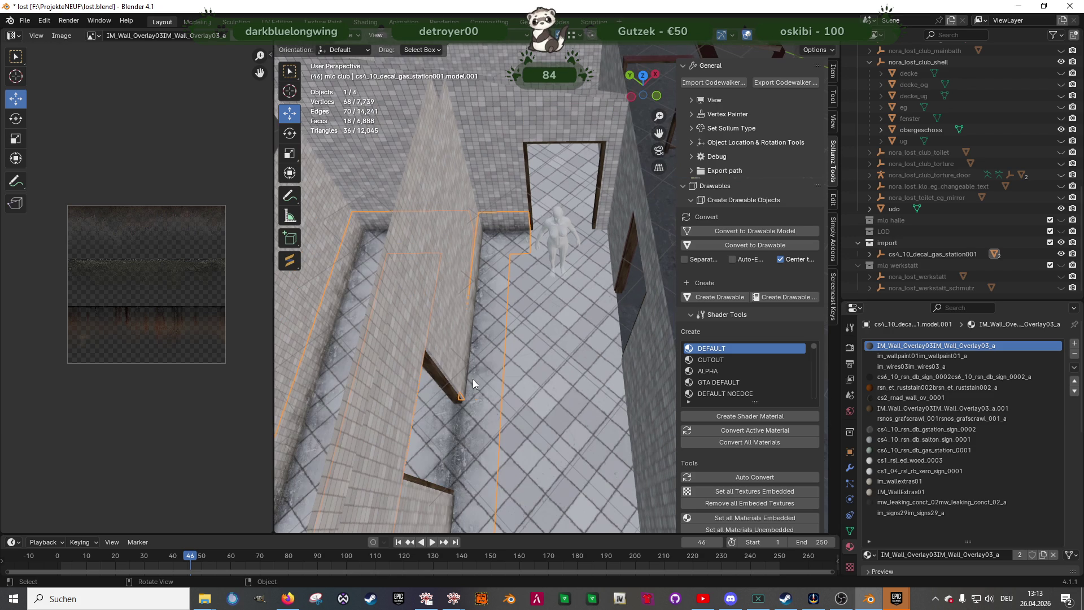
pyautogui.press('Tab')
pyautogui.keyDown('shift'); pyautogui.click(484, 350); pyautogui.keyUp('shift')
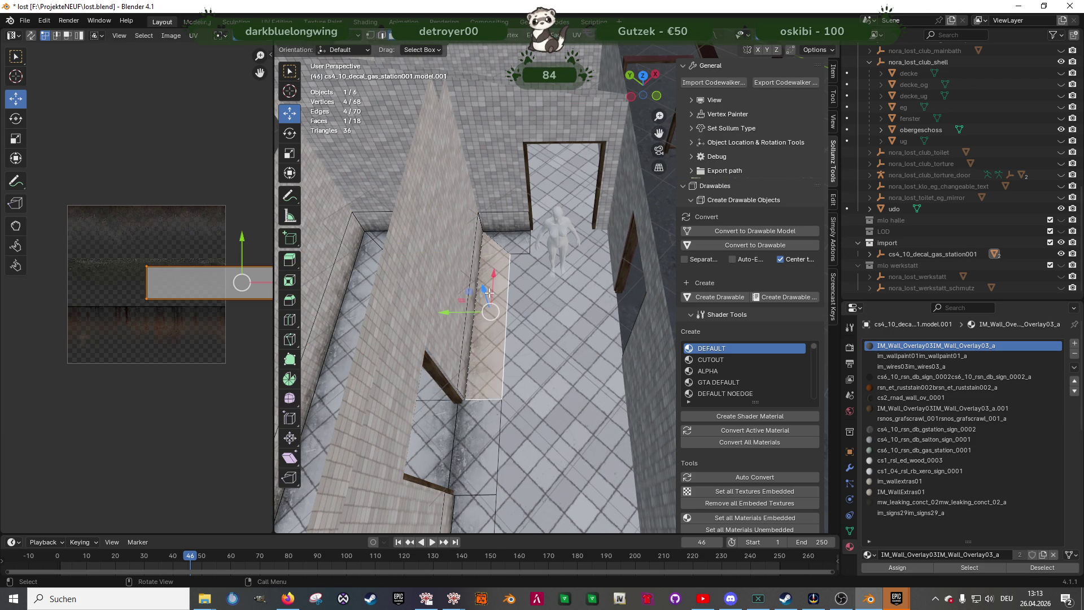
# Duplicate the decal faces, move the copy along Y and mirror it on local X
pyautogui.hotkey('shift', 'd')
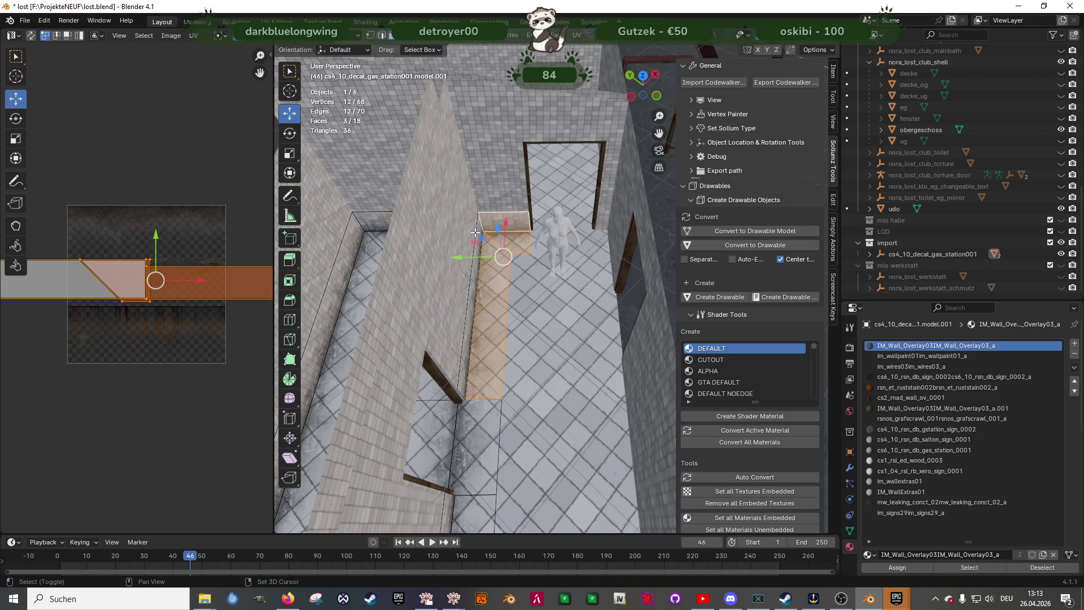
pyautogui.click(518, 267)
pyautogui.press('g')
pyautogui.press('y')
pyautogui.click(563, 273)
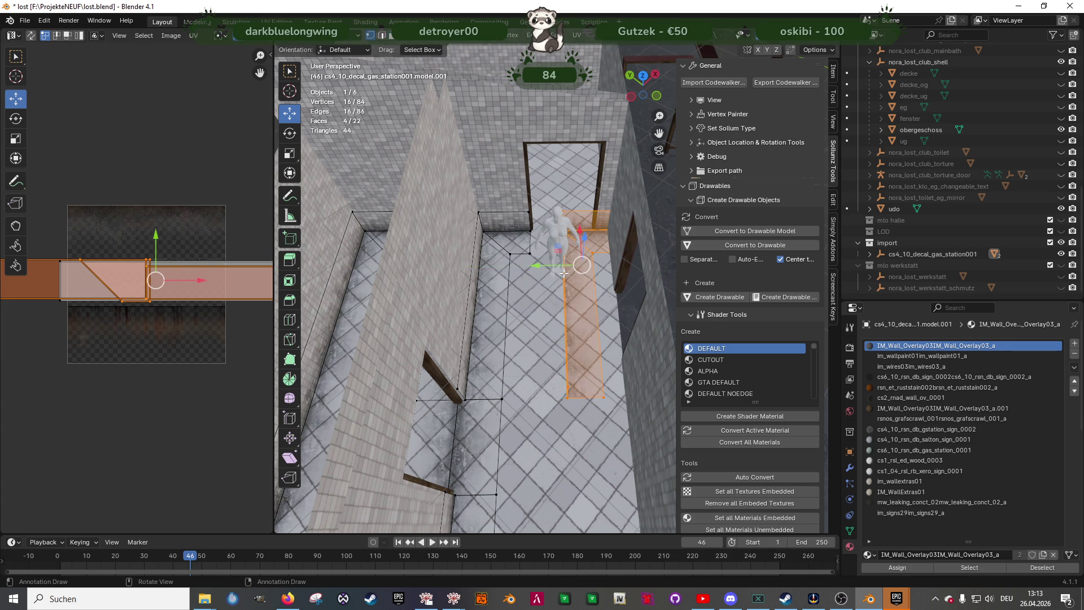
pyautogui.hotkey('ctrl', 'v')
pyautogui.moveTo(515, 437)
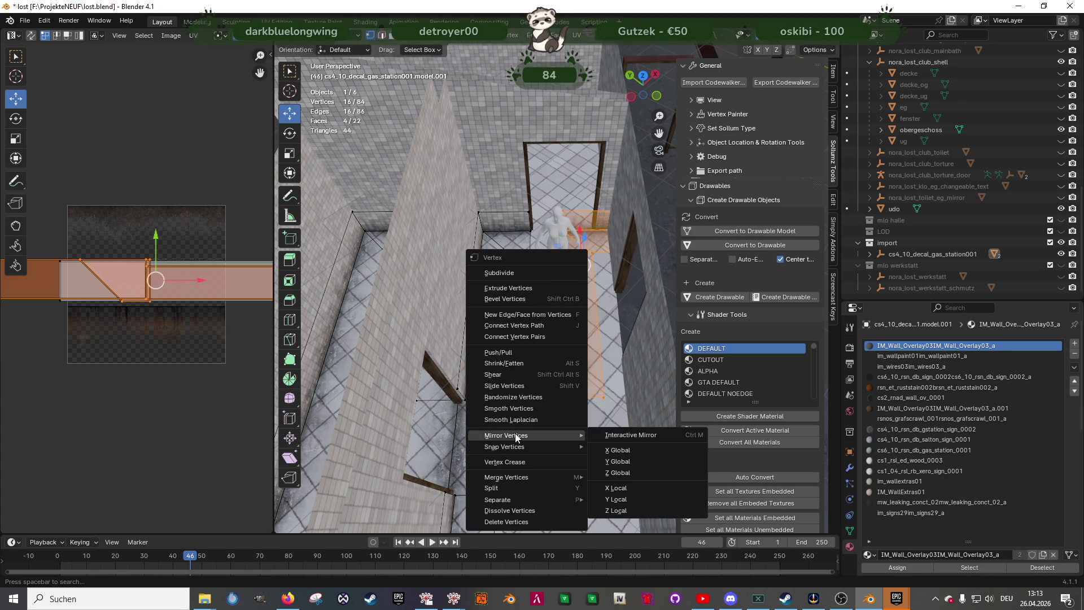
pyautogui.click(617, 448)
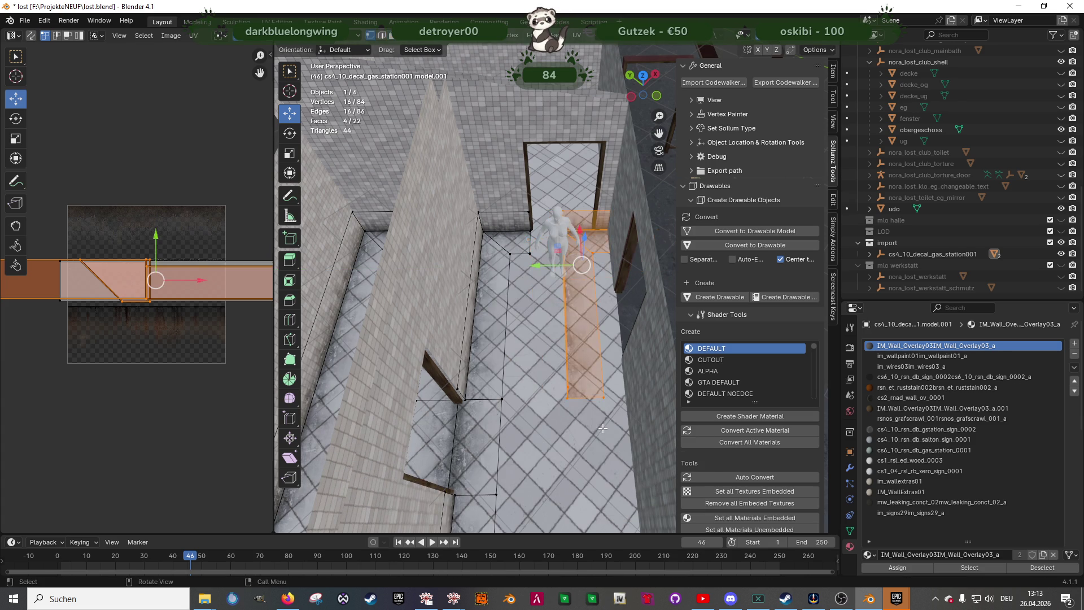
pyautogui.rightClick(579, 362)
pyautogui.moveTo(546, 364)
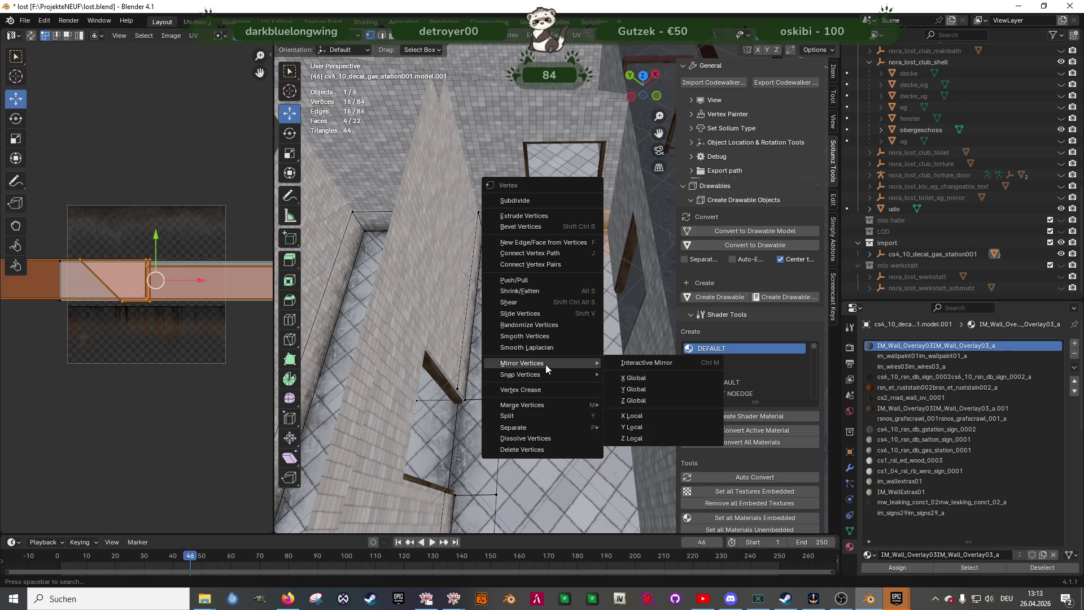
pyautogui.click(638, 418)
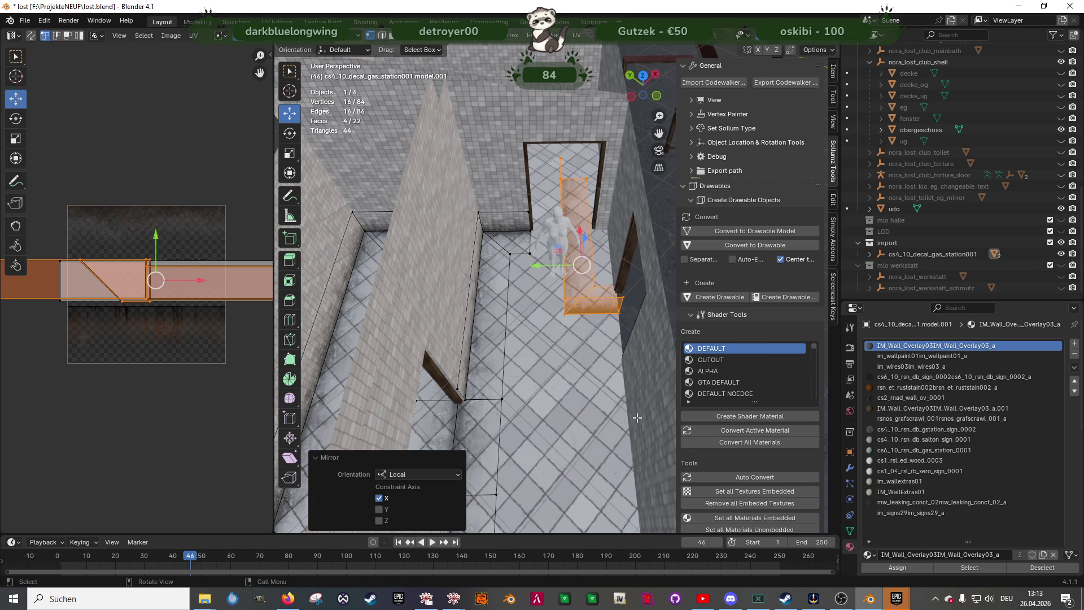
# Rotate the copy 180° about Z, recalculate its normals outside, then flip them
pyautogui.hotkey('shift', 'space')
pyautogui.press('r')
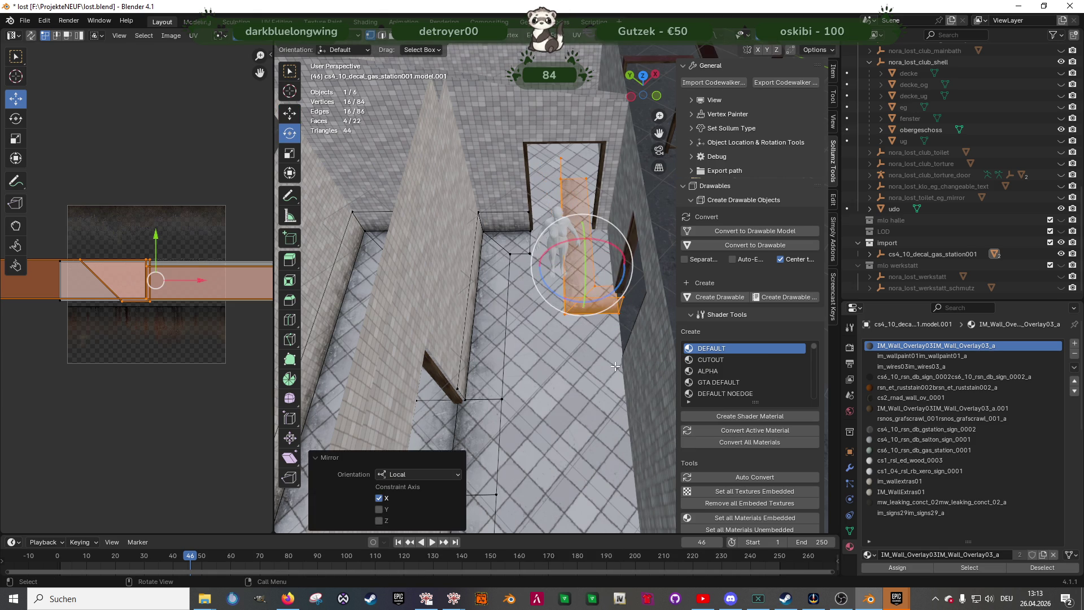
pyautogui.moveTo(568, 297); pyautogui.dragTo(592, 292)
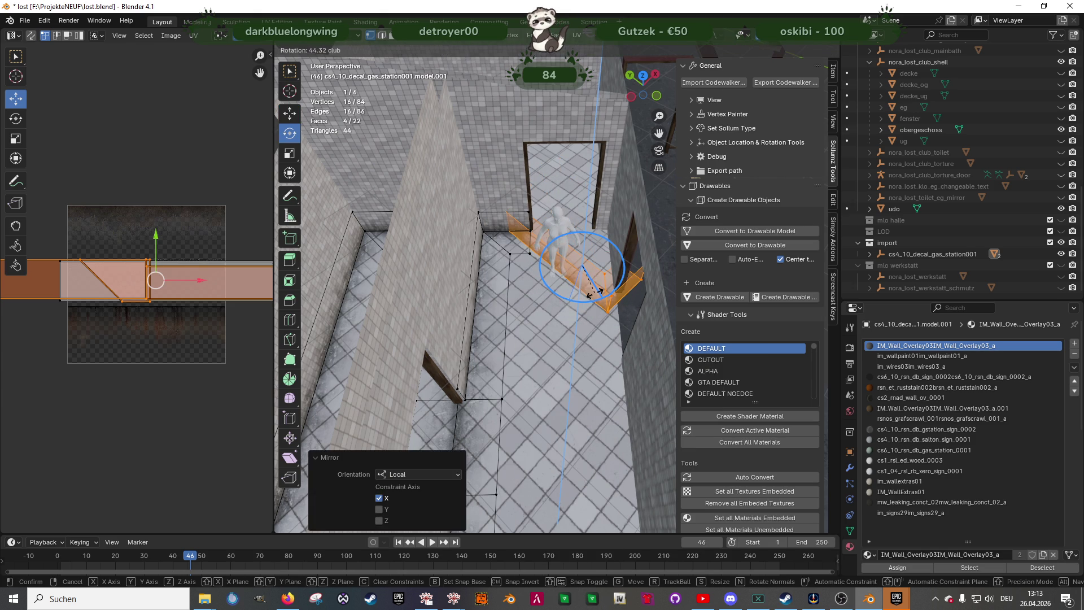
pyautogui.write('180')
pyautogui.press('Return')
pyautogui.hotkey('alt', 'n')
pyautogui.click(571, 298)
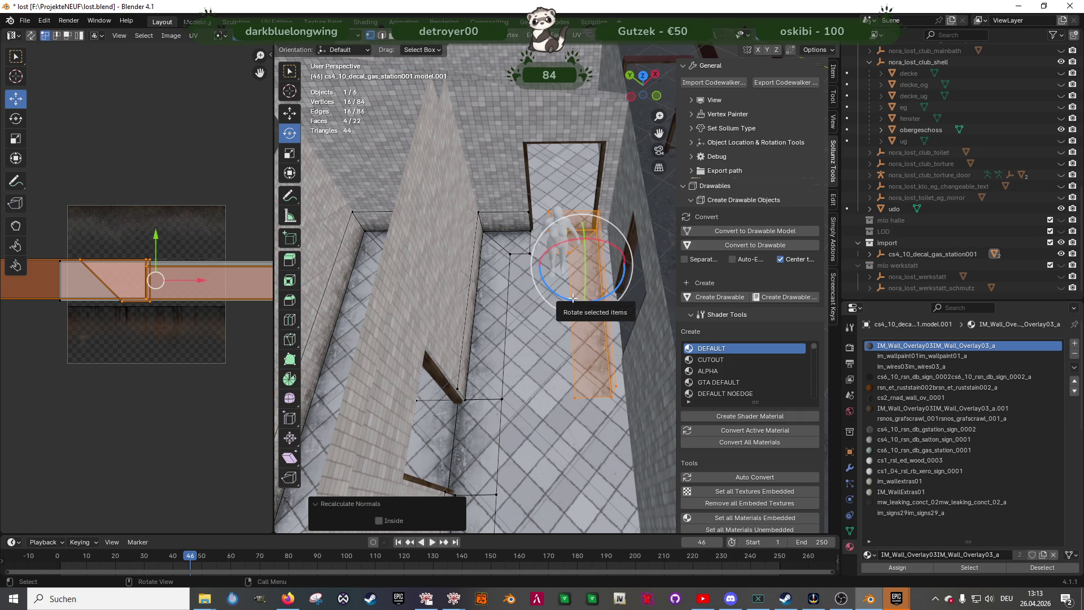
pyautogui.hotkey('alt', 'n')
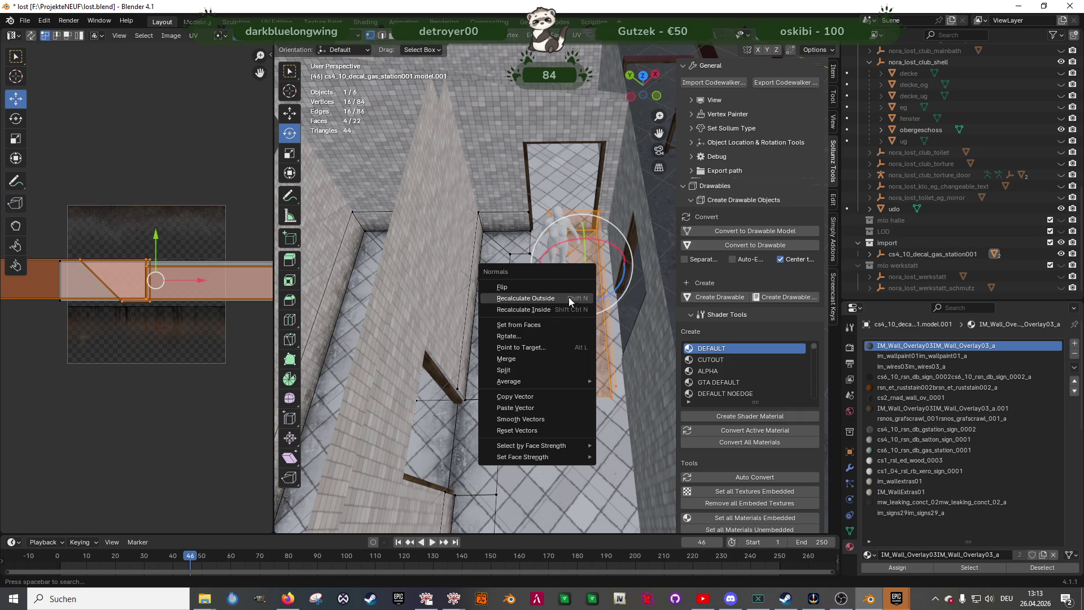
pyautogui.click(554, 287)
pyautogui.moveTo(555, 286)
pyautogui.mouseDown(button='middle')
pyautogui.moveTo(569, 291)
pyautogui.moveTo(598, 347)
pyautogui.mouseUp(button='middle')
pyautogui.hotkey('shift', 'space')
pyautogui.press('g')
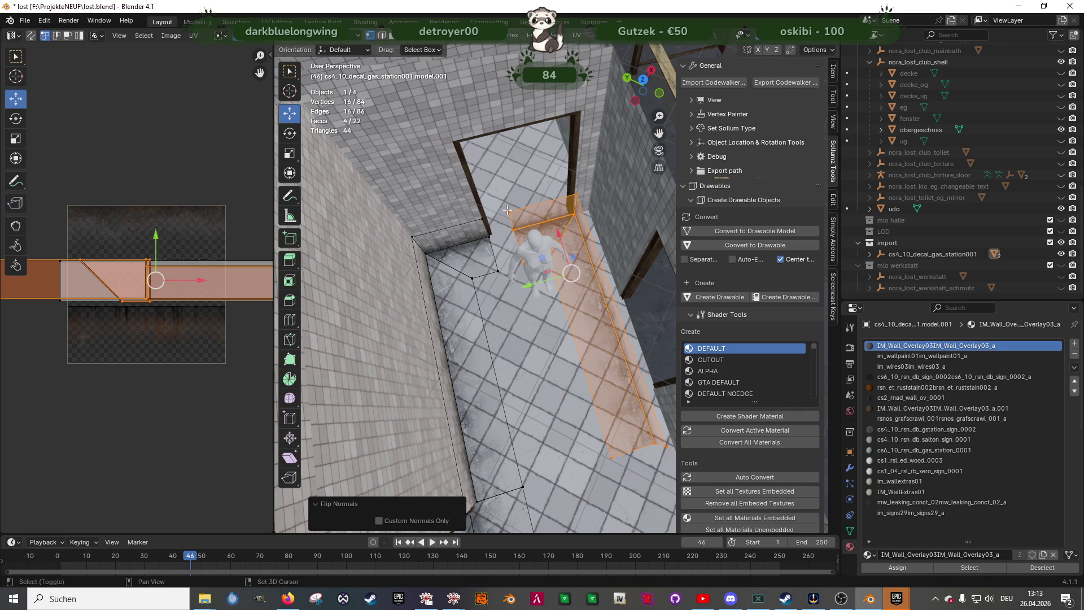
# Select two edges of the strip near the pillar and move them along Y
pyautogui.click(507, 210)
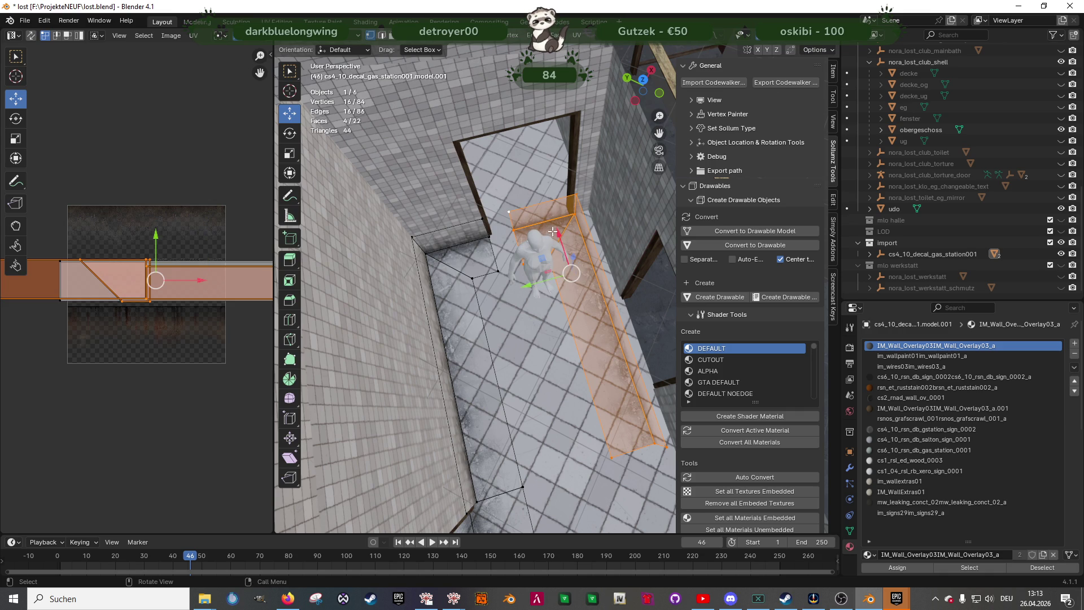
pyautogui.moveTo(553, 233); pyautogui.dragTo(548, 280)
pyautogui.hotkey('ctrl', 'z')
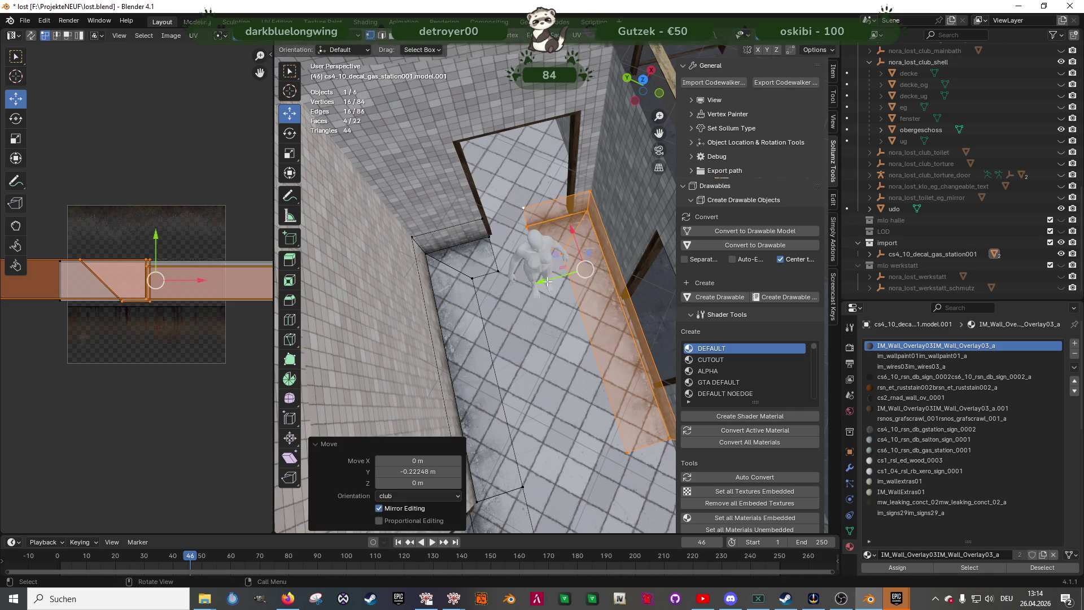
pyautogui.scroll(3, 551, 280)
pyautogui.moveTo(570, 258)
pyautogui.mouseDown(button='middle')
pyautogui.moveTo(578, 261)
pyautogui.moveTo(508, 257)
pyautogui.mouseUp(button='middle')
pyautogui.click(565, 257)
pyautogui.scroll(3, 508, 257)
pyautogui.keyDown('shift'); pyautogui.moveTo(459, 345); pyautogui.dragTo(439, 237, button='middle'); pyautogui.keyUp('shift')
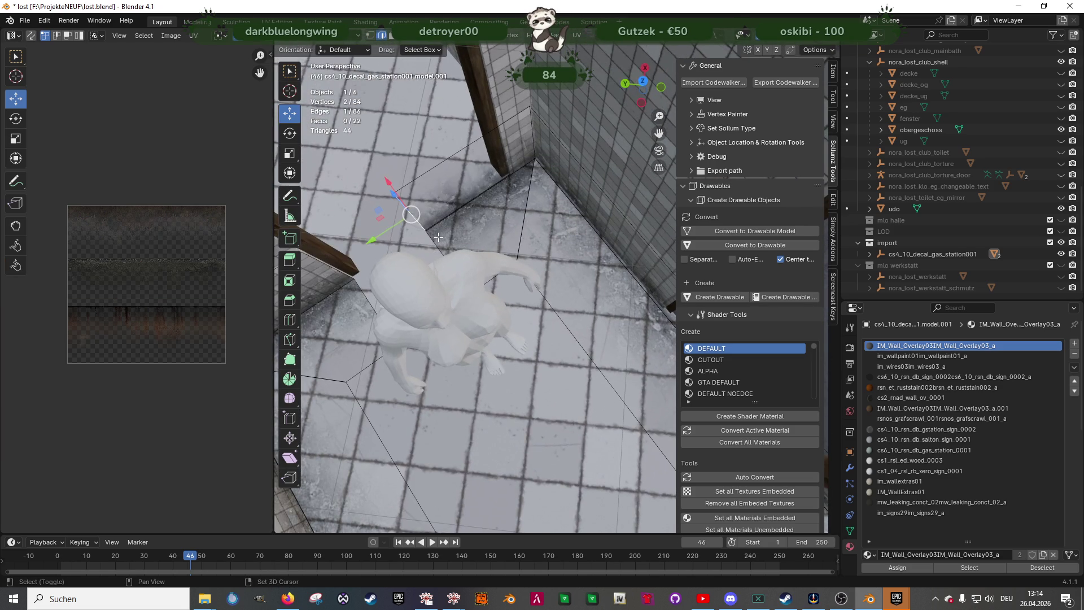
pyautogui.keyDown('shift'); pyautogui.click(404, 249); pyautogui.keyUp('shift')
pyautogui.press('g')
pyautogui.press('y')
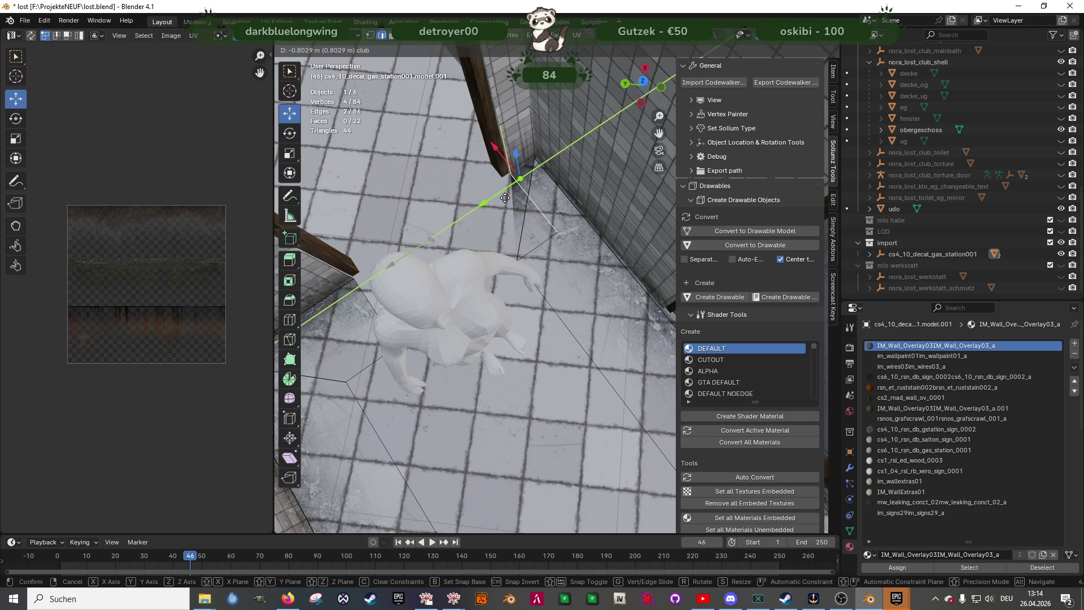
pyautogui.click(511, 180)
# Drag a corner vertex into the corner beside the wooden pillar and select the resulting wedge face
pyautogui.scroll(2, 514, 175)
pyautogui.click(558, 227)
pyautogui.press('g')
pyautogui.click(515, 260)
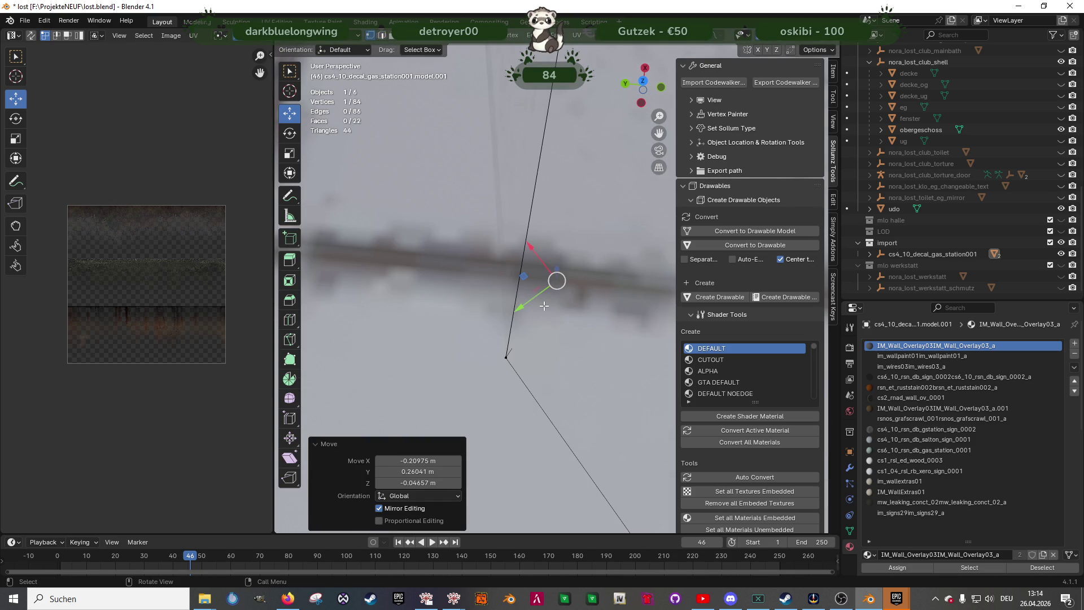
pyautogui.press('g')
pyautogui.keyDown('ctrl'); pyautogui.click(506, 356); pyautogui.keyUp('ctrl')
pyautogui.moveTo(506, 356)
pyautogui.mouseDown(button='middle')
pyautogui.moveTo(506, 302)
pyautogui.moveTo(559, 273)
pyautogui.moveTo(460, 271)
pyautogui.mouseUp(button='middle')
pyautogui.click(461, 271)
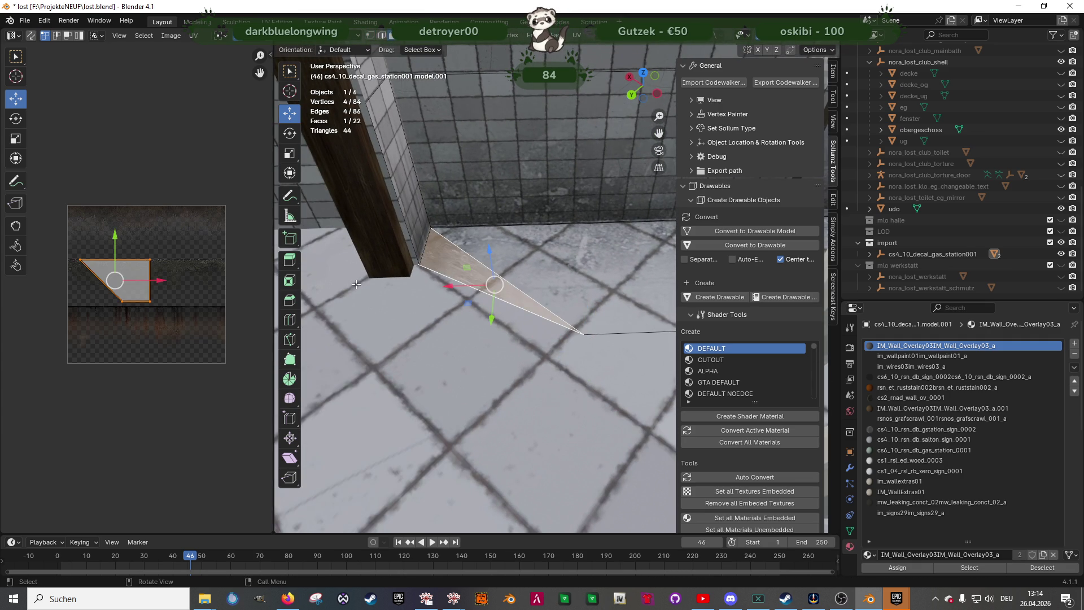
# Unwrap the wedge face, scale its UV island to about 0.42 and stand it upright
pyautogui.press('u')
pyautogui.click(540, 270)
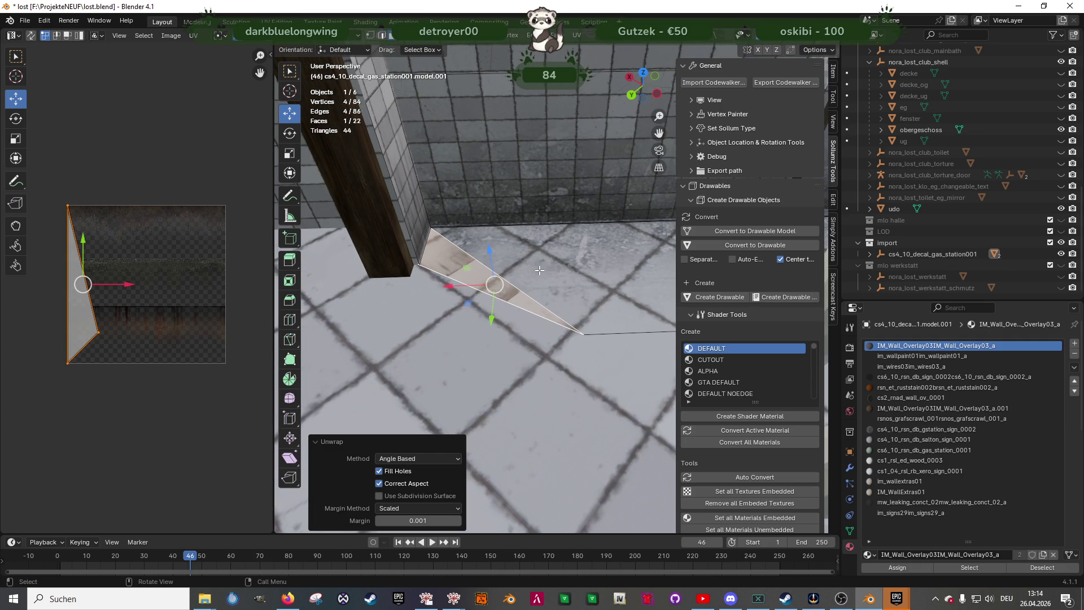
pyautogui.press('s')
pyautogui.moveTo(84, 243)
pyautogui.mouseDown()
pyautogui.moveTo(98, 281)
pyautogui.moveTo(90, 289)
pyautogui.mouseUp()
pyautogui.hotkey('shift', 'space')
pyautogui.press('r')
pyautogui.moveTo(116, 244); pyautogui.dragTo(137, 261)
pyautogui.click(138, 262)
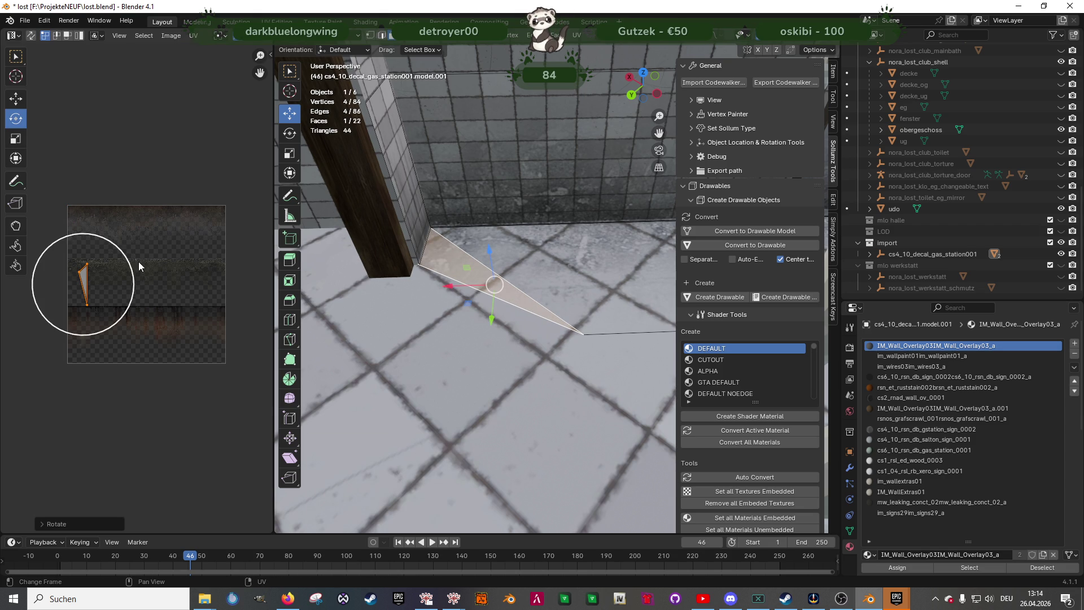
# Tilt the wedge's UV island about 41.6° onto the grime band and return to Object Mode
pyautogui.hotkey('shift', 'space')
pyautogui.press('g')
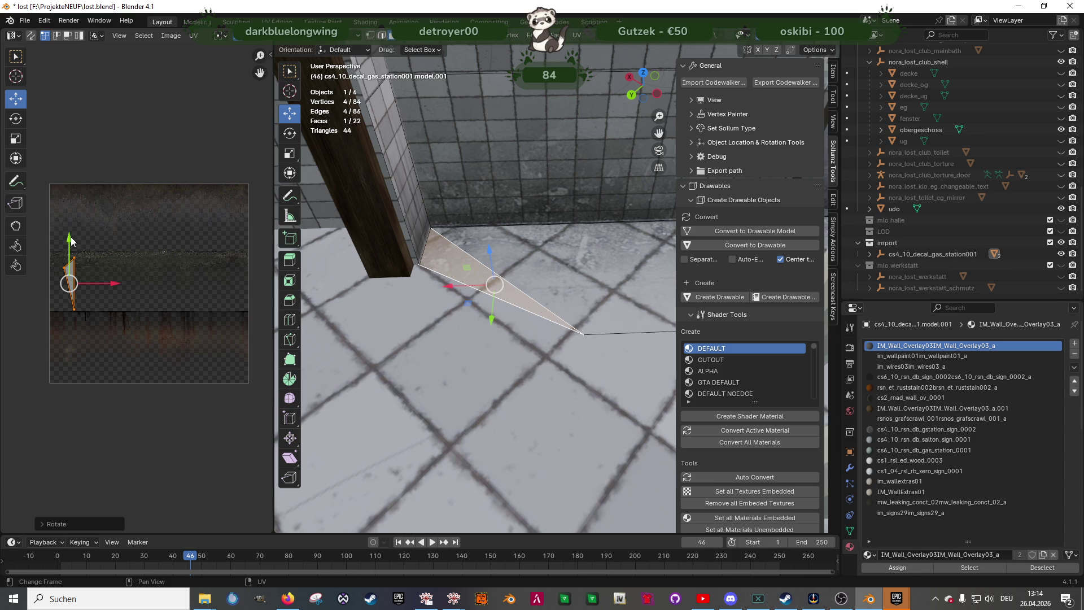
pyautogui.moveTo(71, 239); pyautogui.dragTo(73, 231)
pyautogui.hotkey('shift', 'space')
pyautogui.press('r')
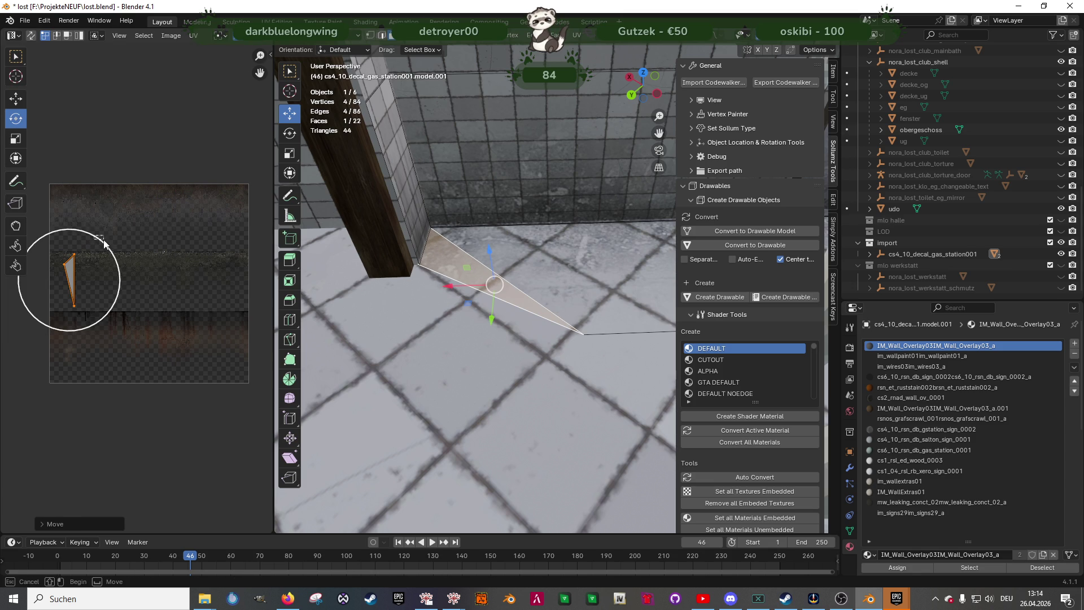
pyautogui.moveTo(92, 237)
pyautogui.mouseDown()
pyautogui.moveTo(116, 269)
pyautogui.moveTo(78, 227)
pyautogui.mouseUp()
pyautogui.hotkey('shift', 'space')
pyautogui.press('g')
pyautogui.moveTo(491, 283)
pyautogui.mouseDown(button='middle')
pyautogui.moveTo(527, 295)
pyautogui.moveTo(512, 307)
pyautogui.moveTo(452, 291)
pyautogui.mouseUp(button='middle')
pyautogui.press('Tab')
pyautogui.press('Tab')
pyautogui.scroll(3, 452, 291)
pyautogui.scroll(3, 515, 262)
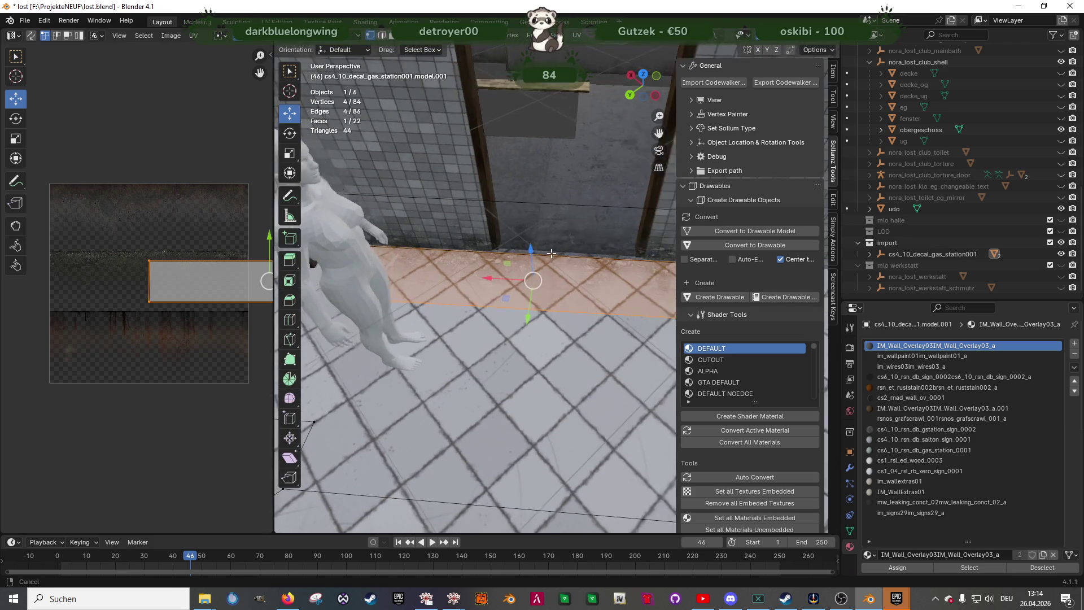
# Stretch the floor strip's end edges 2.11 m along X and squeeze its UVs horizontally to 0.59
pyautogui.press('2')
pyautogui.click(647, 266)
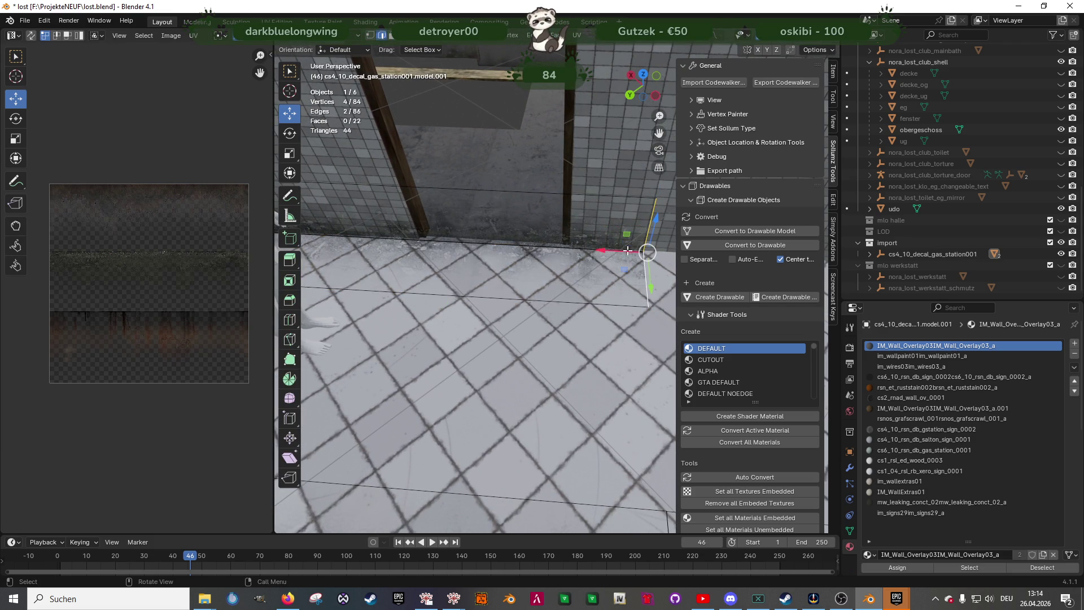
pyautogui.press('g')
pyautogui.click(349, 252)
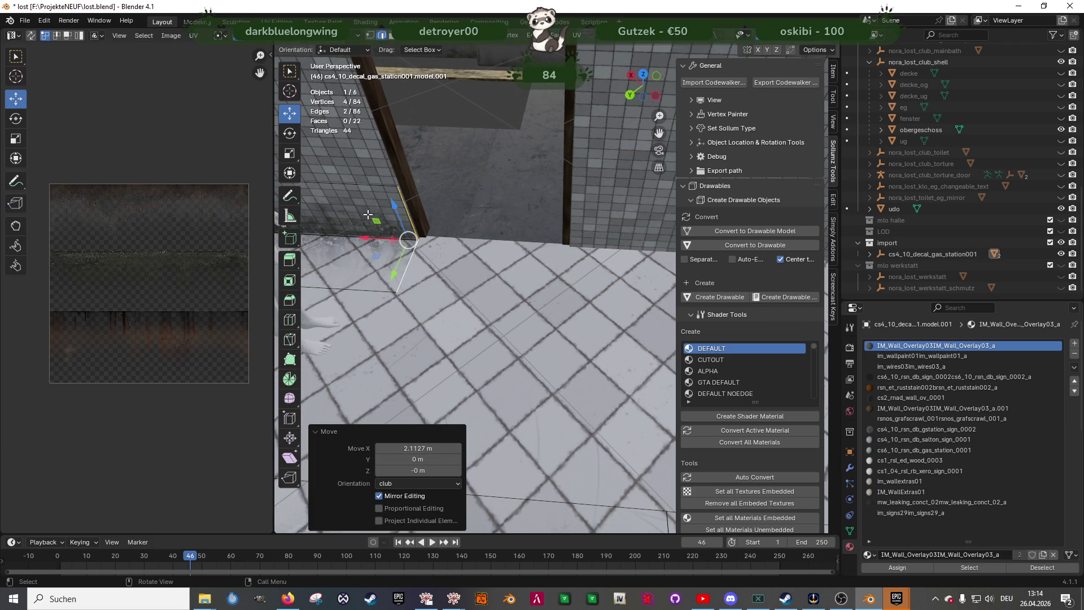
pyautogui.hotkey('ctrl', 'l')
pyautogui.scroll(-4, 168, 271)
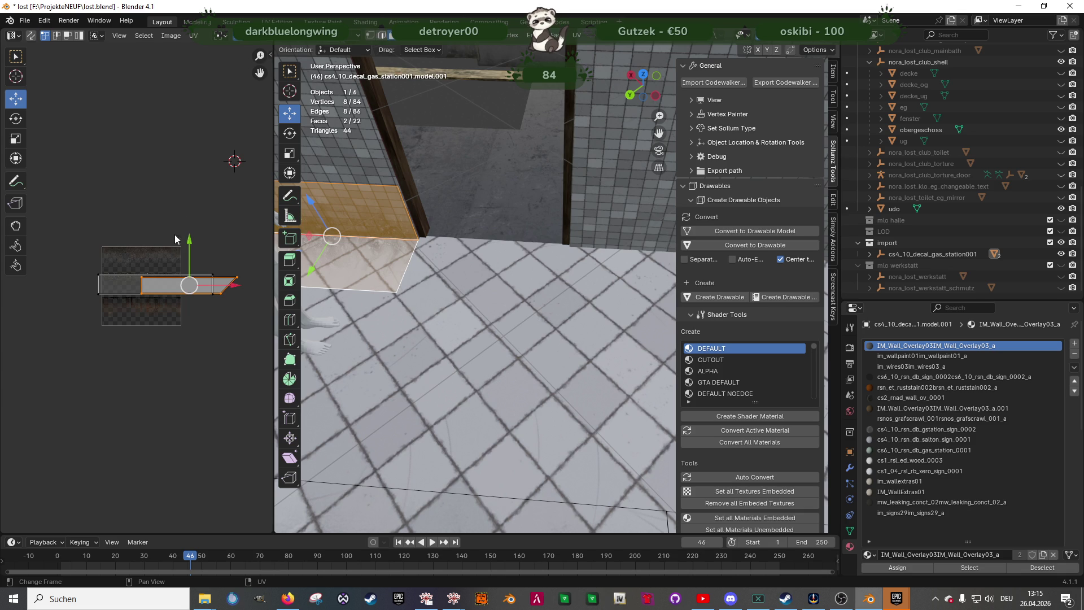
pyautogui.moveTo(364, 278); pyautogui.dragTo(423, 263, button='middle')
pyautogui.press('a')
pyautogui.hotkey('shift', 'space')
pyautogui.press('s')
pyautogui.moveTo(219, 285); pyautogui.dragTo(184, 286)
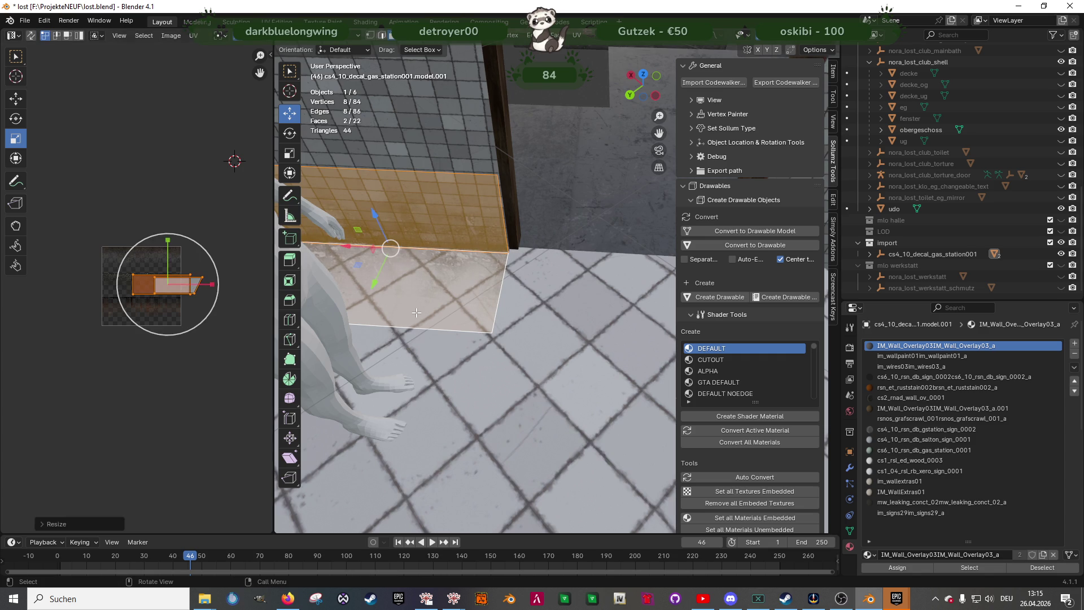
pyautogui.press('Tab')
# Delete the triangular corner face between the pillars
pyautogui.moveTo(566, 316)
pyautogui.mouseDown(button='middle')
pyautogui.moveTo(488, 285)
pyautogui.moveTo(486, 299)
pyautogui.moveTo(547, 293)
pyautogui.moveTo(479, 283)
pyautogui.moveTo(532, 340)
pyautogui.moveTo(506, 340)
pyautogui.moveTo(566, 348)
pyautogui.moveTo(491, 345)
pyautogui.moveTo(548, 348)
pyautogui.moveTo(450, 361)
pyautogui.moveTo(520, 378)
pyautogui.moveTo(535, 320)
pyautogui.moveTo(575, 249)
pyautogui.mouseUp(button='middle')
pyautogui.press('Tab')
pyautogui.click(580, 230)
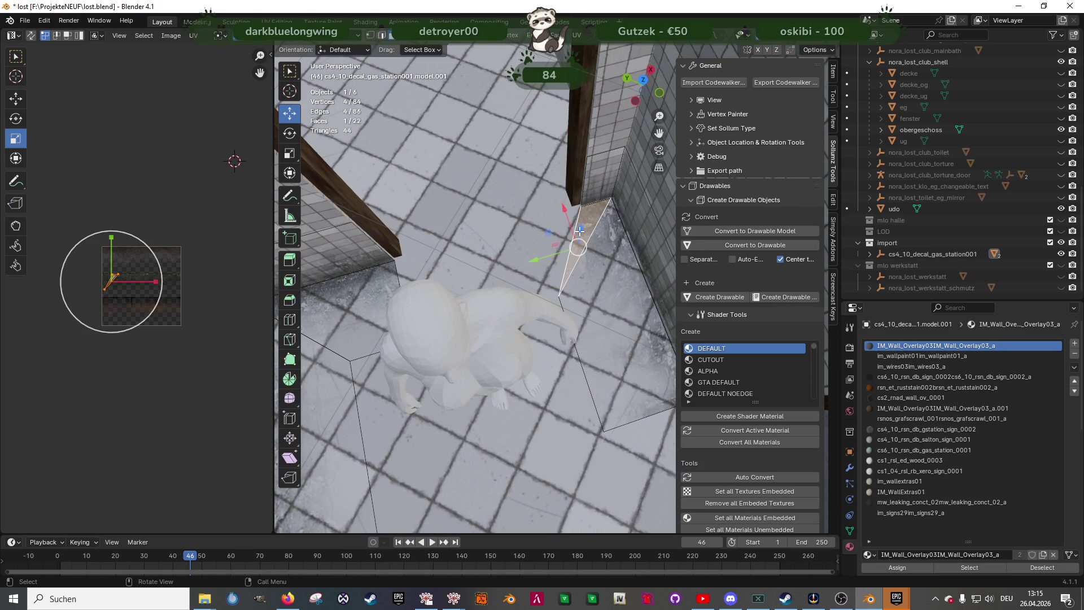
pyautogui.press('x')
pyautogui.click(579, 231)
# Extrude the gap's border edge into a new face and drag its outer vertex into the second pillar's corner
pyautogui.click(359, 305)
pyautogui.press('2')
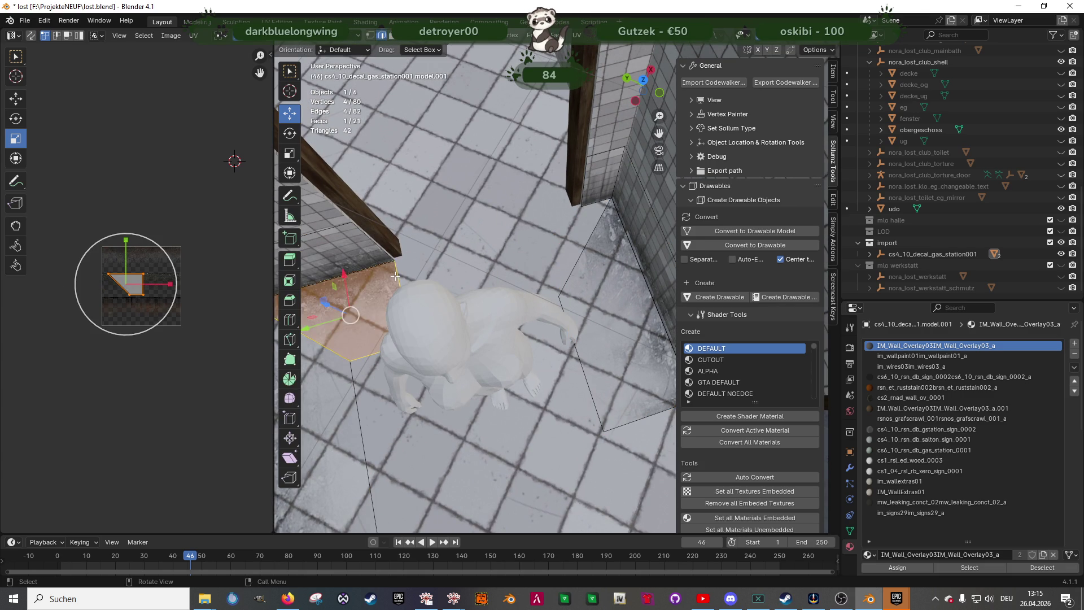
pyautogui.click(396, 275)
pyautogui.press('e')
pyautogui.rightClick(426, 272)
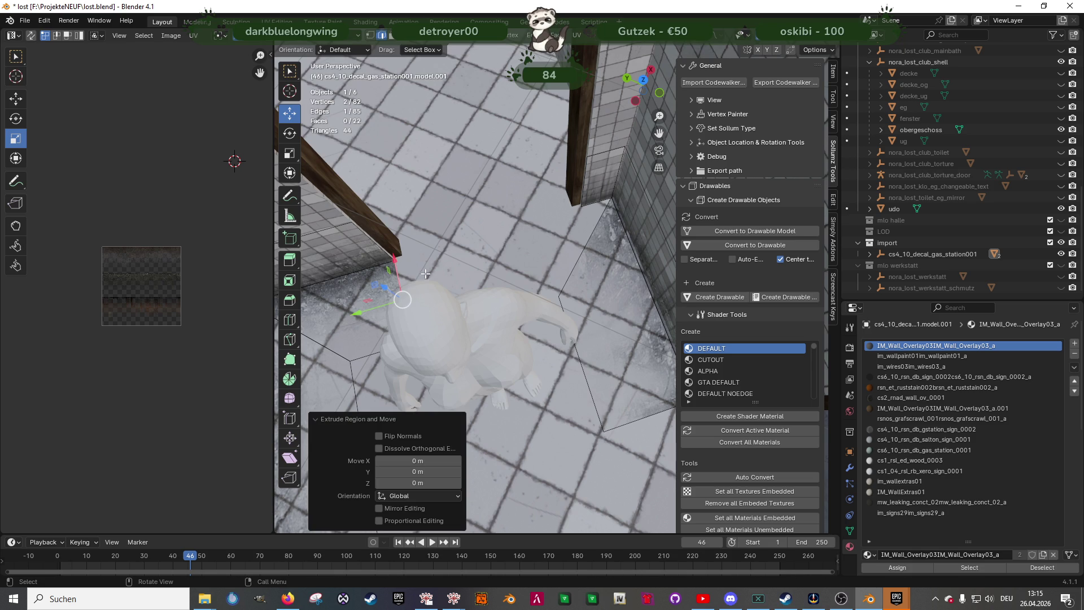
pyautogui.moveTo(455, 282); pyautogui.dragTo(427, 296, button='middle')
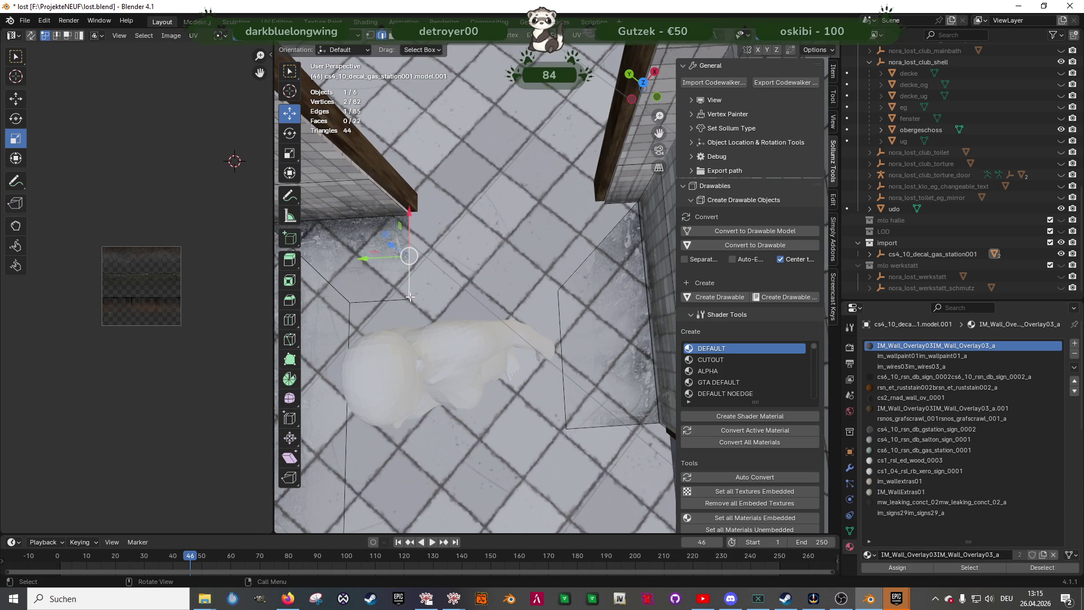
pyautogui.press('e')
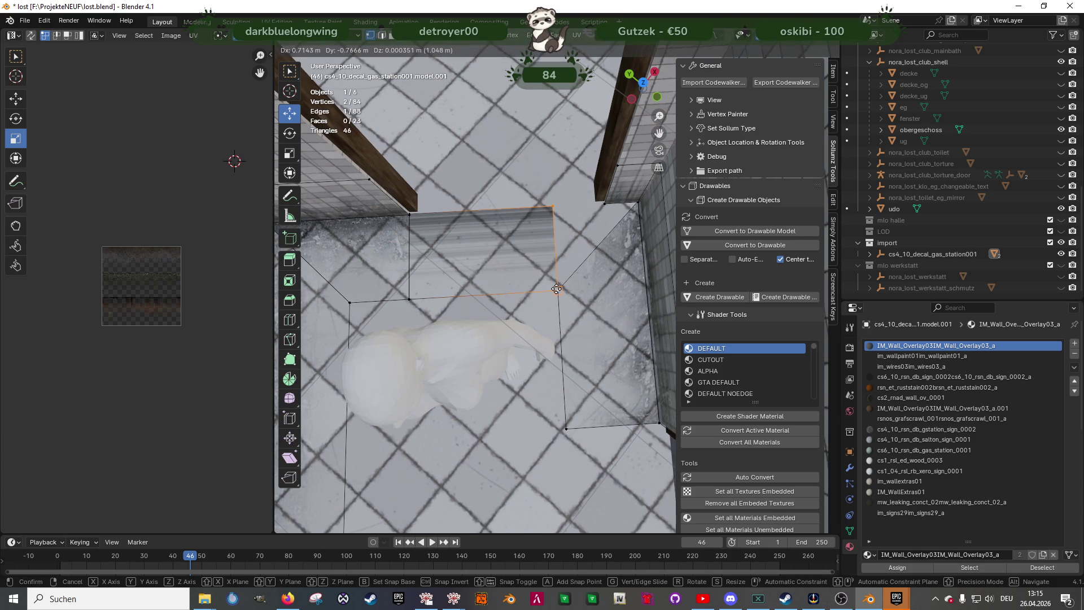
pyautogui.click(557, 289)
pyautogui.click(552, 206)
pyautogui.moveTo(552, 206); pyautogui.dragTo(638, 202)
pyautogui.click(466, 255)
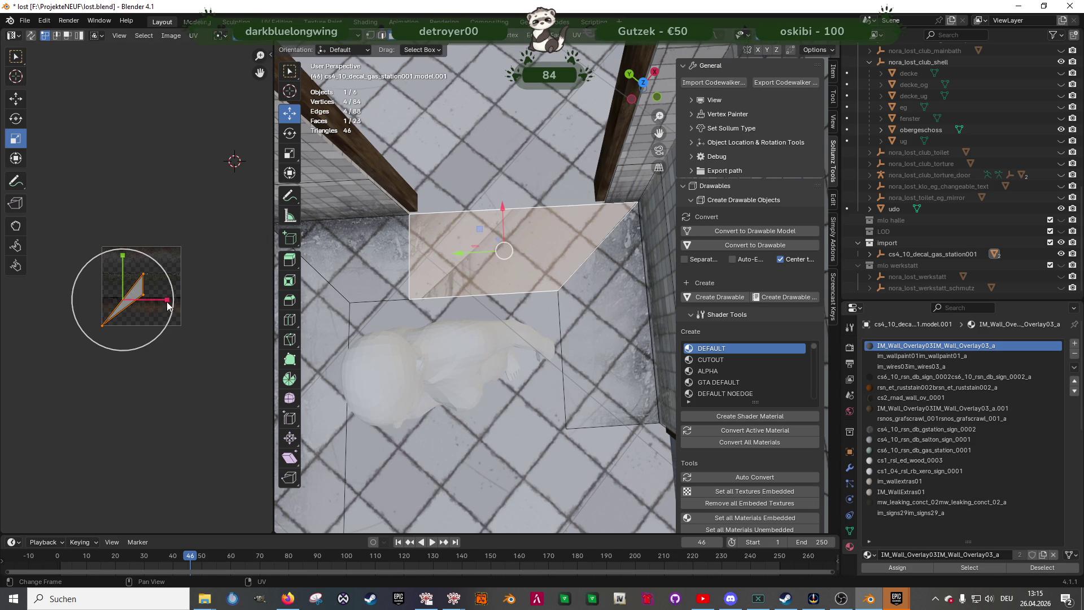
pyautogui.rightClick(480, 253)
# Unwrap the new corner face and select its UV island in the UV editor
pyautogui.moveTo(480, 253)
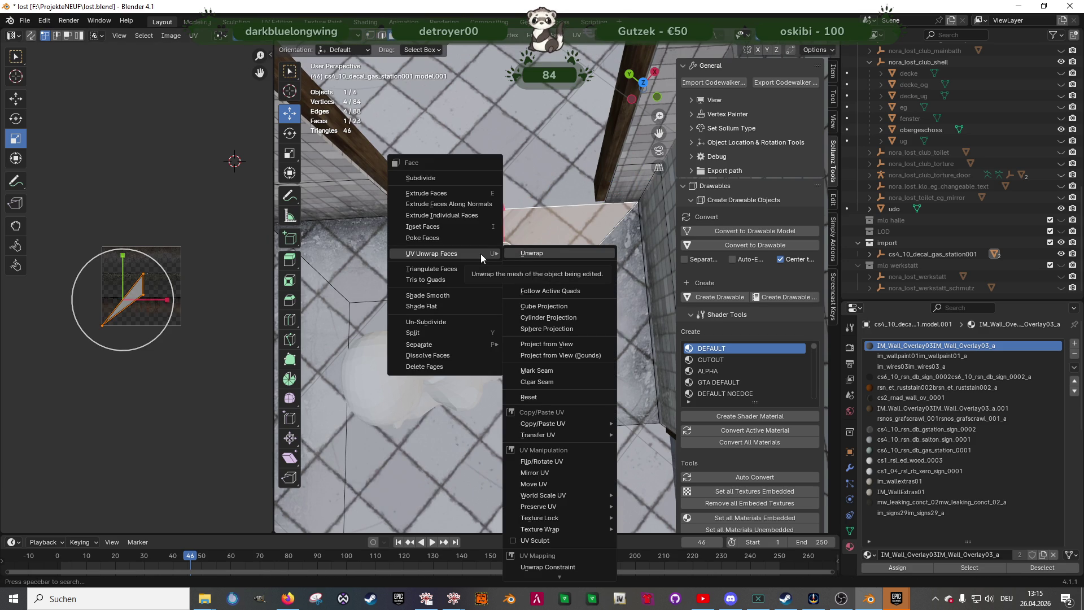
pyautogui.press('Return')
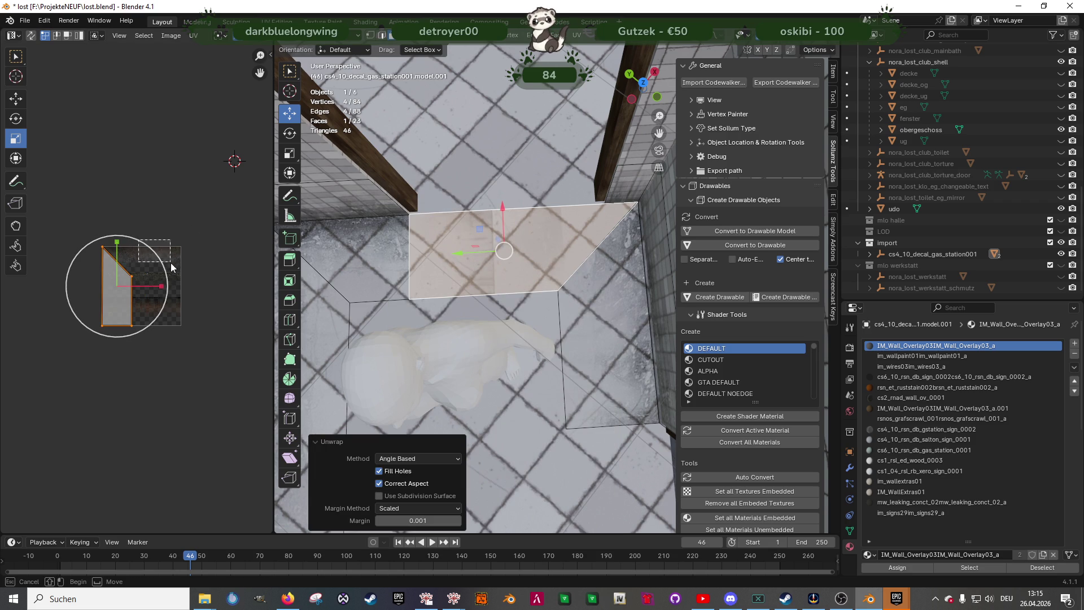
pyautogui.click(180, 279)
pyautogui.press('c')
pyautogui.click(117, 286)
# Rotate the corner face's UV island 90° so it lies level
pyautogui.press('Escape')
pyautogui.press('s')
pyautogui.press('Escape')
pyautogui.hotkey('shift', 'space')
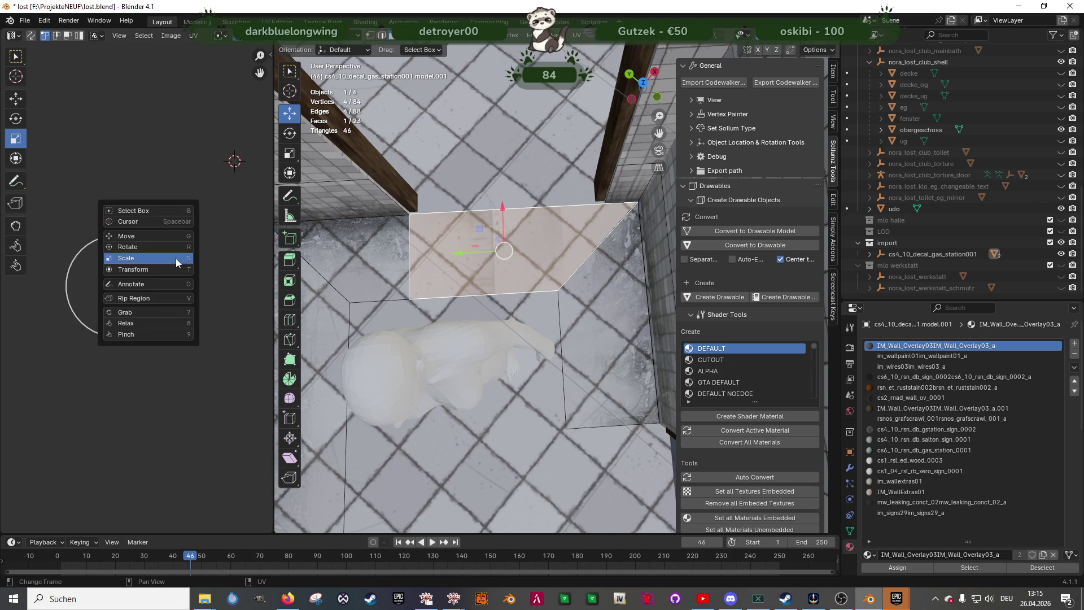
pyautogui.click(139, 240)
pyautogui.press('r')
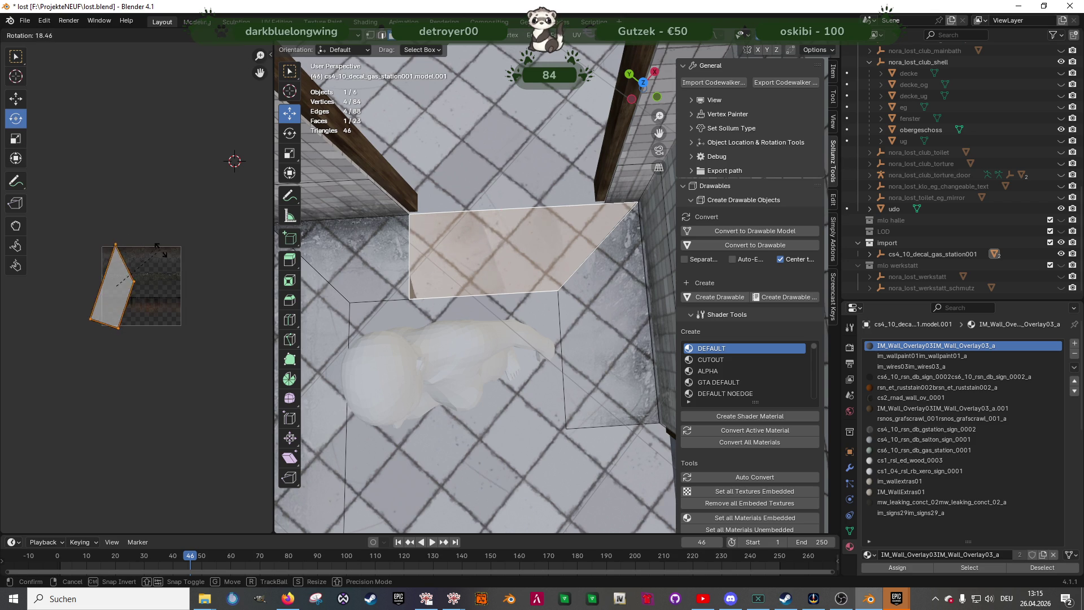
pyautogui.click(181, 302)
# Scale the UV island to 0.70 and move it up onto the grime band
pyautogui.scroll(3, 150, 300)
pyautogui.hotkey('shift', 'space')
pyautogui.click(148, 292)
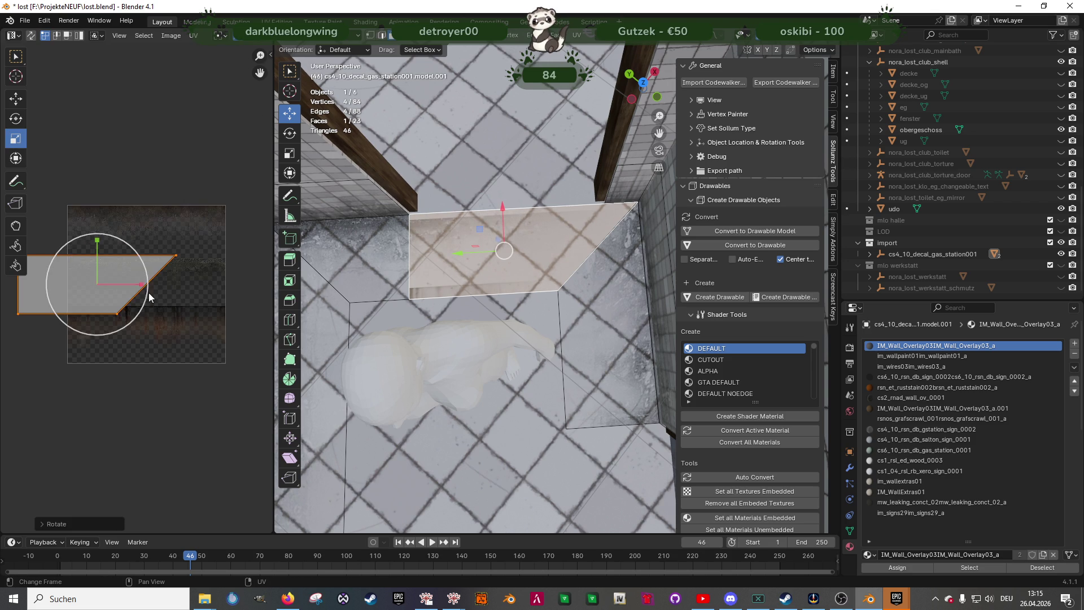
pyautogui.moveTo(136, 265); pyautogui.dragTo(133, 266)
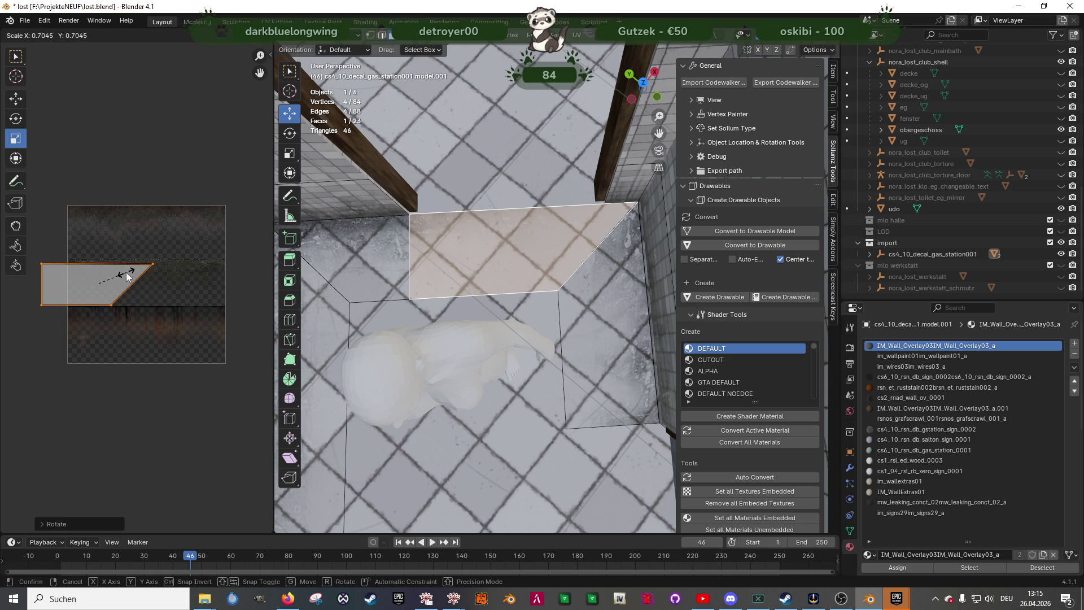
pyautogui.click(101, 267)
pyautogui.hotkey('shift', 'space')
pyautogui.click(101, 265)
pyautogui.moveTo(100, 264)
pyautogui.mouseDown()
pyautogui.moveTo(128, 284)
pyautogui.moveTo(159, 284)
pyautogui.mouseUp()
pyautogui.press('Tab')
pyautogui.moveTo(458, 272)
pyautogui.mouseDown(button='middle')
pyautogui.moveTo(473, 221)
pyautogui.moveTo(550, 193)
pyautogui.moveTo(544, 250)
pyautogui.moveTo(492, 250)
pyautogui.mouseUp(button='middle')
pyautogui.press('Tab')
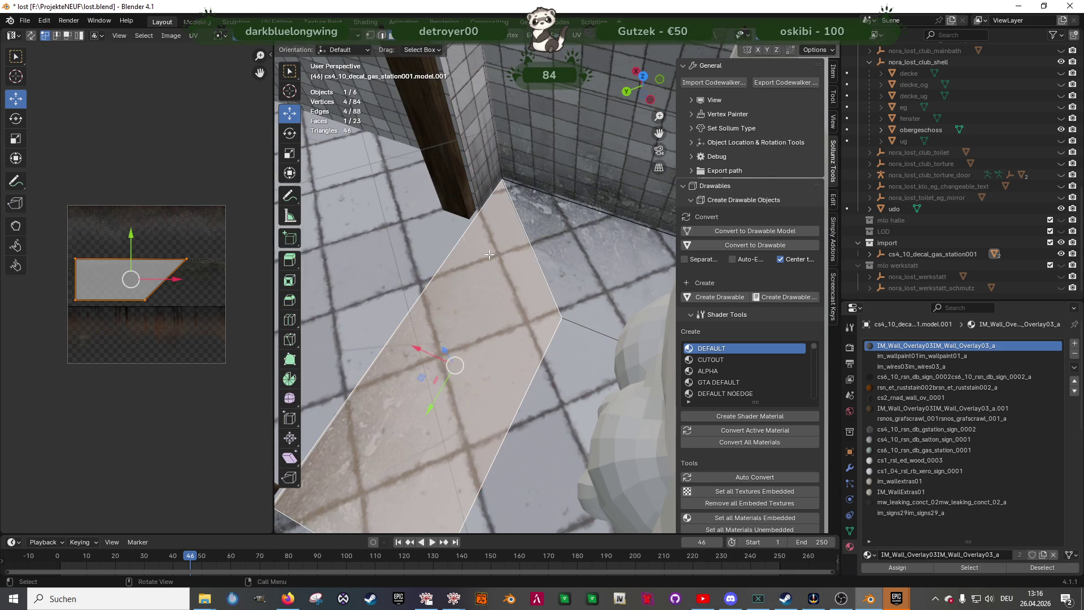
# Slide the decal face's UV island sideways 0.0357 along the grime band
pyautogui.moveTo(175, 283)
pyautogui.mouseDown()
pyautogui.moveTo(99, 303)
pyautogui.moveTo(107, 265)
pyautogui.moveTo(97, 265)
pyautogui.mouseUp()
pyautogui.hotkey('shift', 'space')
pyautogui.press('s')
pyautogui.hotkey('shift', 'space')
pyautogui.press('g')
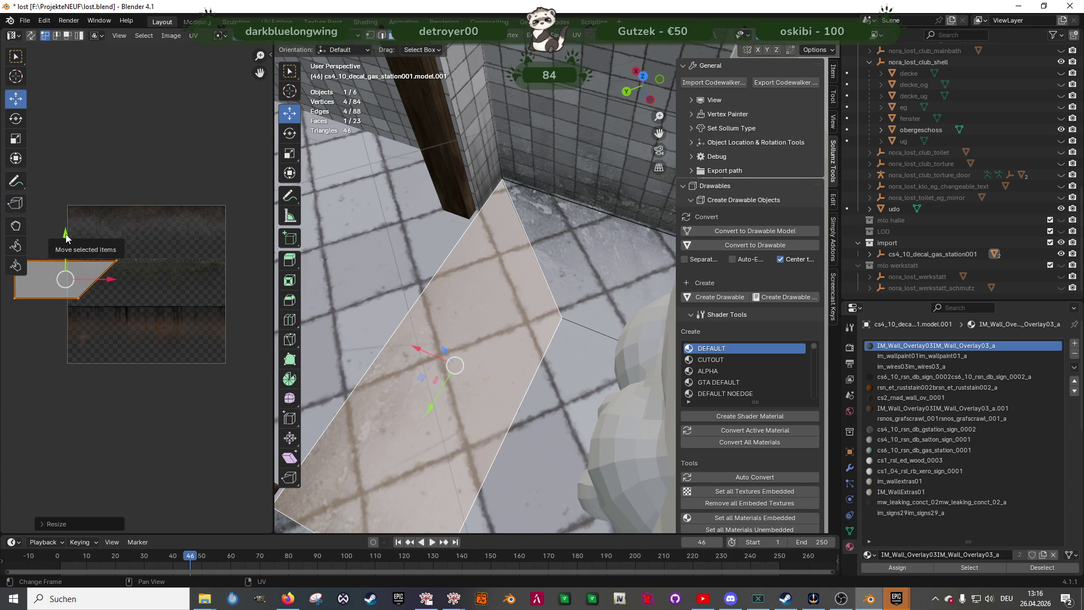
pyautogui.moveTo(113, 279); pyautogui.dragTo(186, 274)
pyautogui.moveTo(497, 316)
pyautogui.mouseDown(button='middle')
pyautogui.moveTo(530, 329)
pyautogui.moveTo(503, 297)
pyautogui.moveTo(496, 241)
pyautogui.moveTo(537, 275)
pyautogui.mouseUp(button='middle')
pyautogui.press('Tab')
pyautogui.press('Tab')
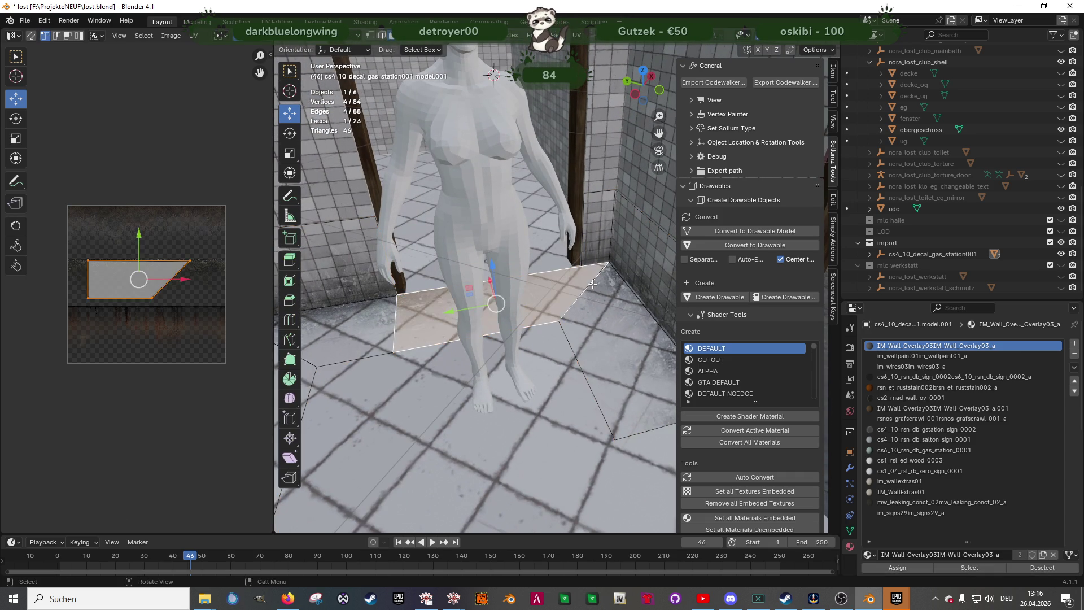
# Select the floor decal face, nudge its UV island upward, and add another decal face
pyautogui.click(575, 293)
pyautogui.moveTo(574, 289); pyautogui.dragTo(223, 304, button='middle')
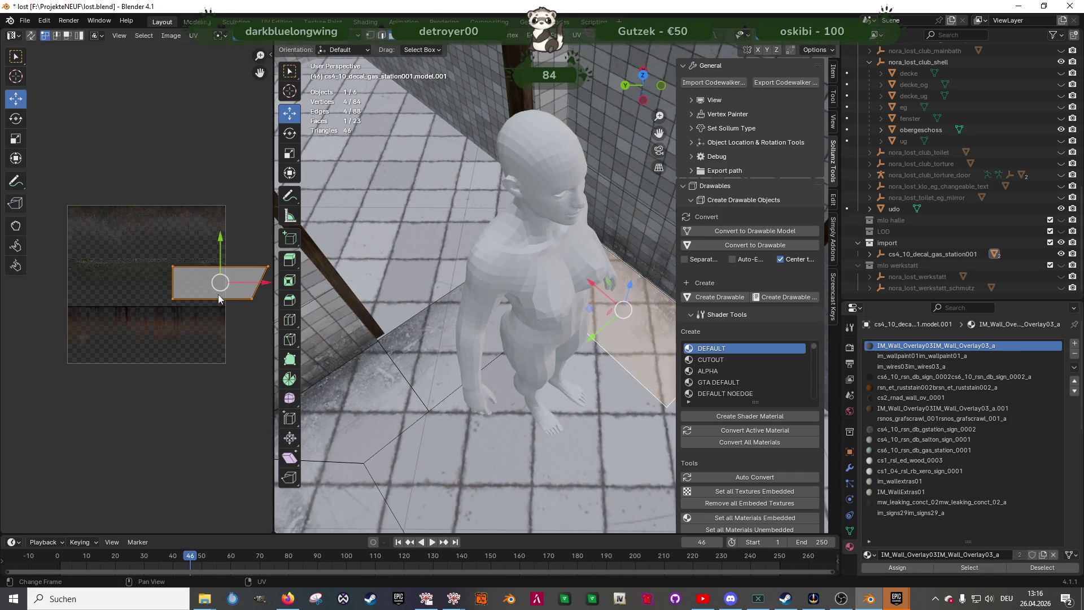
pyautogui.moveTo(219, 249); pyautogui.dragTo(219, 243)
pyautogui.moveTo(465, 283)
pyautogui.mouseDown(button='middle')
pyautogui.moveTo(510, 293)
pyautogui.moveTo(553, 244)
pyautogui.moveTo(394, 368)
pyautogui.mouseUp(button='middle')
pyautogui.press('Tab')
pyautogui.press('Tab')
pyautogui.keyDown('shift'); pyautogui.click(394, 368); pyautogui.keyUp('shift')
# Unwrap the selected floor-edge decal faces and rotate their UV island about 81°
pyautogui.rightClick(402, 347)
pyautogui.moveTo(402, 348)
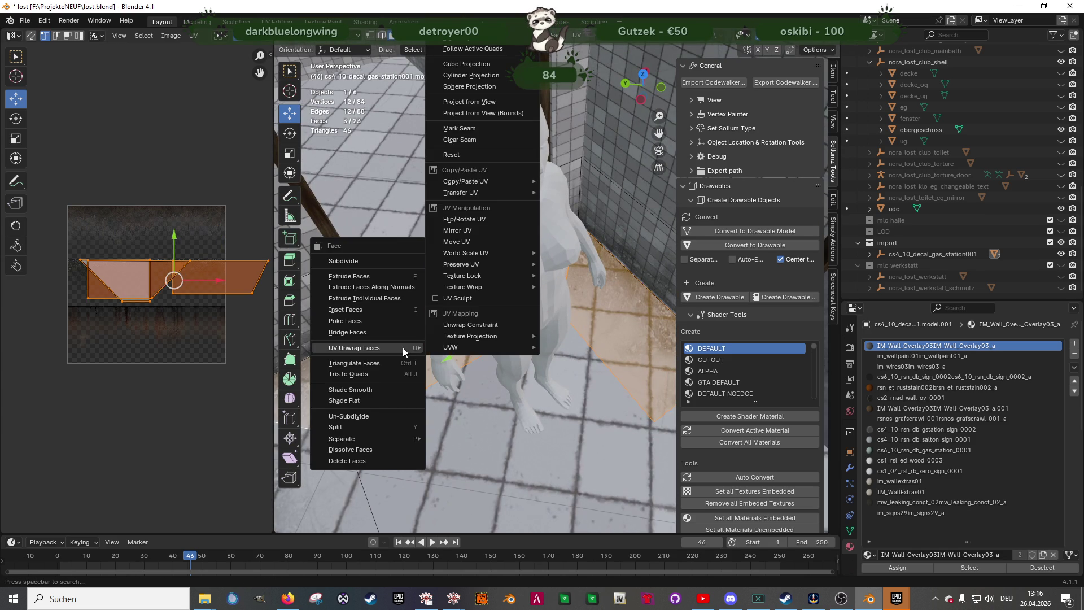
pyautogui.press('u')
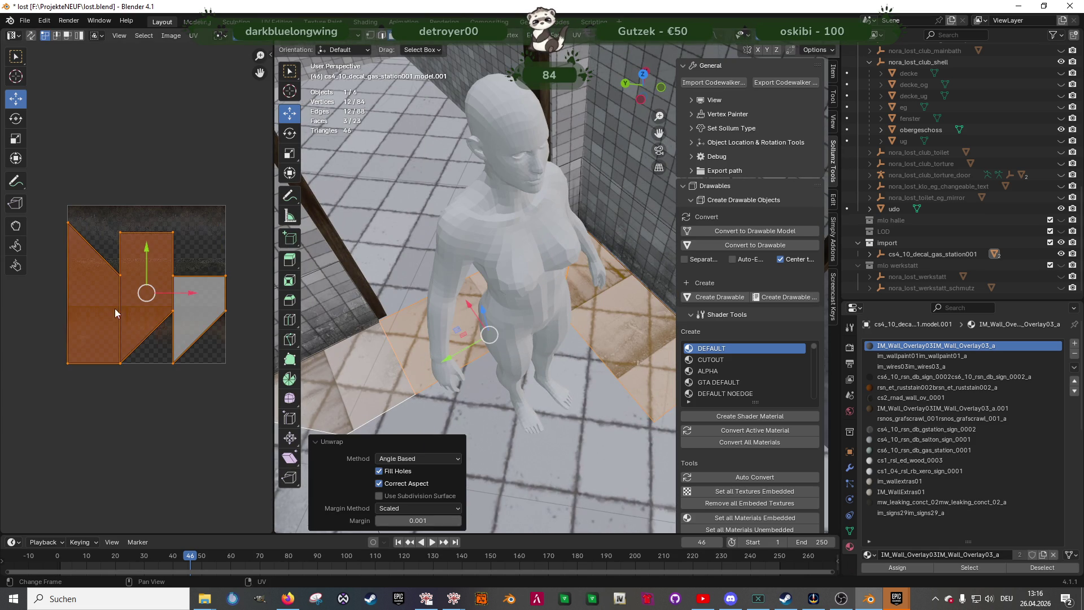
pyautogui.hotkey('shift', 'space')
pyautogui.press('r')
pyautogui.moveTo(174, 251)
pyautogui.mouseDown()
pyautogui.moveTo(196, 283)
pyautogui.moveTo(204, 326)
pyautogui.mouseUp()
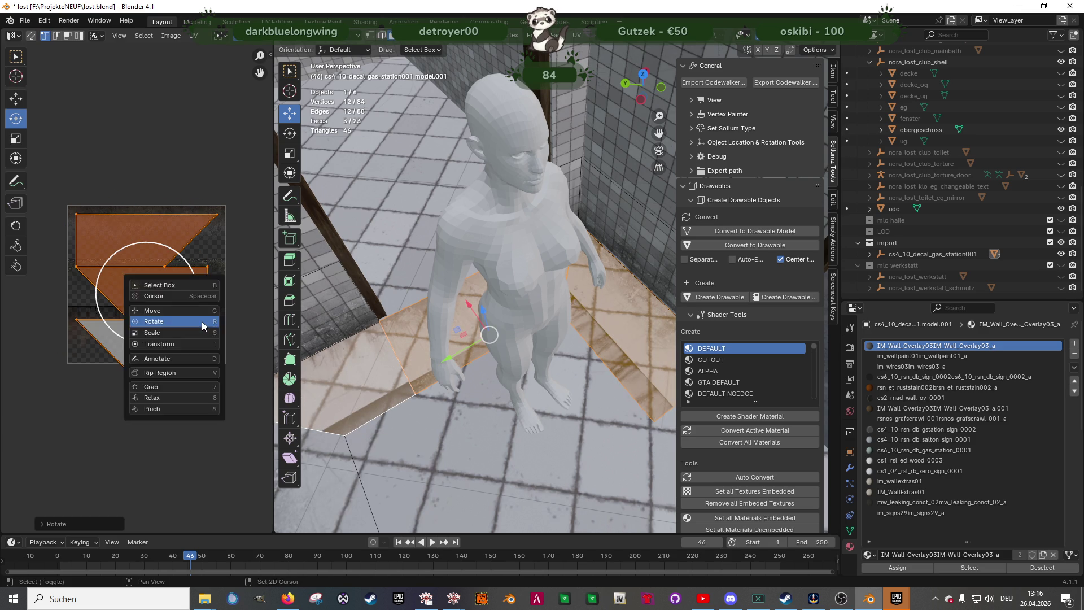
# Move the UV island down onto the grime strip and scale it to about 0.80
pyautogui.hotkey('shift', 'space')
pyautogui.press('g')
pyautogui.moveTo(149, 248)
pyautogui.mouseDown()
pyautogui.moveTo(149, 295)
pyautogui.moveTo(167, 312)
pyautogui.moveTo(149, 274)
pyautogui.mouseUp()
pyautogui.hotkey('shift', 'space')
pyautogui.press('s')
pyautogui.hotkey('shift', 'space')
pyautogui.press('g')
pyautogui.moveTo(149, 274); pyautogui.dragTo(218, 255, button='middle')
pyautogui.moveTo(429, 317)
pyautogui.mouseDown(button='middle')
pyautogui.moveTo(378, 332)
pyautogui.moveTo(381, 319)
pyautogui.moveTo(336, 321)
pyautogui.mouseUp(button='middle')
pyautogui.hotkey('ctrl', 'z')
pyautogui.hotkey('ctrl', 'z')
pyautogui.hotkey('ctrl', 'z')
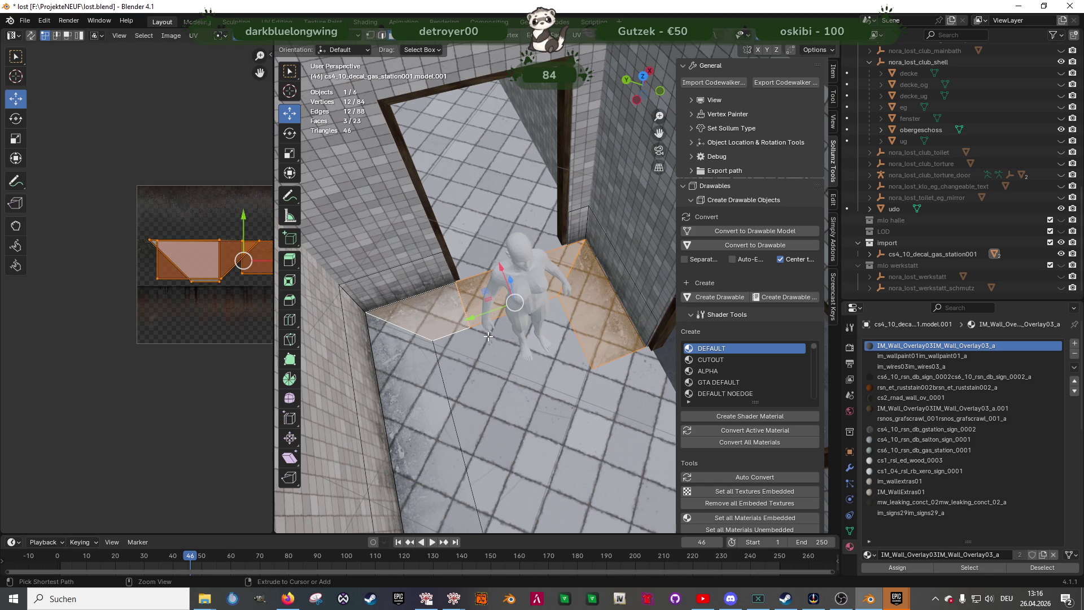
# Narrow the selection to the two floor faces and slide the right UV face right
pyautogui.click(440, 319)
pyautogui.keyDown('shift'); pyautogui.click(468, 298); pyautogui.keyUp('shift')
pyautogui.moveTo(218, 283); pyautogui.dragTo(160, 289, button='middle')
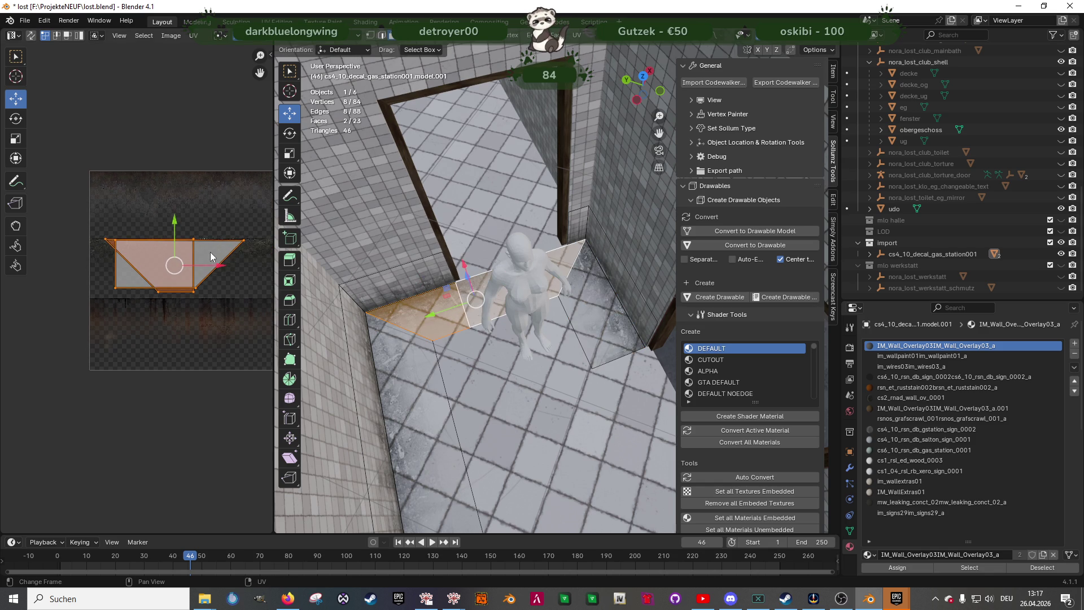
pyautogui.click(173, 262)
pyautogui.moveTo(196, 266)
pyautogui.mouseDown()
pyautogui.moveTo(237, 266)
pyautogui.moveTo(11, 272)
pyautogui.mouseUp()
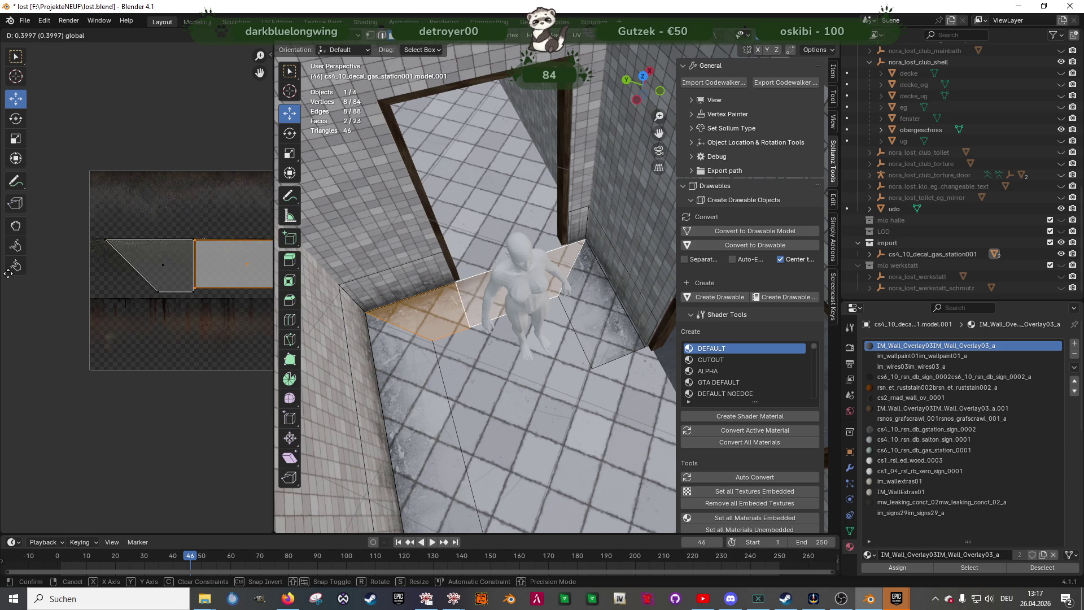
pyautogui.click(8, 273)
pyautogui.scroll(2, 145, 250)
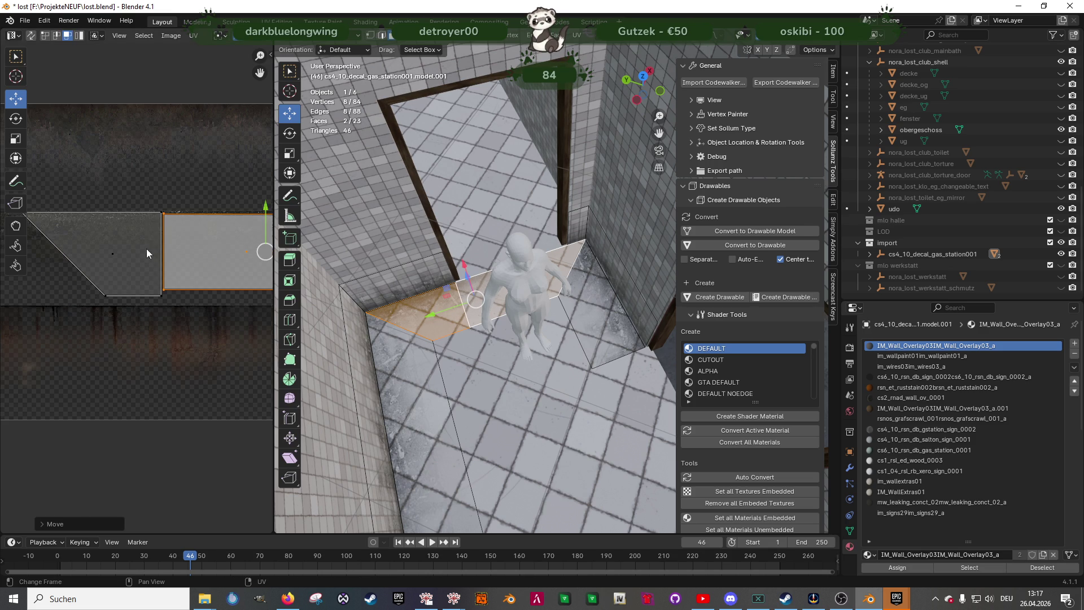
# Drag the right face's UV corners along the grime band to level its edges
pyautogui.click(163, 214)
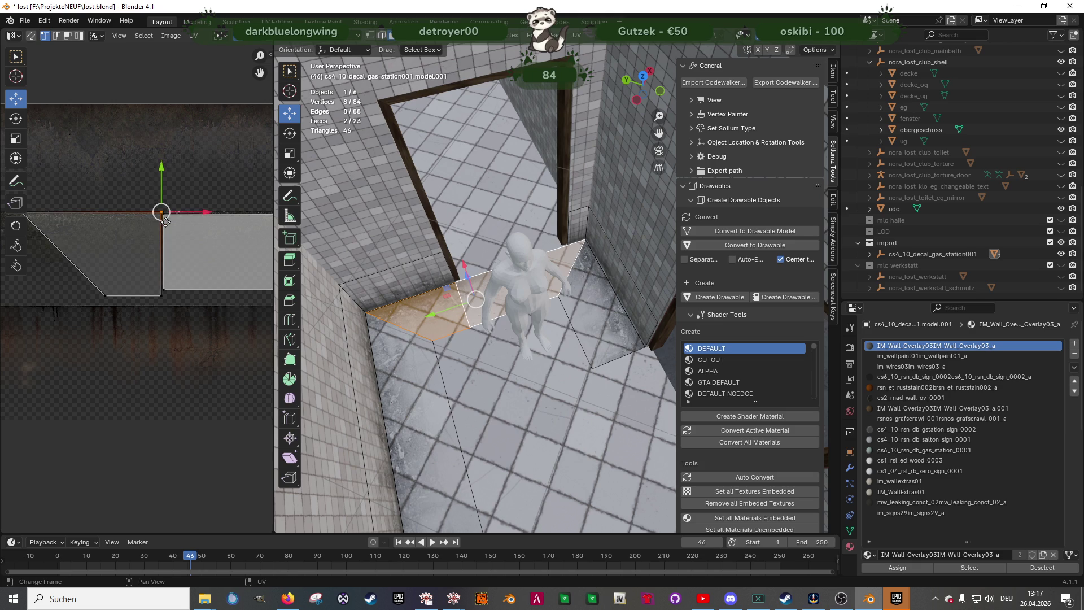
pyautogui.moveTo(166, 219); pyautogui.dragTo(230, 244)
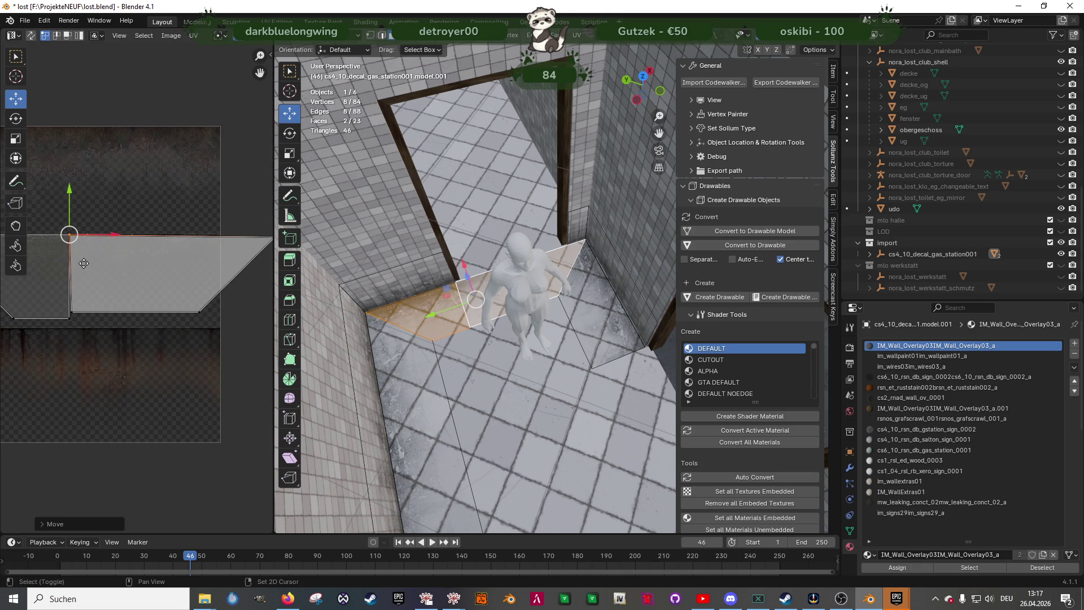
pyautogui.scroll(-1, 230, 244)
pyautogui.click(247, 249)
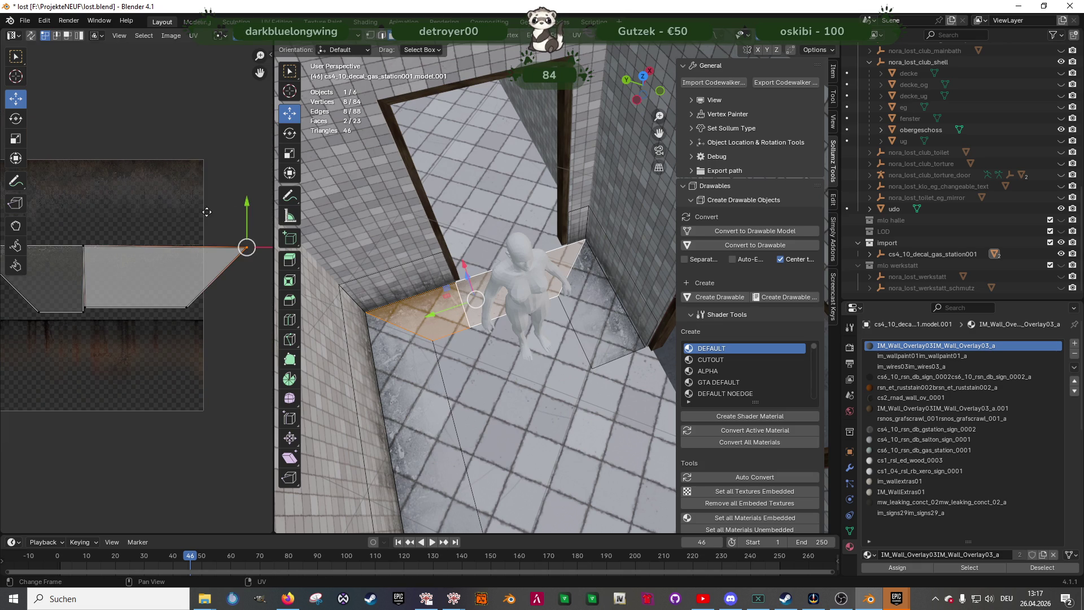
pyautogui.moveTo(246, 204)
pyautogui.mouseDown()
pyautogui.moveTo(164, 251)
pyautogui.moveTo(84, 256)
pyautogui.mouseUp()
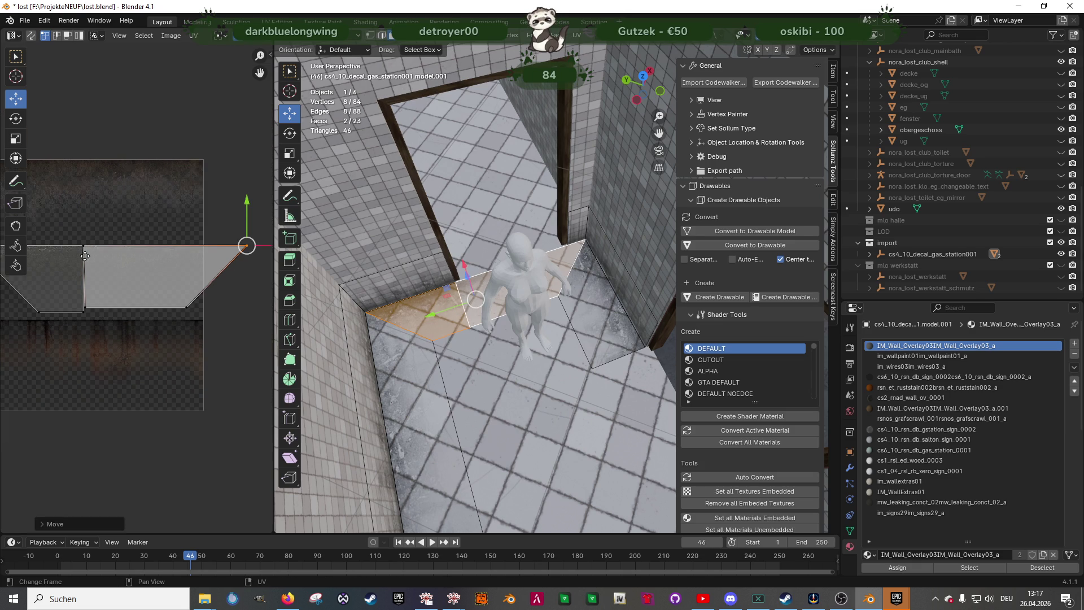
pyautogui.click(89, 306)
pyautogui.moveTo(85, 305); pyautogui.dragTo(82, 307)
pyautogui.click(199, 286)
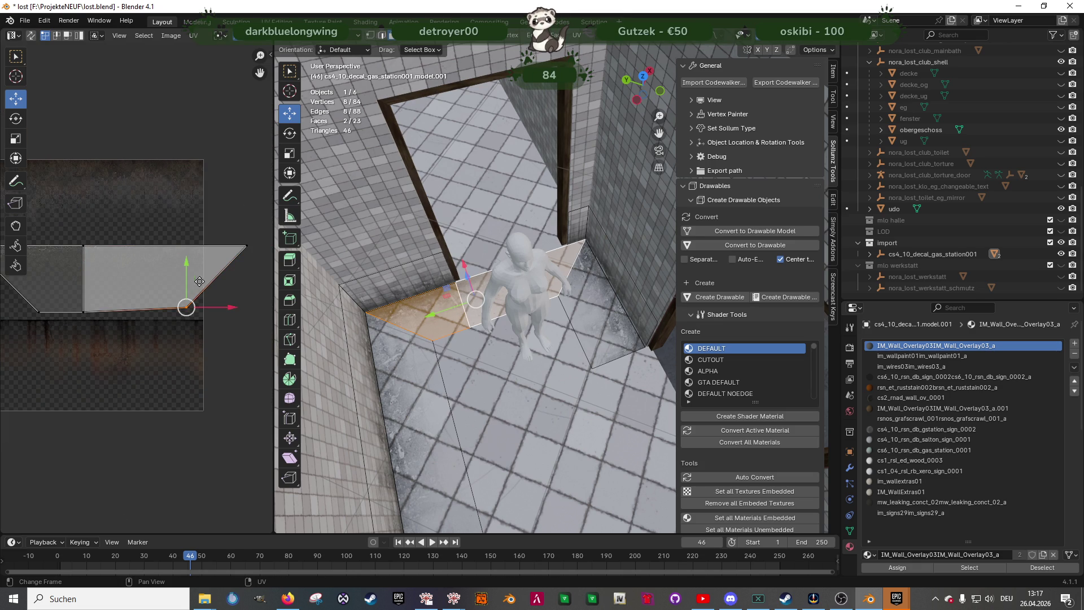
pyautogui.scroll(3, 520, 315)
pyautogui.press('Tab')
pyautogui.moveTo(521, 315)
pyautogui.mouseDown(button='middle')
pyautogui.moveTo(501, 273)
pyautogui.moveTo(511, 256)
pyautogui.moveTo(531, 328)
pyautogui.moveTo(555, 296)
pyautogui.mouseUp(button='middle')
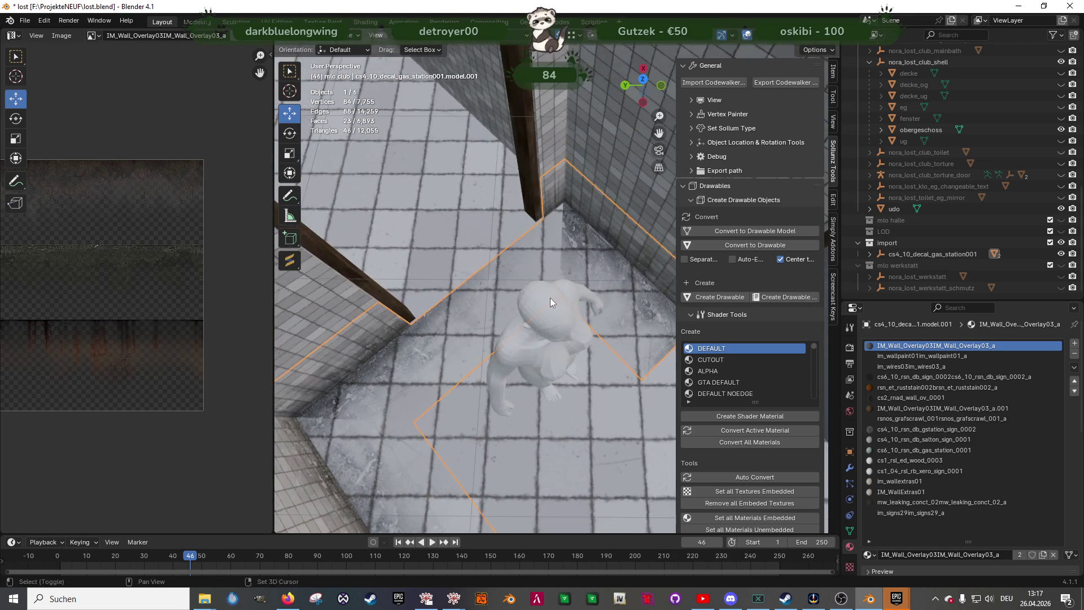
# Add the wall decal face, move its UV face right and mirror it horizontally
pyautogui.press('Tab')
pyautogui.scroll(4, 520, 302)
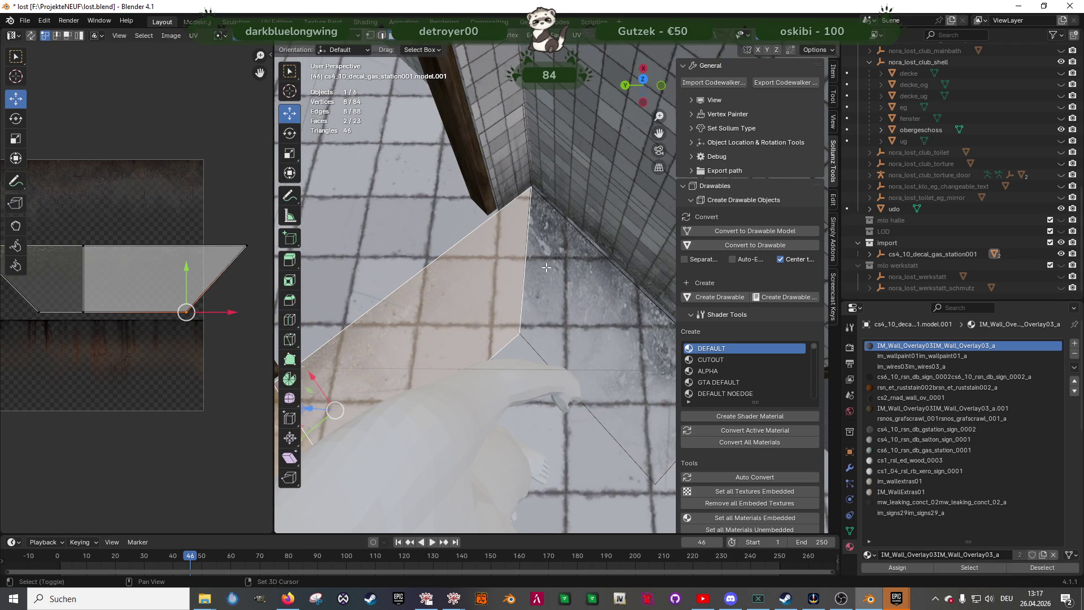
pyautogui.keyDown('shift'); pyautogui.click(547, 267); pyautogui.keyUp('shift')
pyautogui.scroll(-2, 174, 274)
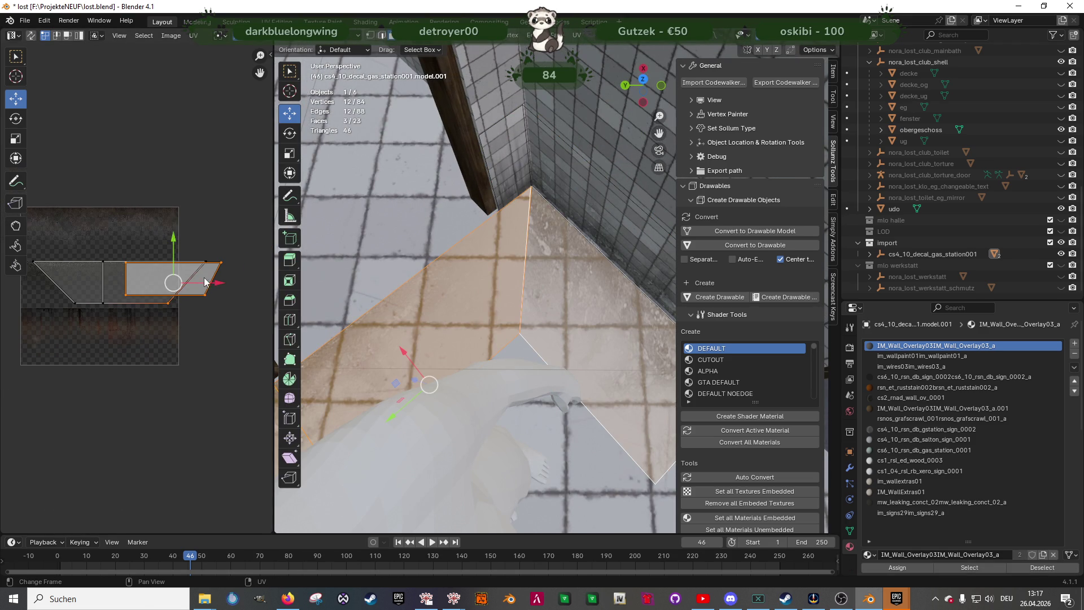
pyautogui.press('3')
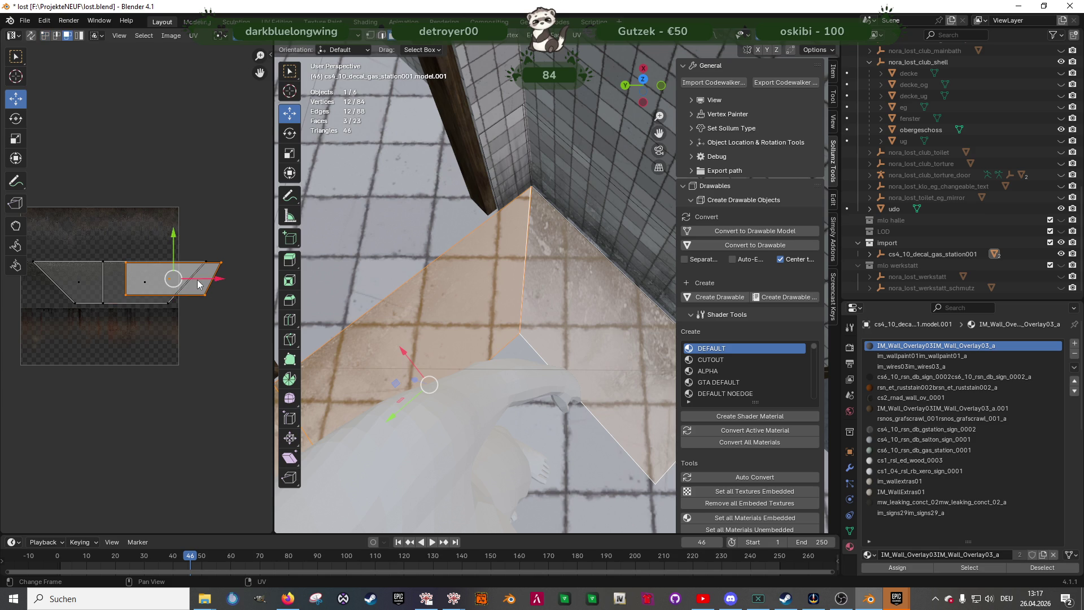
pyautogui.moveTo(197, 284)
pyautogui.mouseDown()
pyautogui.moveTo(269, 278)
pyautogui.moveTo(17, 274)
pyautogui.mouseUp()
pyautogui.scroll(-3, 172, 297)
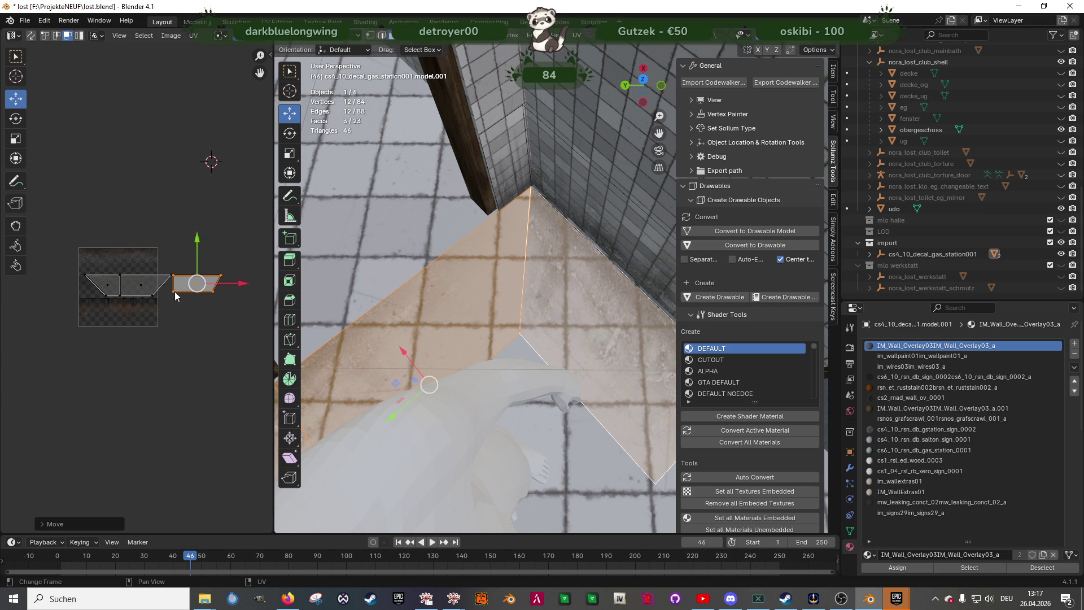
pyautogui.rightClick(175, 297)
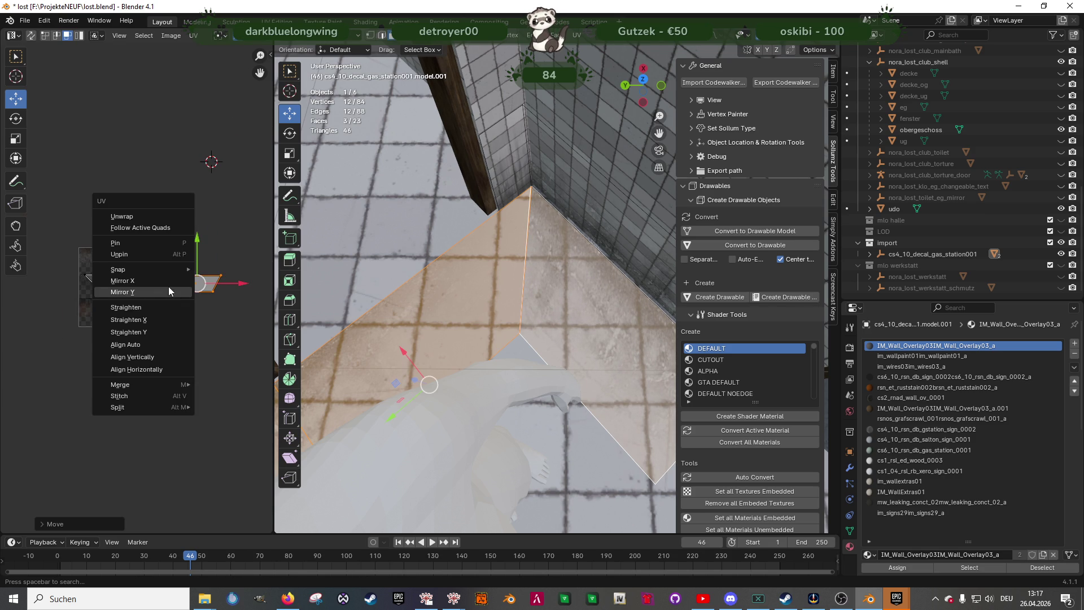
pyautogui.click(133, 282)
pyautogui.scroll(2, 200, 292)
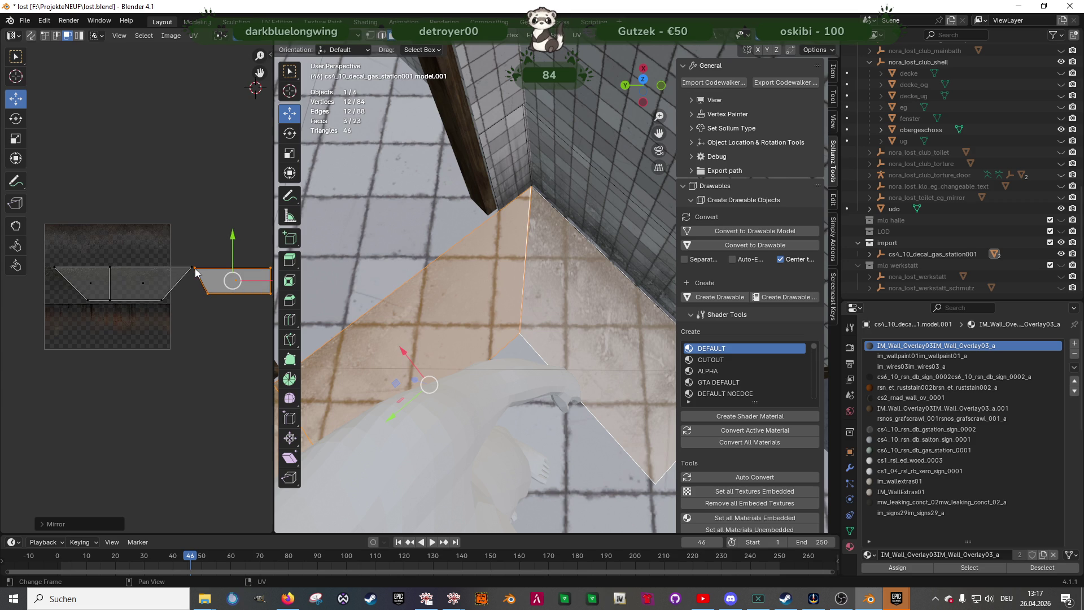
# Pull the mirrored face's lower UV corners down to meet the neighbouring face
pyautogui.hotkey('alt', 'a')
pyautogui.moveTo(195, 268); pyautogui.dragTo(162, 299)
pyautogui.click(208, 292)
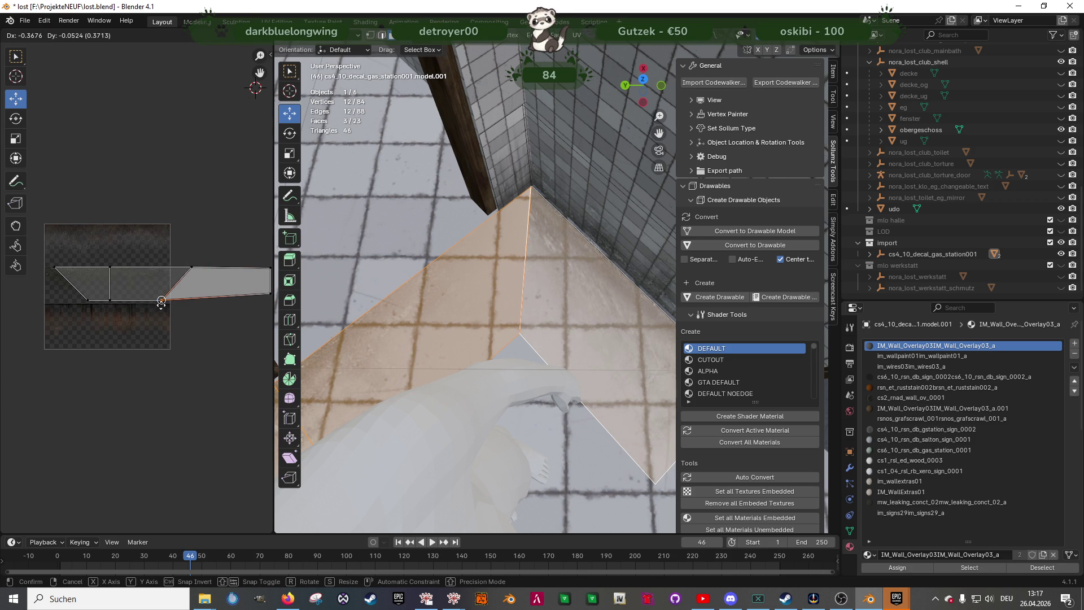
pyautogui.click(160, 301)
pyautogui.scroll(-2, 160, 298)
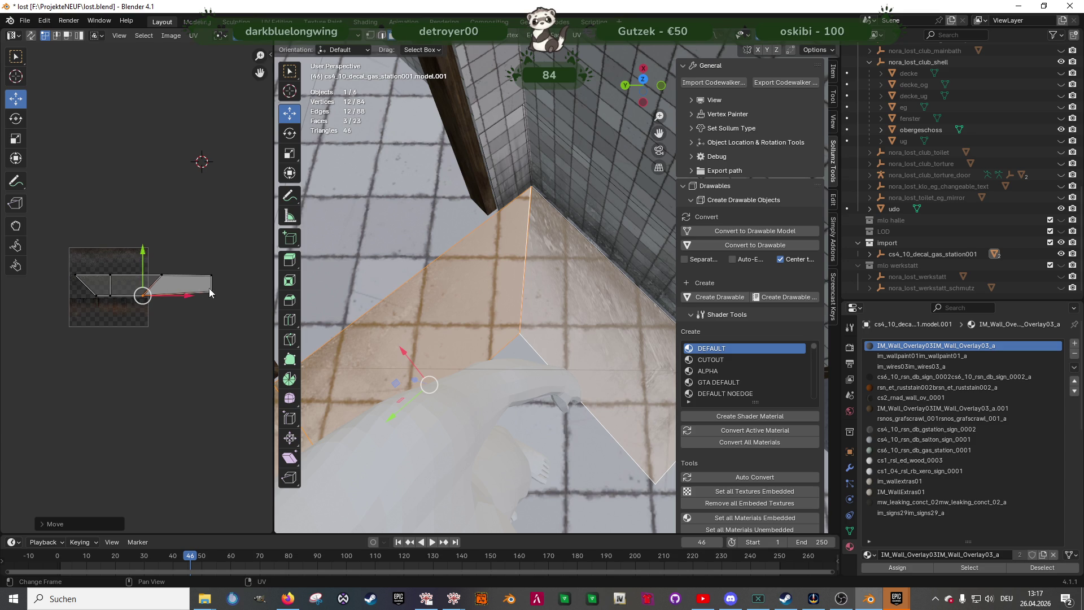
pyautogui.click(211, 291)
pyautogui.moveTo(212, 292); pyautogui.dragTo(211, 295)
pyautogui.click(211, 275)
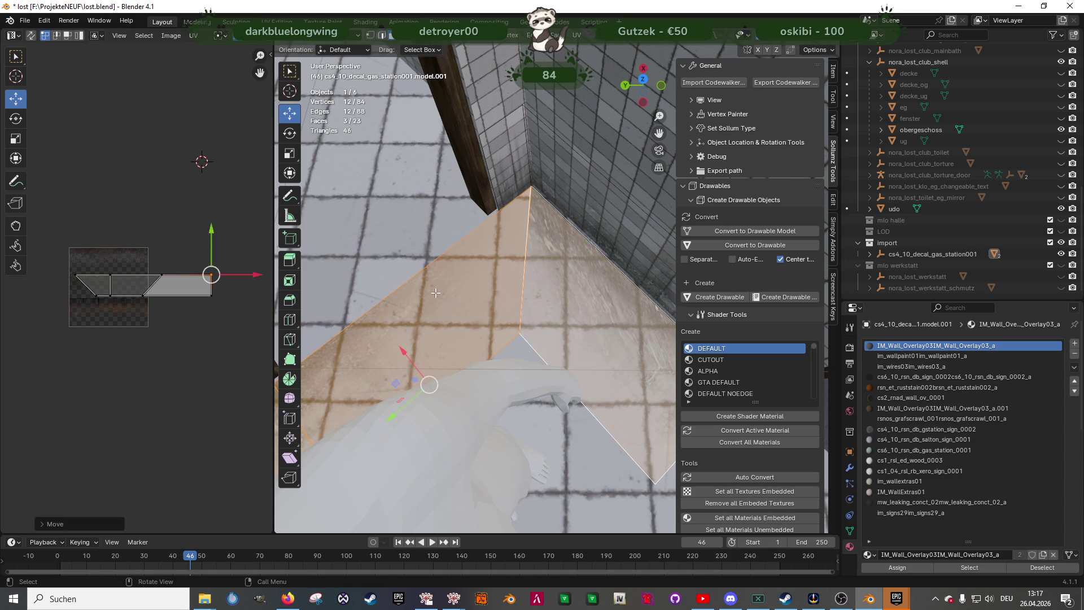
pyautogui.press('Tab')
pyautogui.moveTo(490, 304); pyautogui.dragTo(571, 287, button='middle')
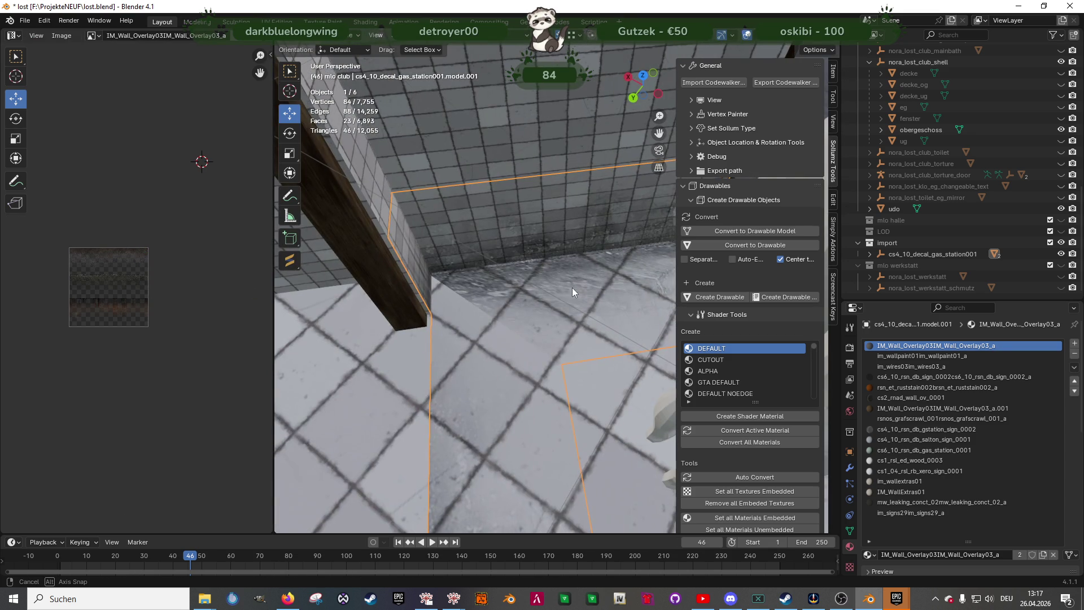
# Select the top and lower floor decal faces for UV editing
pyautogui.press('Tab')
pyautogui.click(525, 302)
pyautogui.press('1')
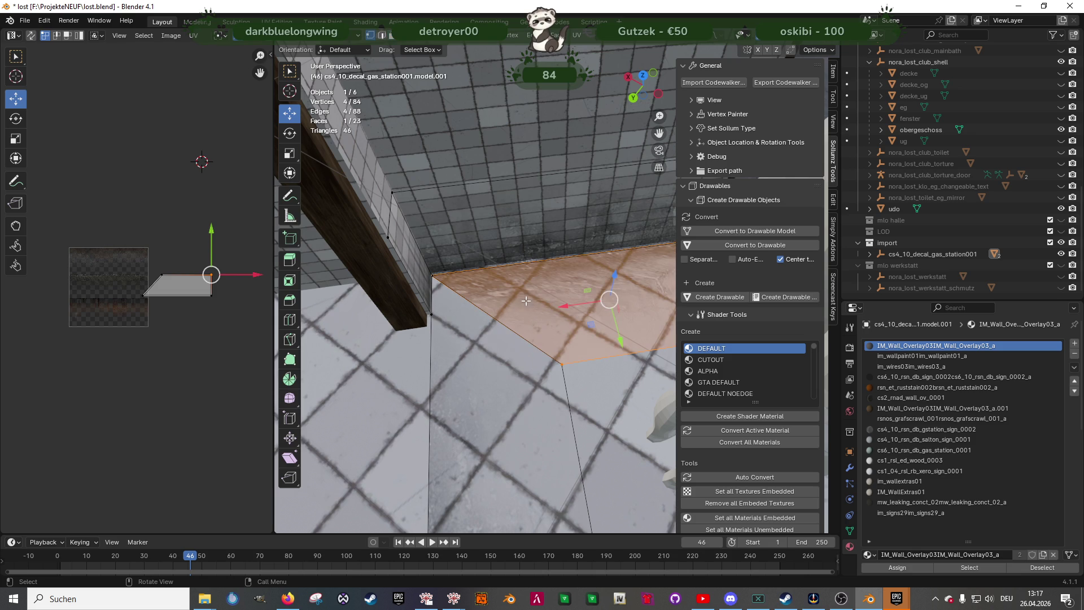
pyautogui.click(430, 273)
pyautogui.click(559, 332)
pyautogui.click(556, 315)
pyautogui.scroll(1, 181, 308)
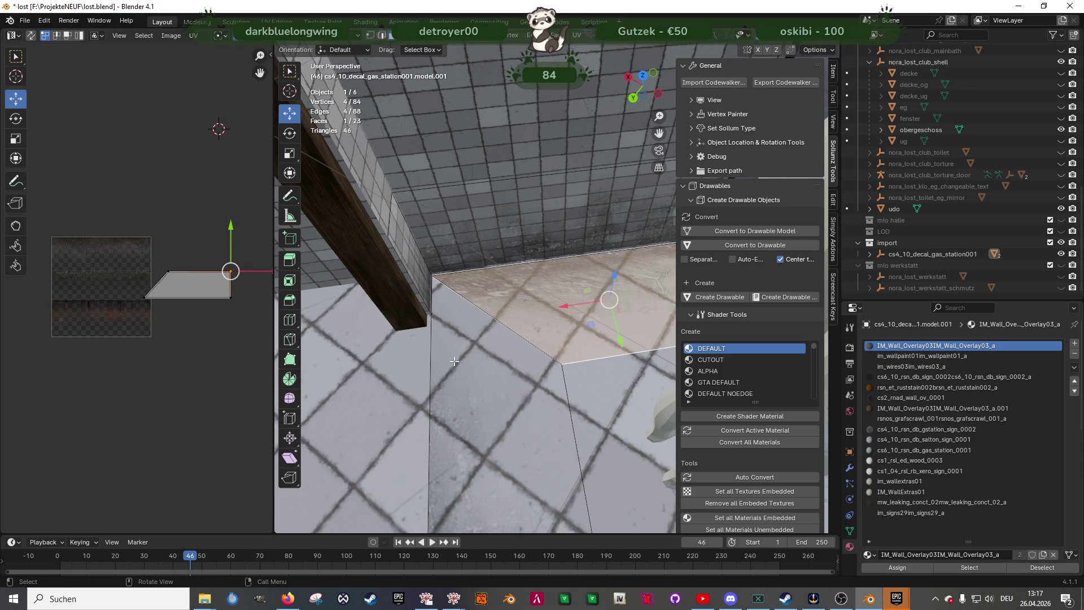
pyautogui.keyDown('shift'); pyautogui.click(508, 446); pyautogui.keyUp('shift')
pyautogui.scroll(2, 180, 308)
pyautogui.scroll(1, 185, 295)
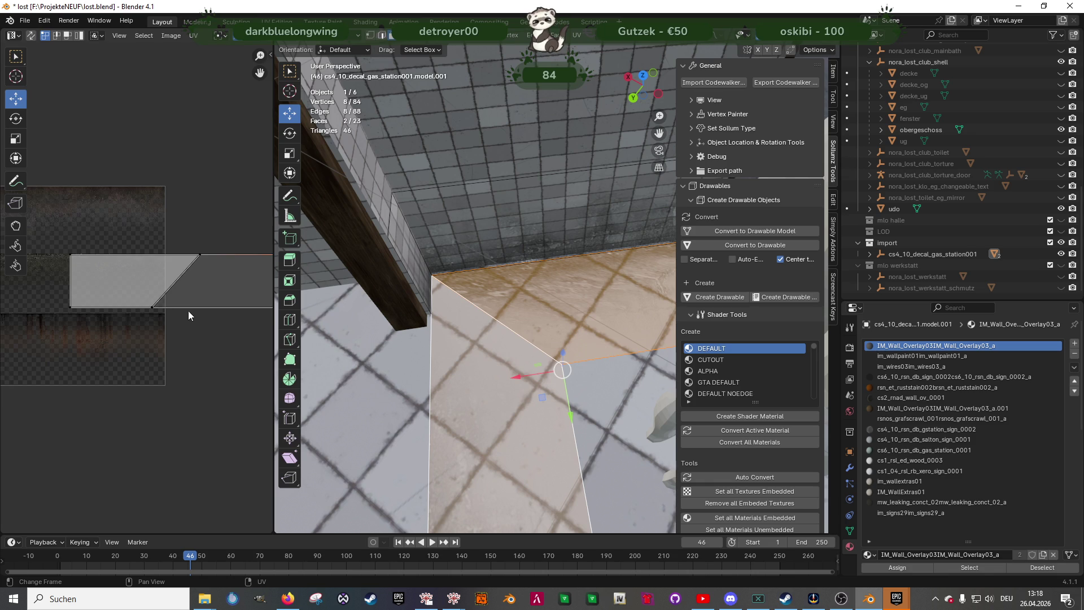
pyautogui.scroll(-2, 188, 315)
pyautogui.scroll(1, 228, 318)
# Move the strip's right-edge UV corners 0.1536 left and return to object mode
pyautogui.moveTo(228, 318)
pyautogui.mouseDown(button='middle')
pyautogui.moveTo(186, 305)
pyautogui.moveTo(147, 225)
pyautogui.mouseUp(button='middle')
pyautogui.moveTo(149, 229); pyautogui.dragTo(220, 332)
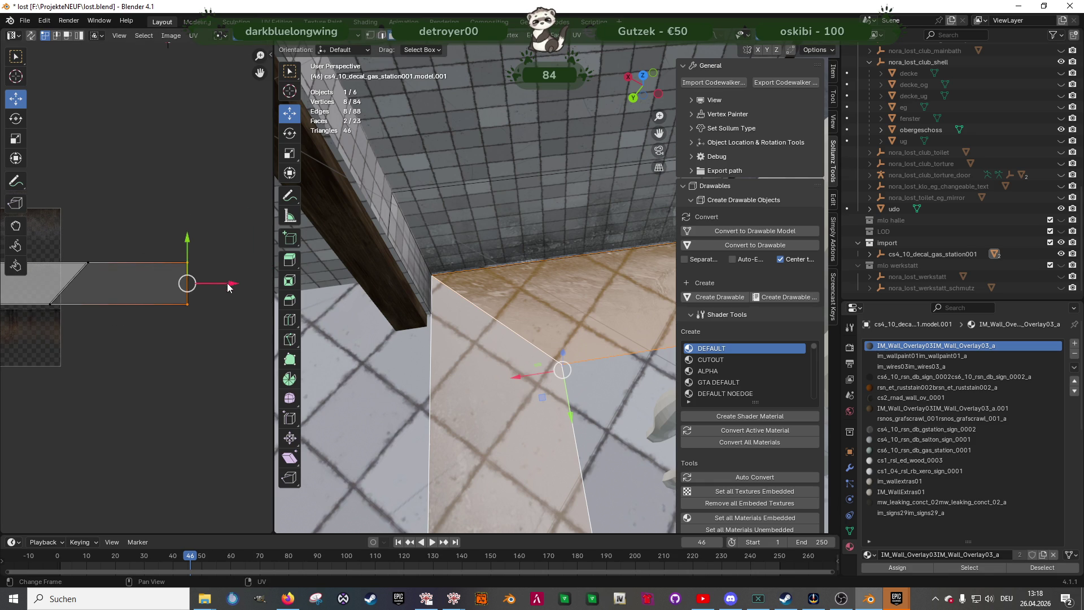
pyautogui.press('g')
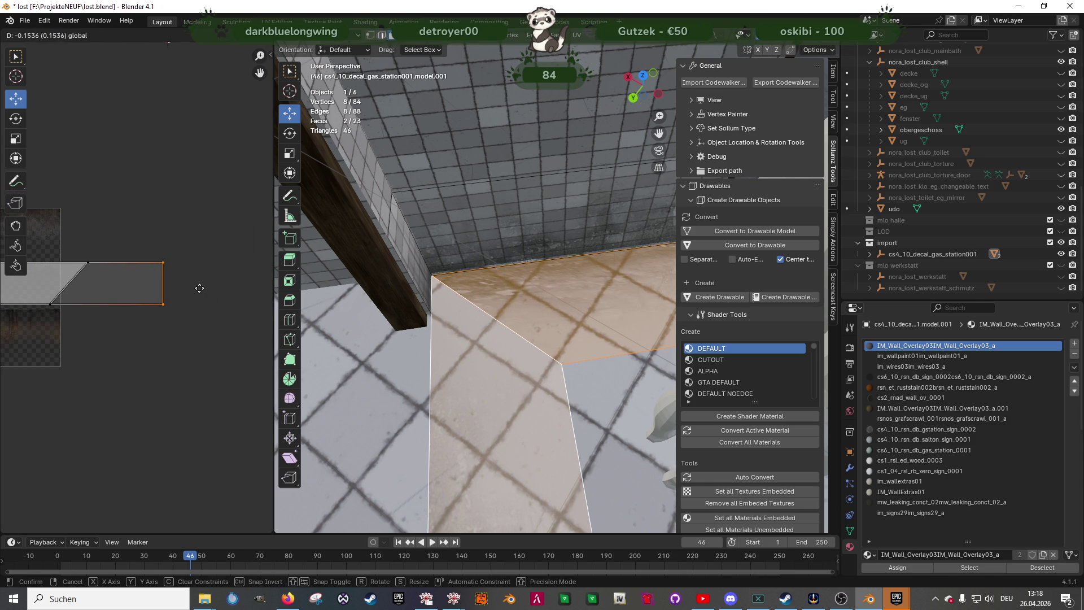
pyautogui.click(194, 295)
pyautogui.click(52, 305)
pyautogui.scroll(-2, 136, 288)
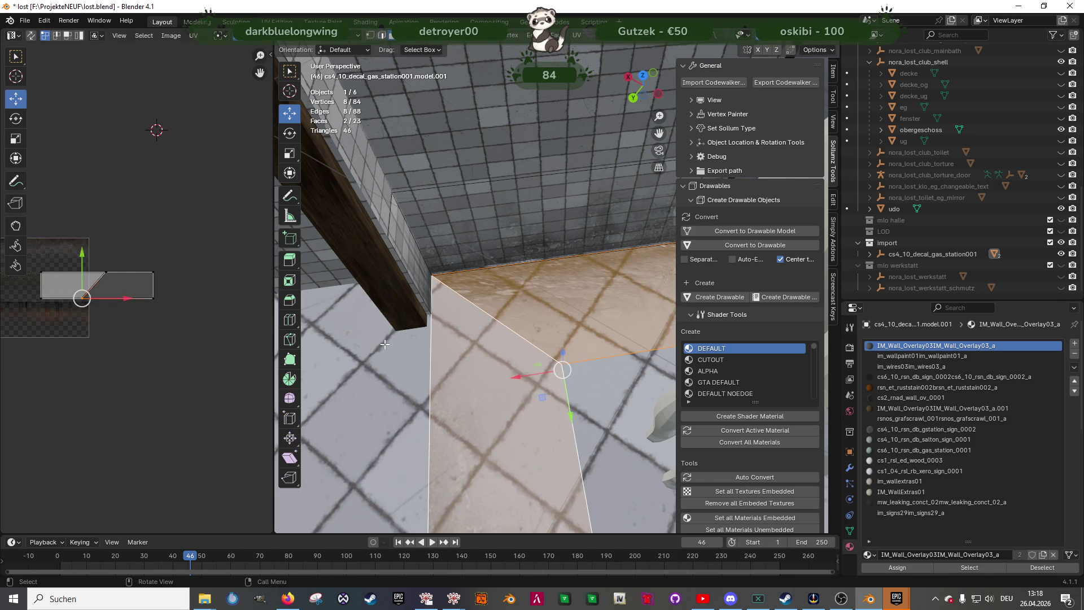
pyautogui.press('Tab')
pyautogui.moveTo(531, 364)
pyautogui.mouseDown(button='middle')
pyautogui.moveTo(451, 362)
pyautogui.moveTo(531, 400)
pyautogui.moveTo(499, 375)
pyautogui.moveTo(517, 381)
pyautogui.moveTo(480, 372)
pyautogui.moveTo(534, 378)
pyautogui.mouseUp(button='middle')
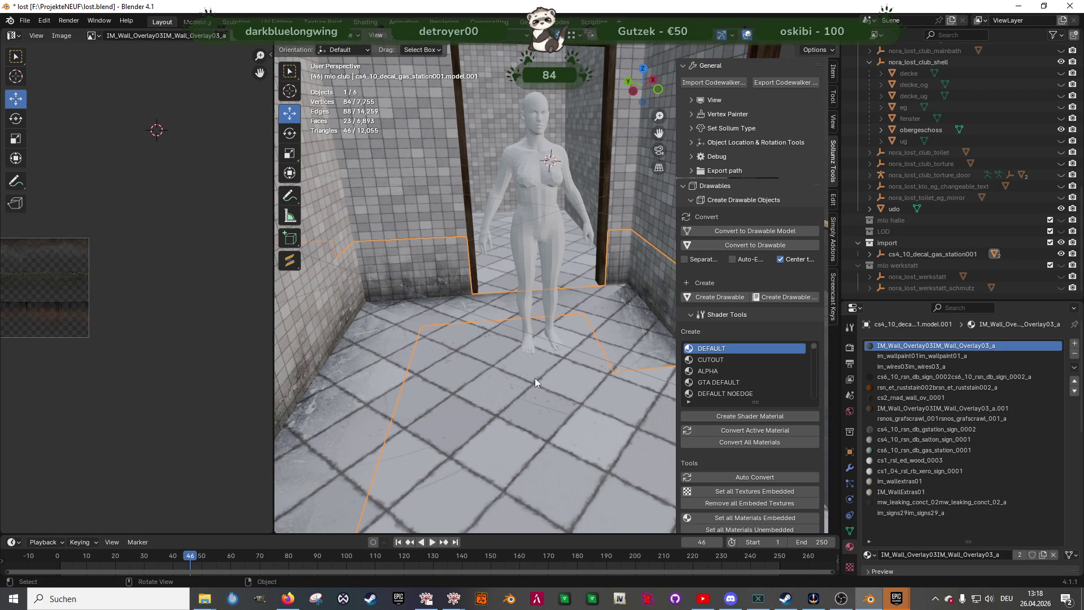
# Nudge the top-left UV vertex of the single corner decal face
pyautogui.moveTo(506, 380)
pyautogui.mouseDown(button='middle')
pyautogui.moveTo(501, 363)
pyautogui.moveTo(556, 375)
pyautogui.moveTo(465, 368)
pyautogui.moveTo(509, 377)
pyautogui.mouseUp(button='middle')
pyautogui.press('Tab')
pyautogui.click(438, 366)
pyautogui.moveTo(437, 367); pyautogui.dragTo(260, 339, button='middle')
pyautogui.click(105, 272)
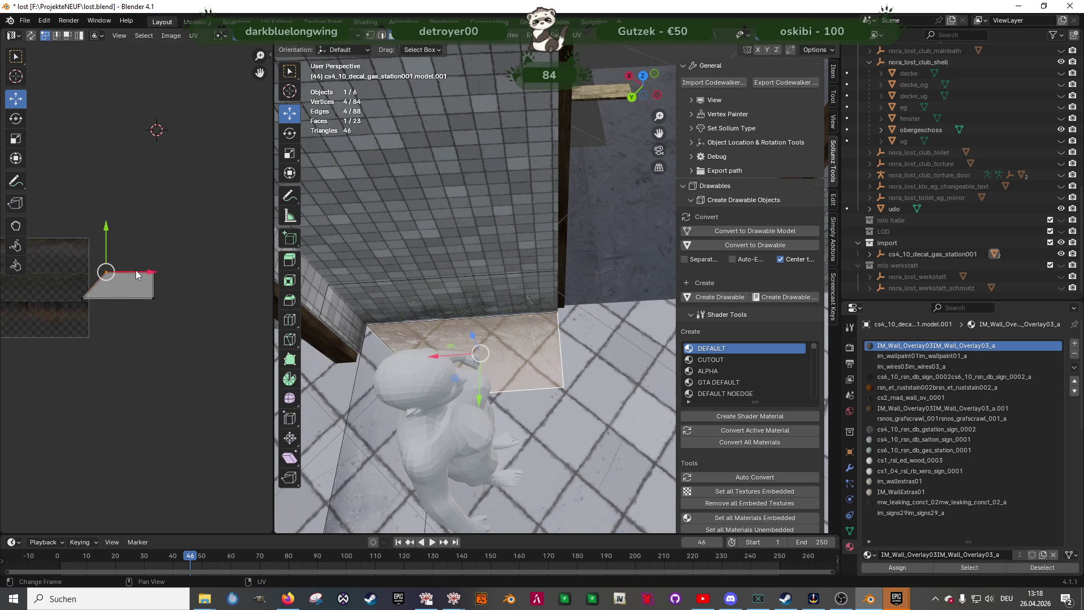
pyautogui.press('g')
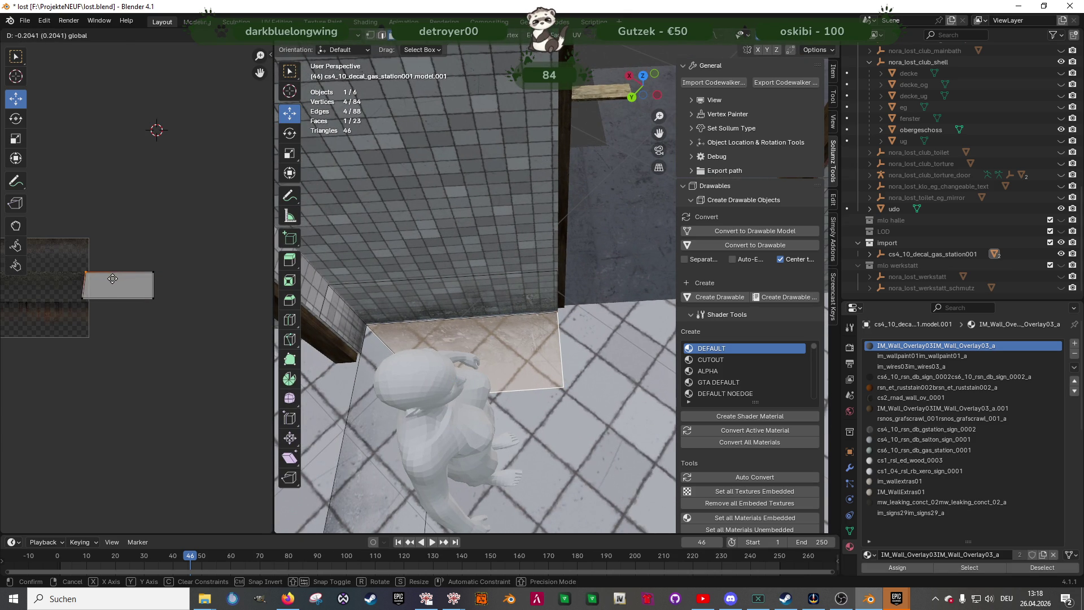
pyautogui.click(112, 279)
# Slide the front-left decal face's UV vertex horizontally by 0.2041, then return to object mode
pyautogui.click(374, 357)
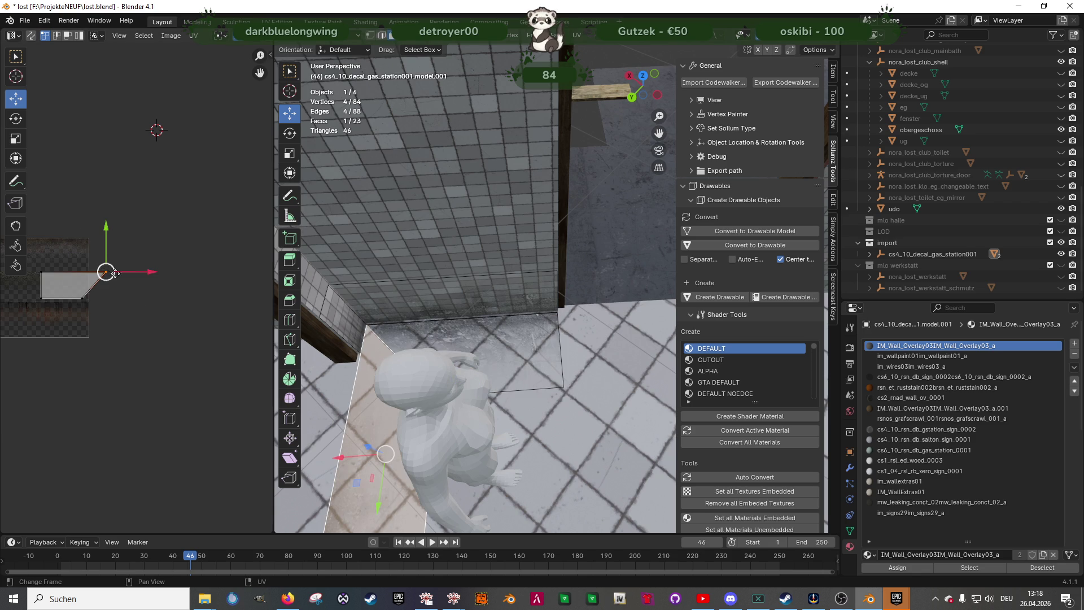
pyautogui.moveTo(137, 273); pyautogui.dragTo(135, 272)
pyautogui.click(132, 271)
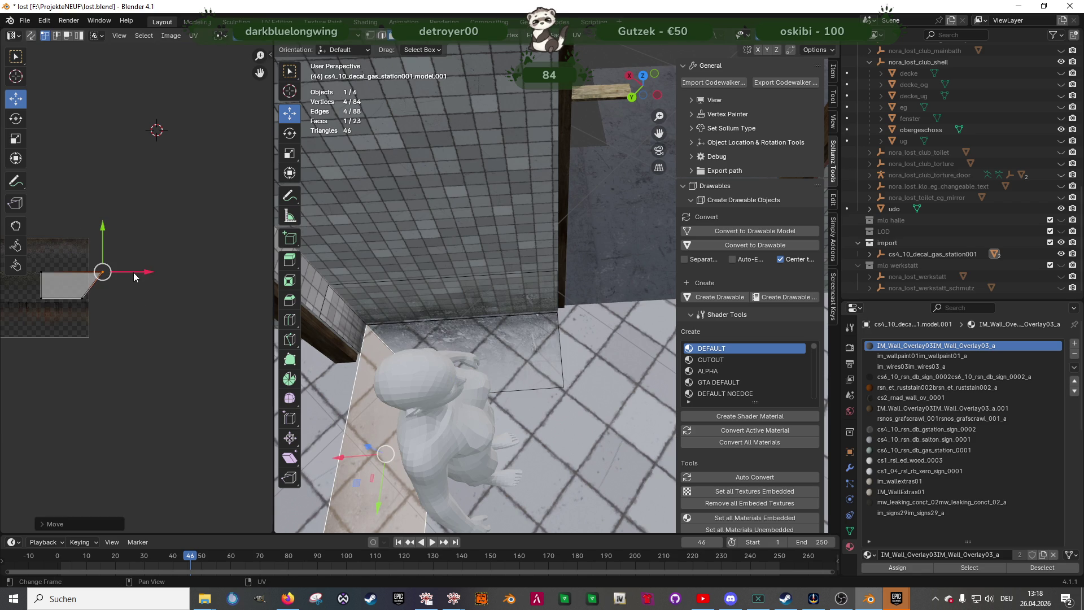
pyautogui.moveTo(463, 362)
pyautogui.mouseDown(button='middle')
pyautogui.moveTo(510, 351)
pyautogui.moveTo(536, 362)
pyautogui.moveTo(523, 353)
pyautogui.moveTo(556, 354)
pyautogui.moveTo(542, 349)
pyautogui.moveTo(578, 330)
pyautogui.moveTo(607, 333)
pyautogui.moveTo(516, 357)
pyautogui.moveTo(534, 361)
pyautogui.moveTo(518, 382)
pyautogui.moveTo(490, 358)
pyautogui.moveTo(551, 407)
pyautogui.moveTo(591, 350)
pyautogui.moveTo(495, 347)
pyautogui.mouseUp(button='middle')
pyautogui.press('Tab')
# Duplicate the two corner decal faces and move the copy 0.72 m along X
pyautogui.scroll(8, 495, 347)
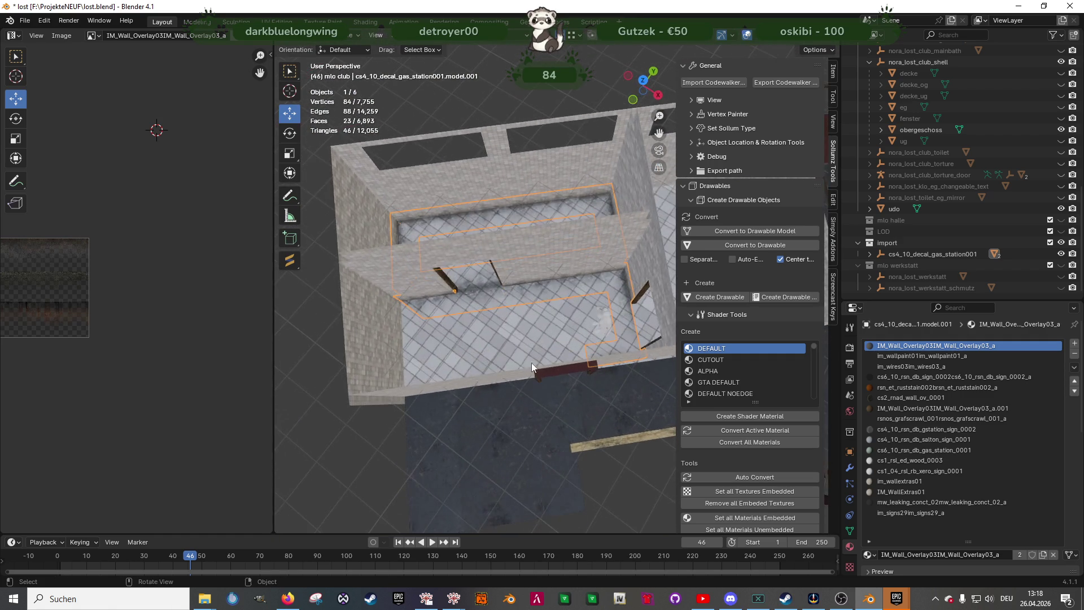
pyautogui.press('Tab')
pyautogui.click(568, 394)
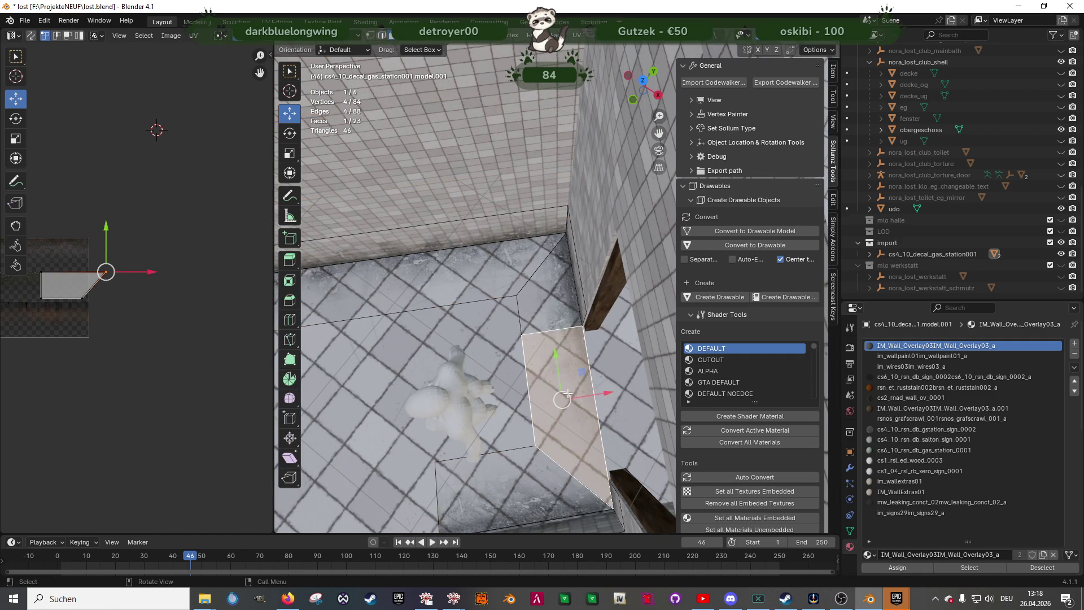
pyautogui.keyDown('shift'); pyautogui.click(554, 315); pyautogui.keyUp('shift')
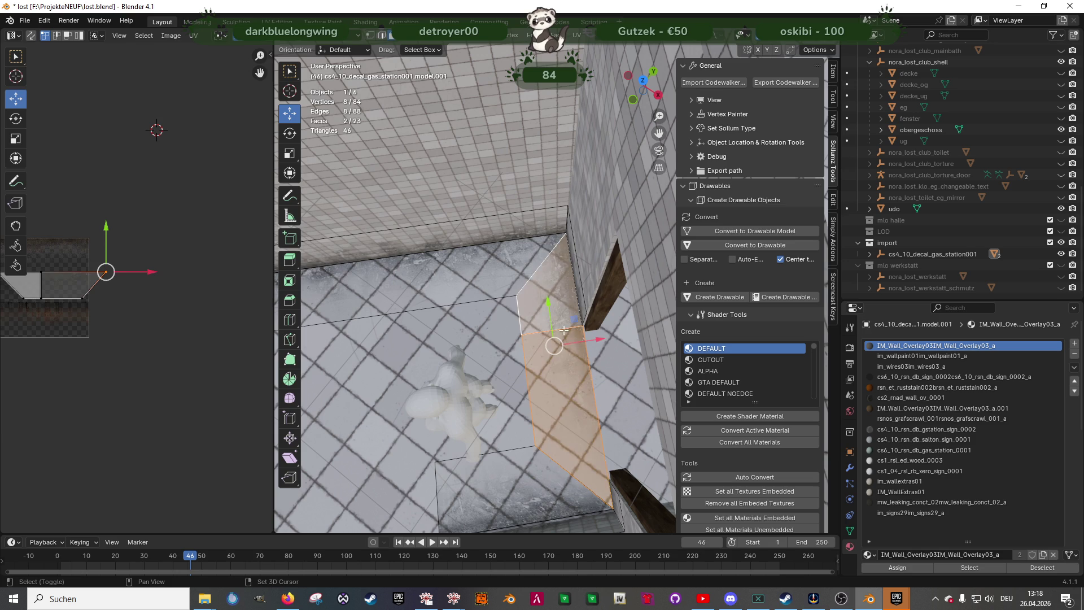
pyautogui.hotkey('shift', 'd')
pyautogui.press('Escape')
pyautogui.moveTo(588, 343); pyautogui.dragTo(615, 338)
pyautogui.moveTo(615, 338); pyautogui.dragTo(513, 351, button='middle')
# Rotate the copied decal faces 180° around Z
pyautogui.hotkey('shift', 'space')
pyautogui.press('r')
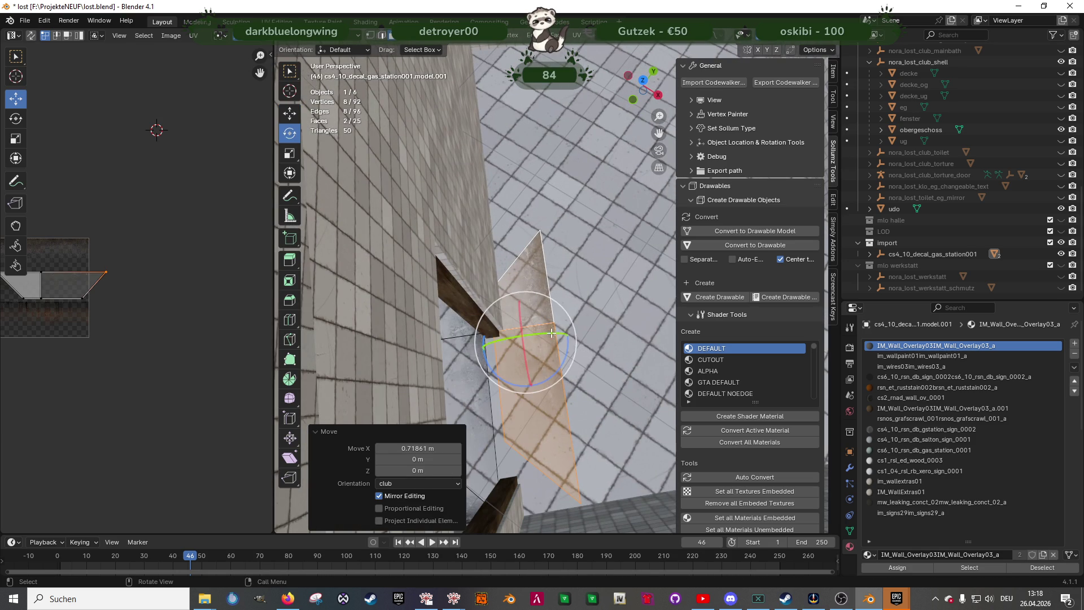
pyautogui.moveTo(558, 373)
pyautogui.mouseDown()
pyautogui.moveTo(507, 366)
pyautogui.moveTo(510, 374)
pyautogui.mouseUp()
pyautogui.write('180')
pyautogui.hotkey('shift', 'space')
pyautogui.press('t')
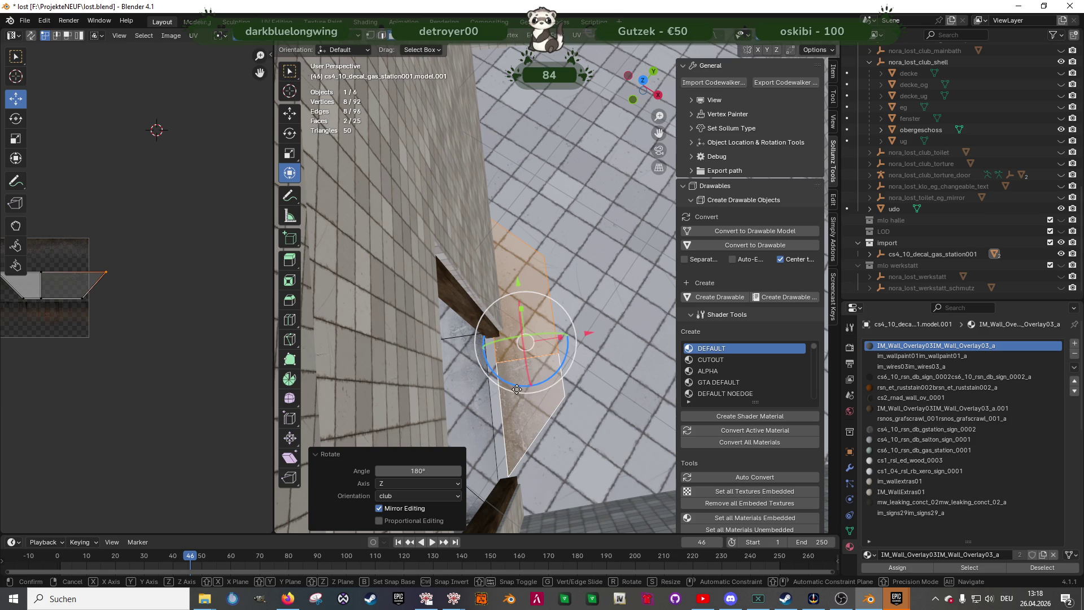
pyautogui.moveTo(515, 374); pyautogui.dragTo(485, 335, button='middle')
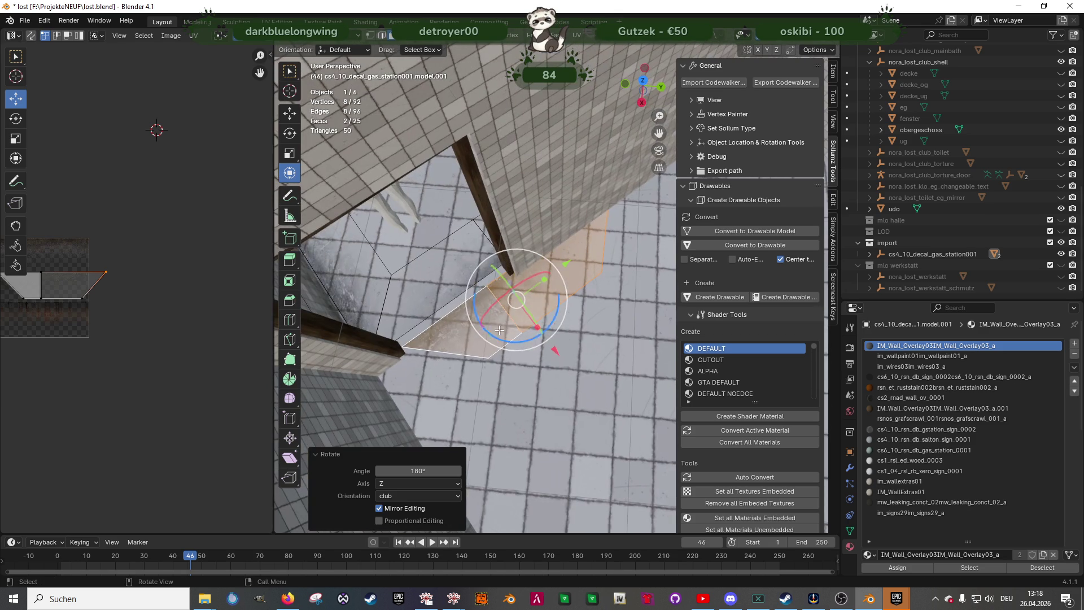
# Slide the copied face about half a metre along Y toward the floor corner
pyautogui.hotkey('shift', 'space')
pyautogui.press('g')
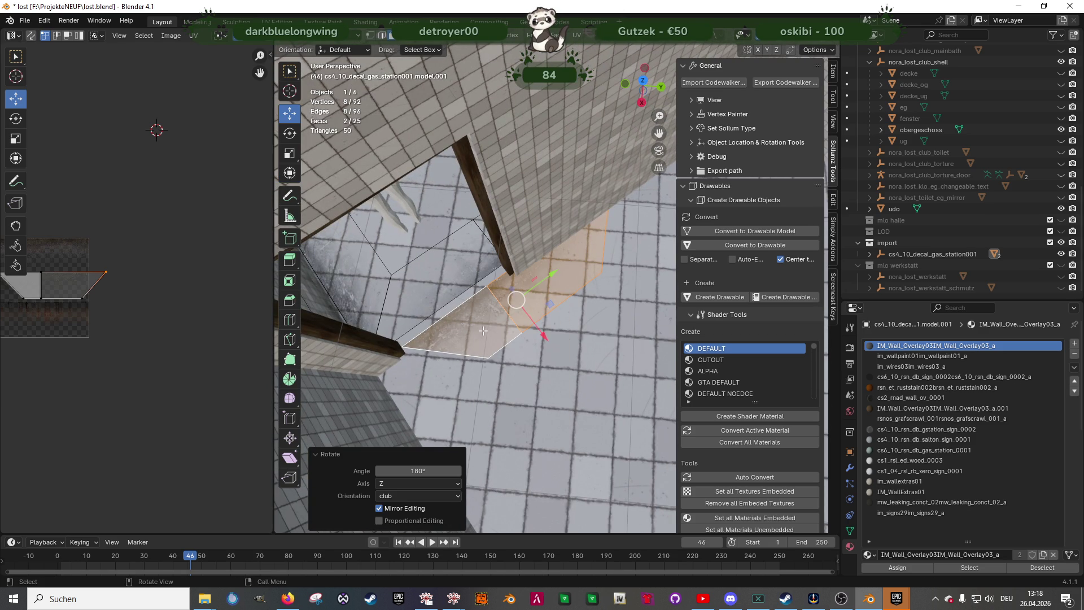
pyautogui.moveTo(543, 303); pyautogui.dragTo(469, 329)
pyautogui.hotkey('ctrl', 'z')
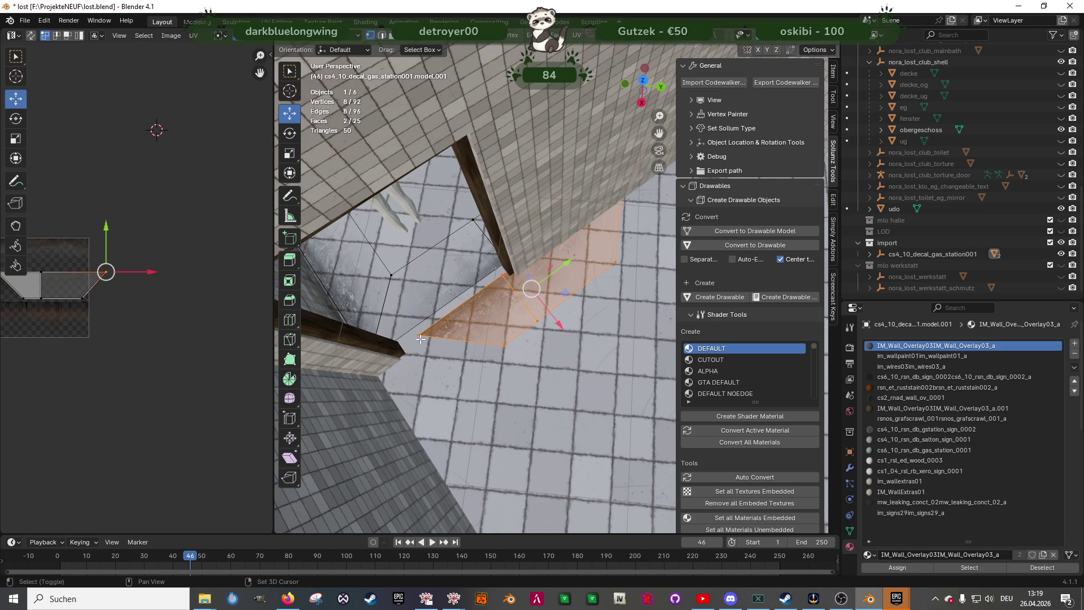
pyautogui.moveTo(469, 328)
pyautogui.mouseDown(button='middle')
pyautogui.moveTo(525, 356)
pyautogui.moveTo(591, 358)
pyautogui.moveTo(572, 353)
pyautogui.mouseUp(button='middle')
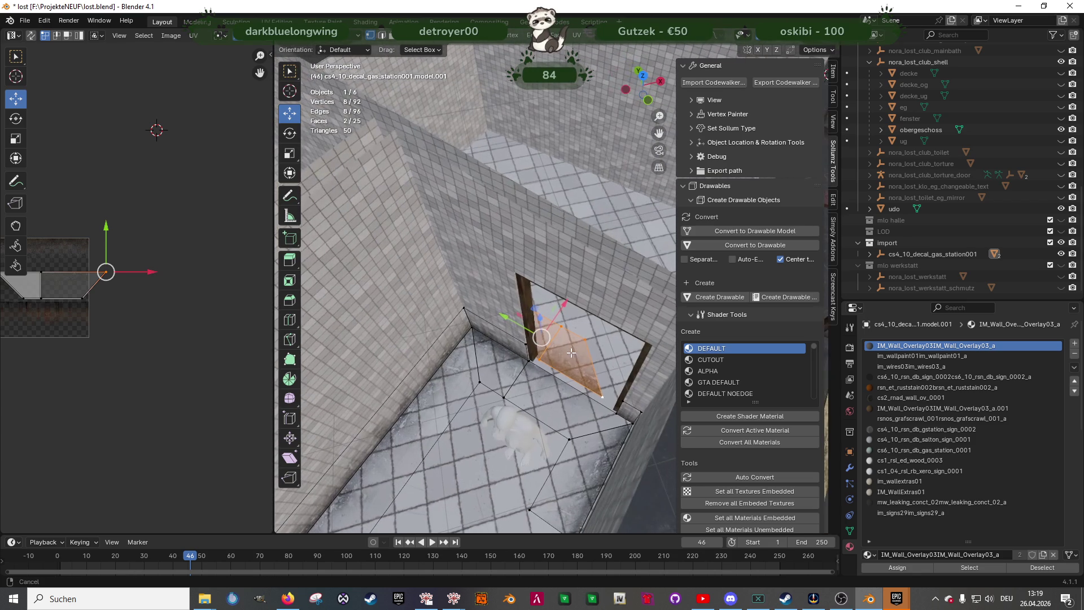
pyautogui.moveTo(502, 320)
pyautogui.mouseDown()
pyautogui.moveTo(644, 423)
pyautogui.moveTo(631, 426)
pyautogui.mouseUp()
pyautogui.moveTo(631, 426)
pyautogui.mouseDown(button='middle')
pyautogui.moveTo(508, 369)
pyautogui.moveTo(464, 374)
pyautogui.mouseUp(button='middle')
# Nudge the copied face slightly along X and confirm its position
pyautogui.hotkey('shift', 'space')
pyautogui.click(478, 353)
pyautogui.hotkey('shift', 'space')
pyautogui.click(484, 328)
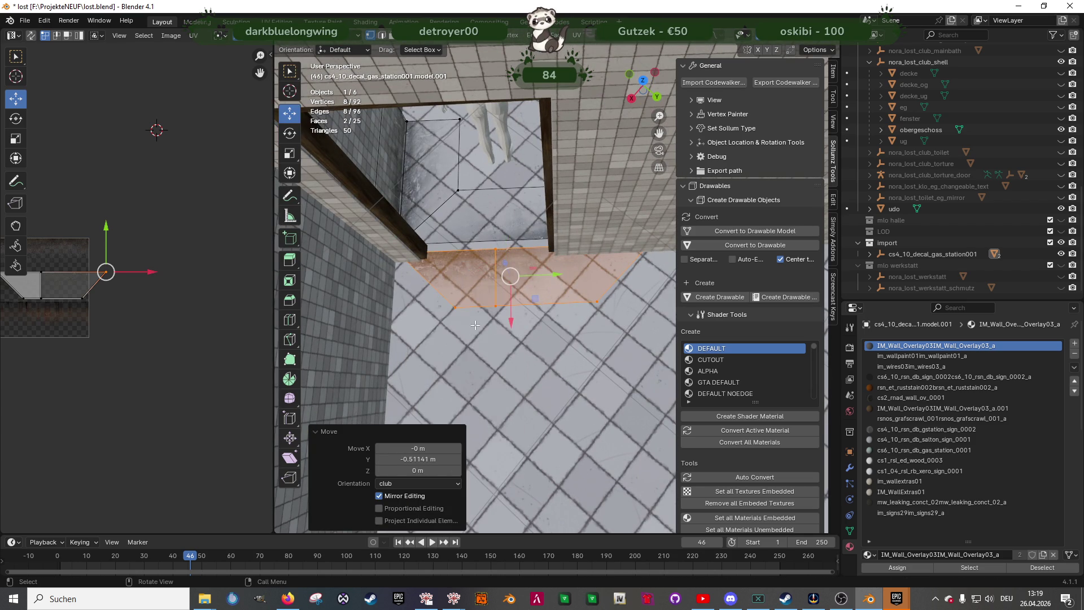
pyautogui.moveTo(484, 328); pyautogui.dragTo(511, 339, button='middle')
pyautogui.moveTo(514, 338); pyautogui.dragTo(519, 351)
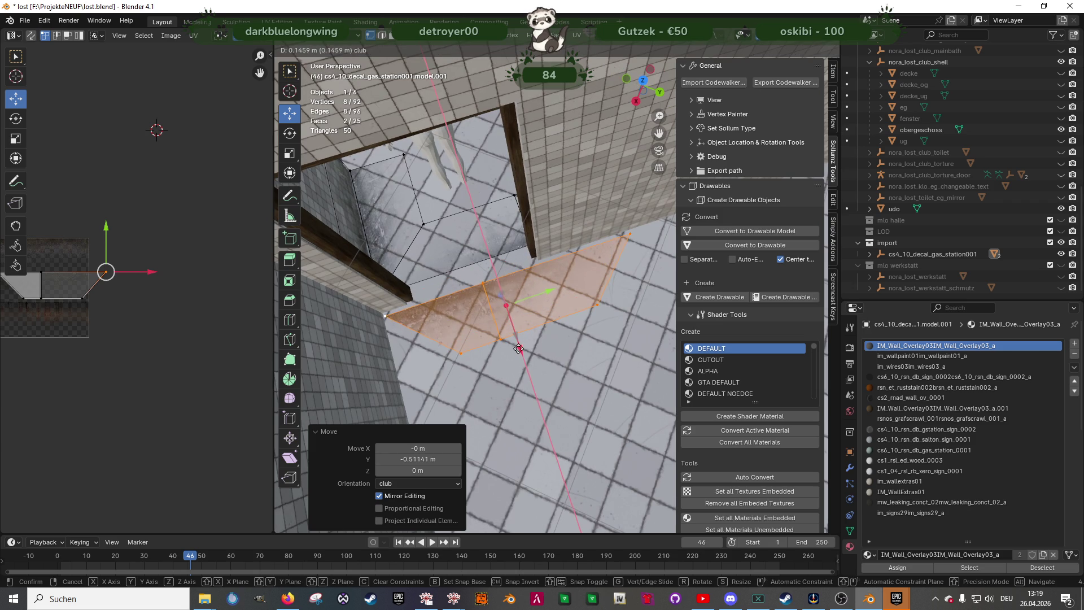
pyautogui.click(516, 346)
# Slide a strip edge about 0.08 m along X to fit the pillar base, then exit to object mode
pyautogui.moveTo(517, 346)
pyautogui.mouseDown(button='middle')
pyautogui.moveTo(501, 279)
pyautogui.moveTo(509, 329)
pyautogui.mouseUp(button='middle')
pyautogui.click(500, 278)
pyautogui.moveTo(507, 329); pyautogui.dragTo(496, 316)
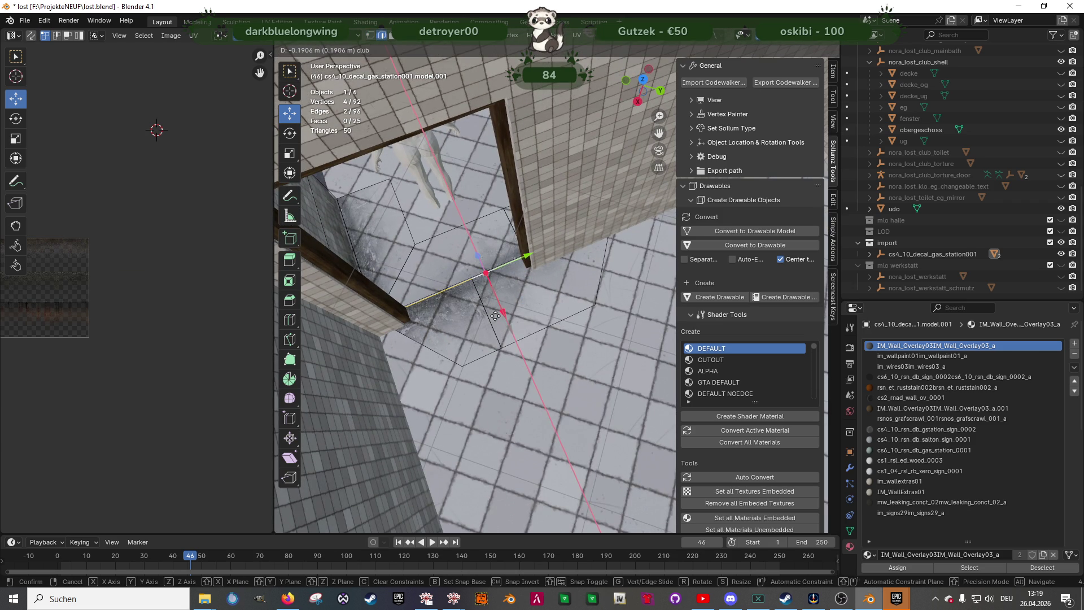
pyautogui.click(495, 315)
pyautogui.moveTo(495, 316)
pyautogui.mouseDown(button='middle')
pyautogui.moveTo(553, 238)
pyautogui.moveTo(570, 249)
pyautogui.mouseUp(button='middle')
pyautogui.hotkey('shift', 'z')
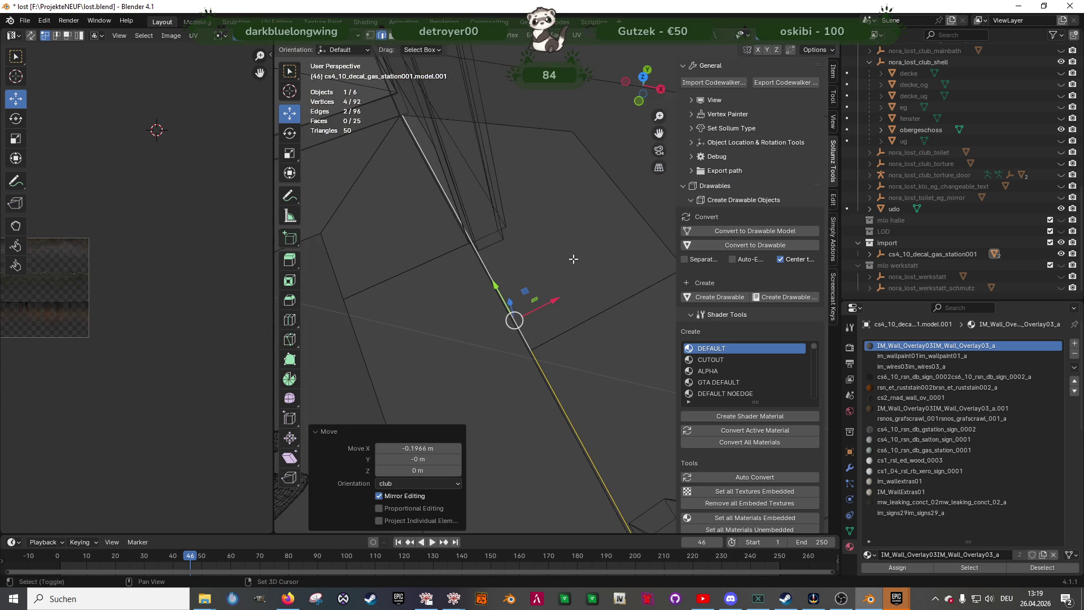
pyautogui.moveTo(547, 300)
pyautogui.mouseDown()
pyautogui.moveTo(559, 294)
pyautogui.moveTo(529, 298)
pyautogui.mouseUp()
pyautogui.hotkey('ctrl', 'z')
pyautogui.hotkey('ctrl', 'z')
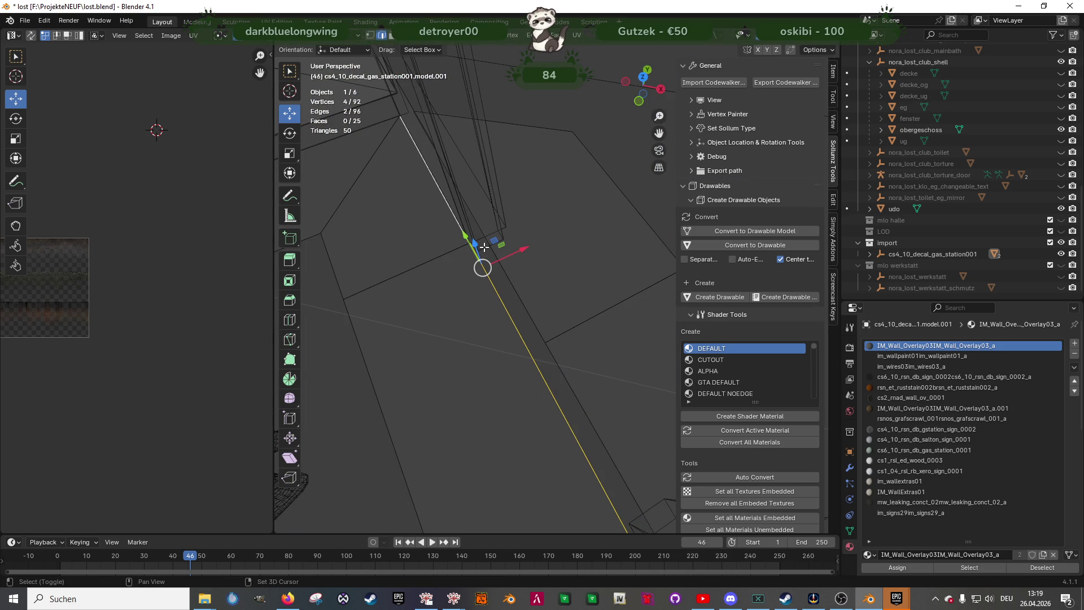
pyautogui.moveTo(516, 257); pyautogui.dragTo(534, 249)
pyautogui.moveTo(534, 249)
pyautogui.mouseDown(button='middle')
pyautogui.moveTo(522, 299)
pyautogui.moveTo(533, 327)
pyautogui.mouseUp(button='middle')
pyautogui.moveTo(515, 336)
pyautogui.mouseDown()
pyautogui.moveTo(560, 338)
pyautogui.moveTo(508, 363)
pyautogui.mouseUp()
pyautogui.press('Tab')
# Delete the two stray decal faces on the floor beside the wooden pillar
pyautogui.moveTo(499, 388); pyautogui.dragTo(563, 378, button='middle')
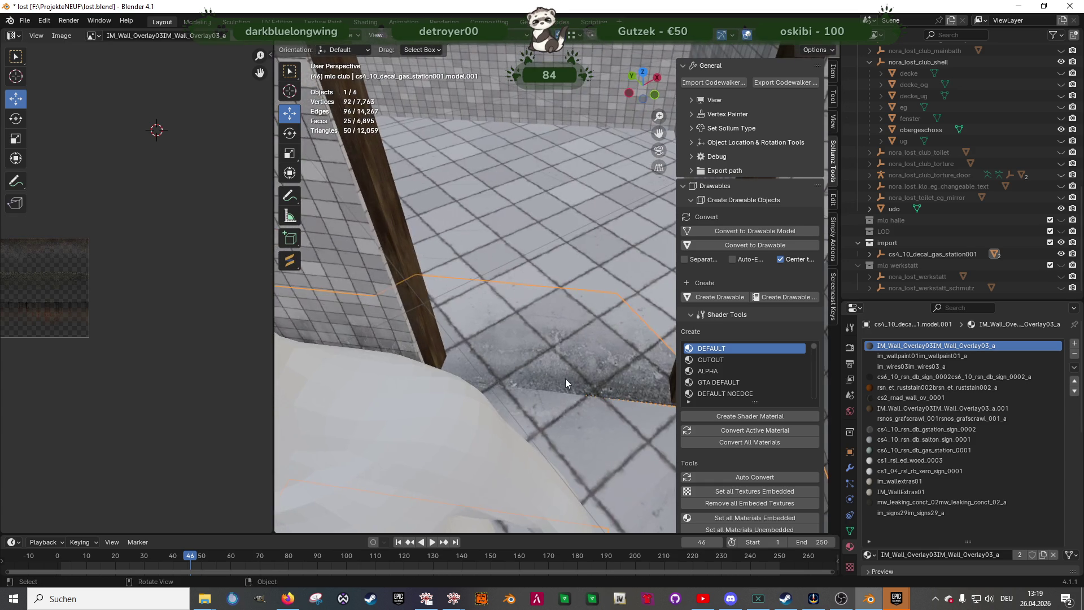
pyautogui.scroll(3, 563, 380)
pyautogui.press('Tab')
pyautogui.click(565, 334)
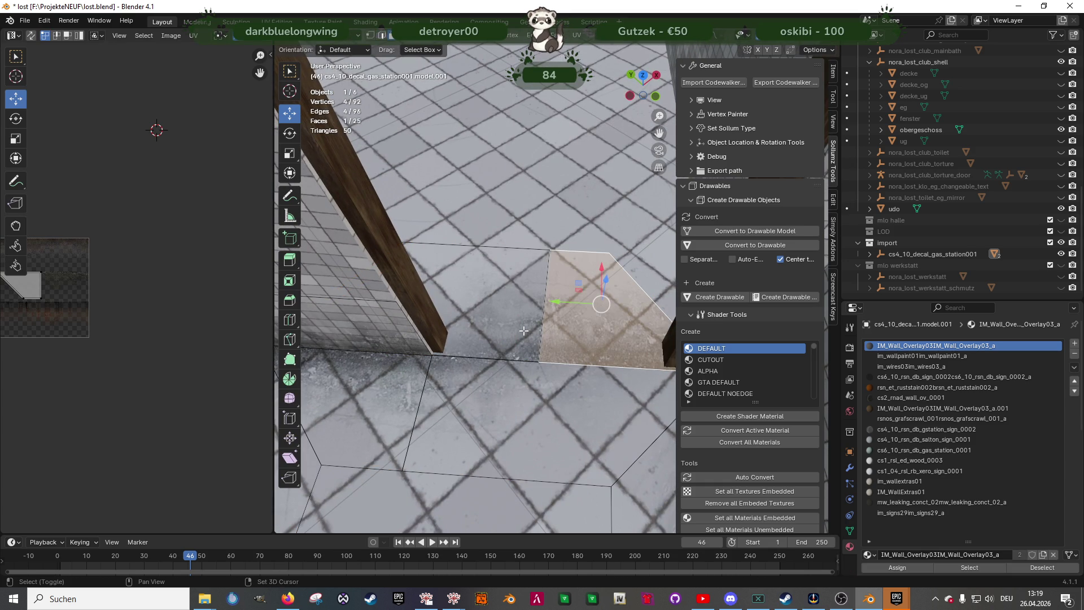
pyautogui.press('x')
pyautogui.click(559, 325)
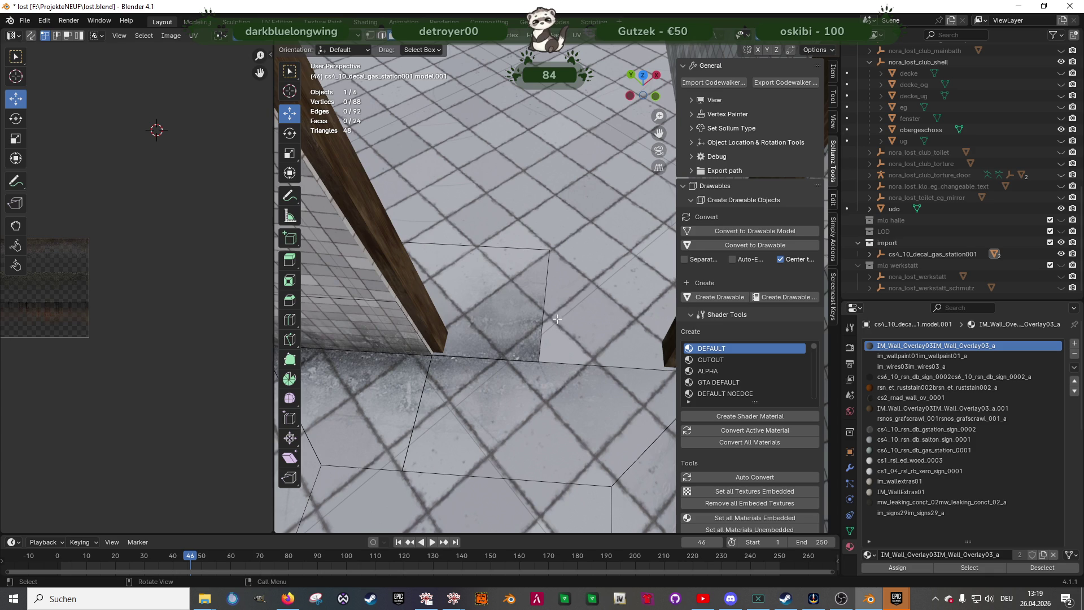
pyautogui.click(527, 326)
pyautogui.moveTo(423, 294); pyautogui.dragTo(536, 310)
pyautogui.press('x')
pyautogui.click(536, 309)
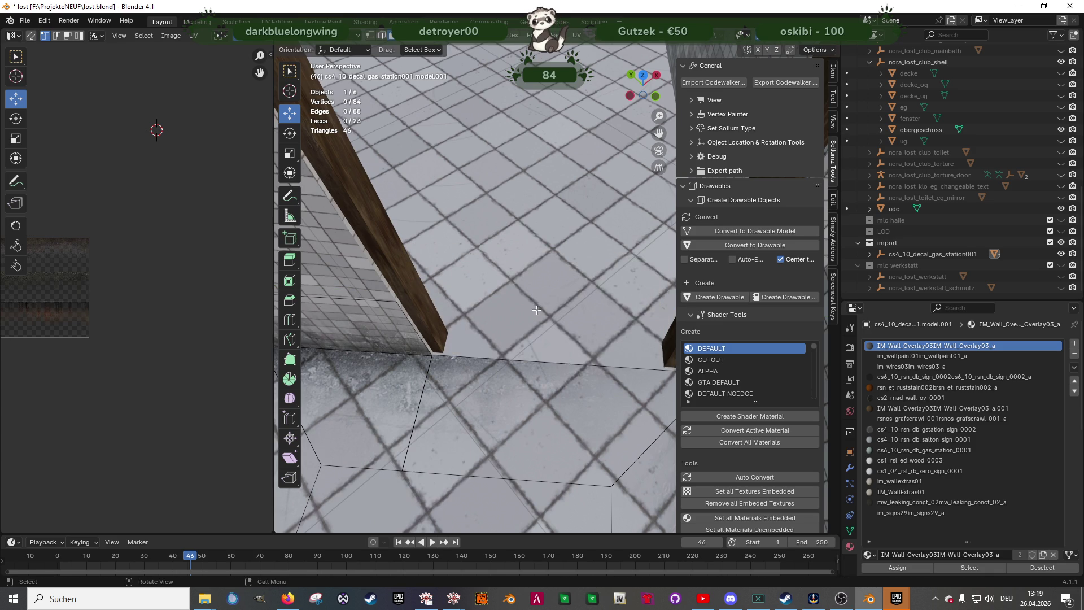
# Re-enter Edit Mode on the decal strip object and select two wall edges
pyautogui.moveTo(518, 358)
pyautogui.mouseDown(button='middle')
pyautogui.moveTo(457, 363)
pyautogui.moveTo(493, 367)
pyautogui.moveTo(448, 344)
pyautogui.moveTo(544, 354)
pyautogui.moveTo(550, 396)
pyautogui.mouseUp(button='middle')
pyautogui.press('Tab')
pyautogui.click(550, 440)
pyautogui.moveTo(500, 439)
pyautogui.mouseDown(button='middle')
pyautogui.moveTo(584, 425)
pyautogui.moveTo(543, 365)
pyautogui.moveTo(528, 375)
pyautogui.moveTo(543, 385)
pyautogui.moveTo(550, 425)
pyautogui.moveTo(586, 412)
pyautogui.moveTo(540, 286)
pyautogui.mouseUp(button='middle')
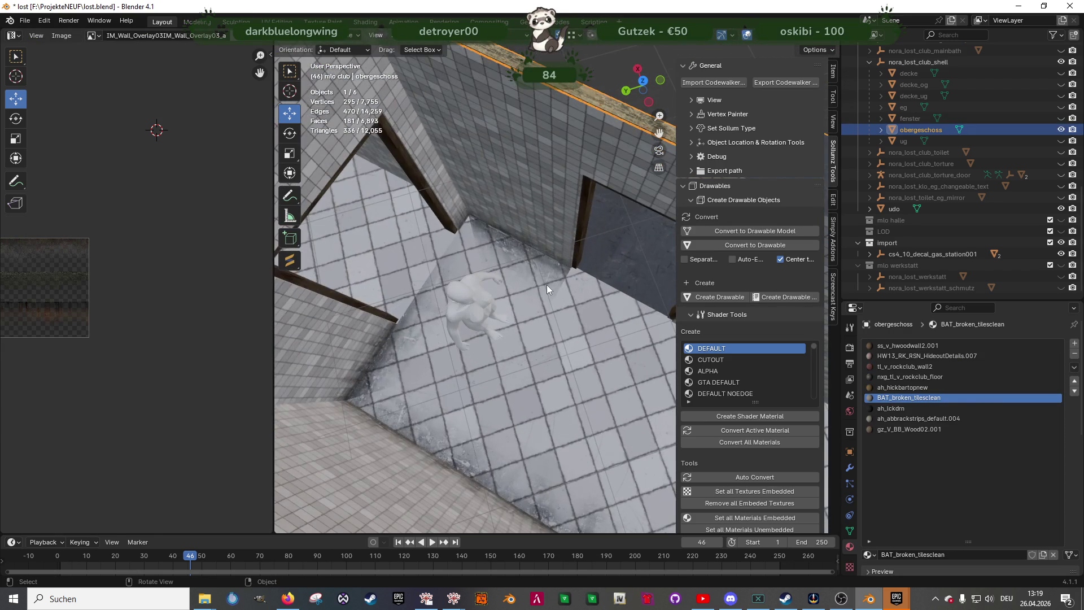
pyautogui.press('Tab')
pyautogui.click(554, 283)
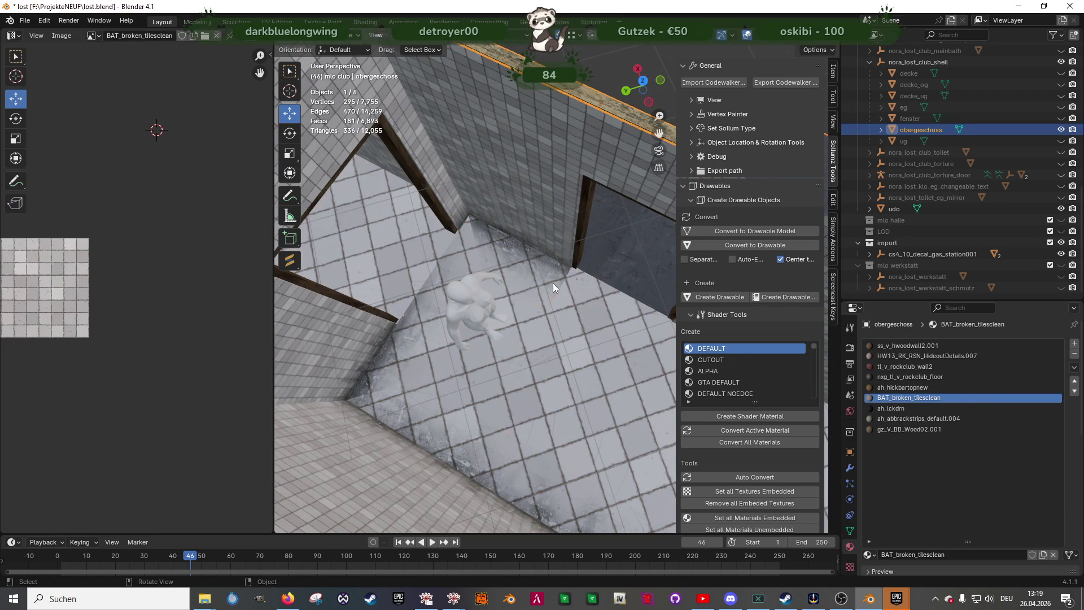
pyautogui.keyDown('shift'); pyautogui.click(572, 260); pyautogui.keyUp('shift')
pyautogui.moveTo(573, 260); pyautogui.dragTo(596, 292, button='middle')
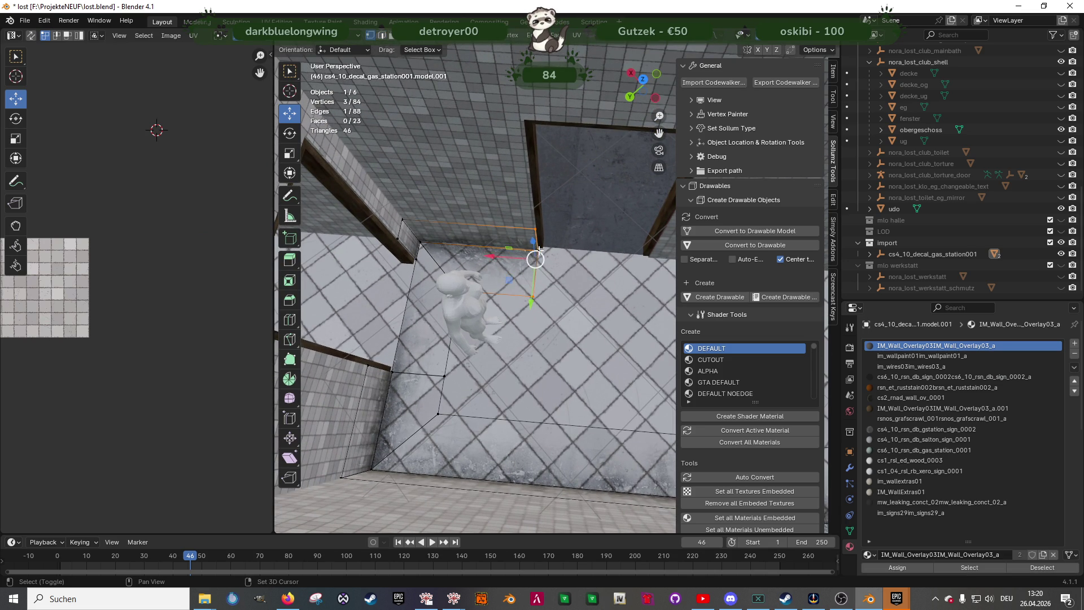
# Extrude the selected edges twice along the wall and delete an unwanted face
pyautogui.press('e')
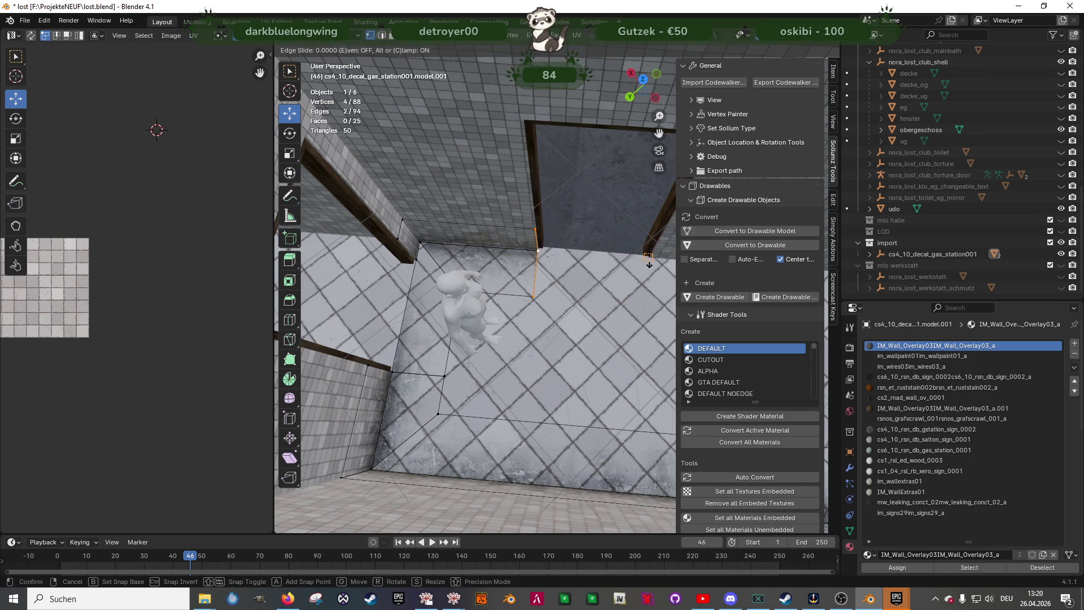
pyautogui.click(649, 265)
pyautogui.keyDown('shift'); pyautogui.moveTo(650, 266); pyautogui.dragTo(490, 276, button='middle'); pyautogui.keyUp('shift')
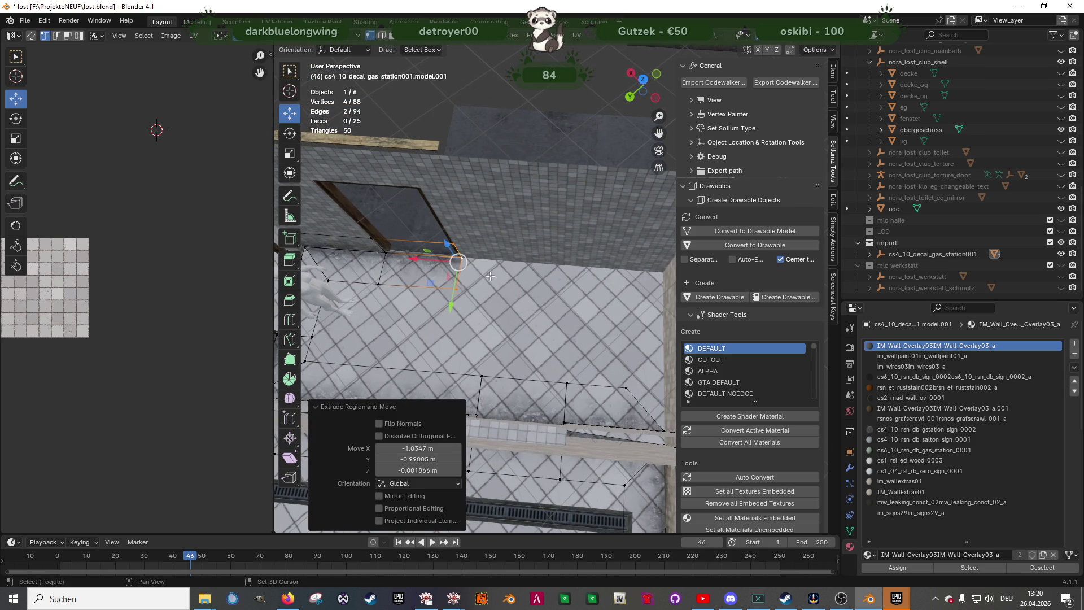
pyautogui.press('e')
pyautogui.click(664, 274)
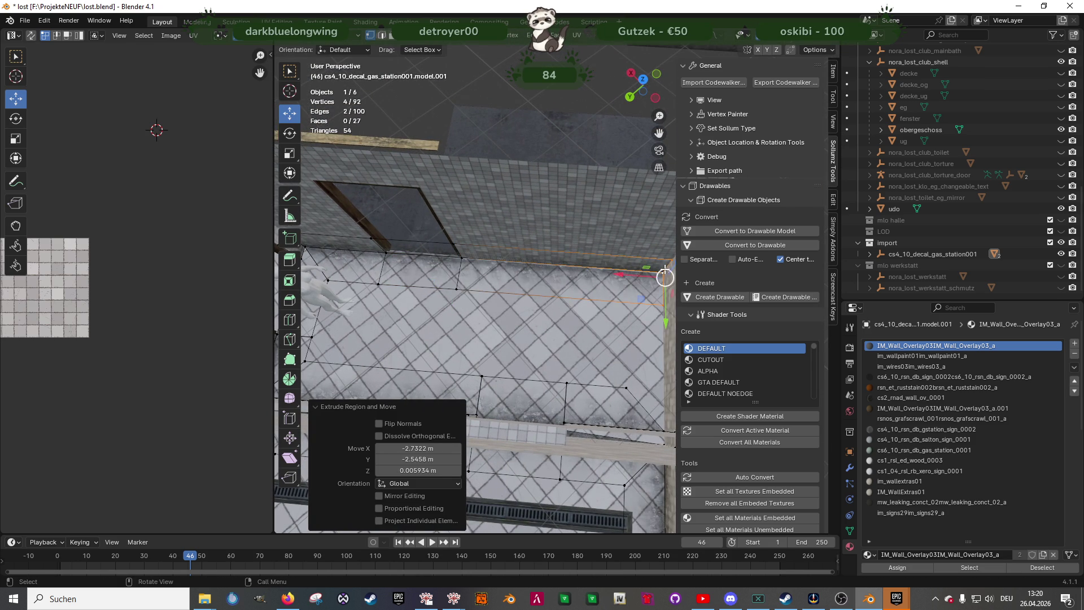
pyautogui.moveTo(539, 290)
pyautogui.mouseDown(button='middle')
pyautogui.moveTo(448, 266)
pyautogui.moveTo(546, 305)
pyautogui.moveTo(474, 344)
pyautogui.moveTo(529, 345)
pyautogui.moveTo(537, 357)
pyautogui.mouseUp(button='middle')
pyautogui.click(447, 265)
pyautogui.press('x')
pyautogui.click(447, 265)
# Duplicate a floor decal face toward the wall and rotate the copy 180°
pyautogui.click(474, 345)
pyautogui.hotkey('shift', 'd')
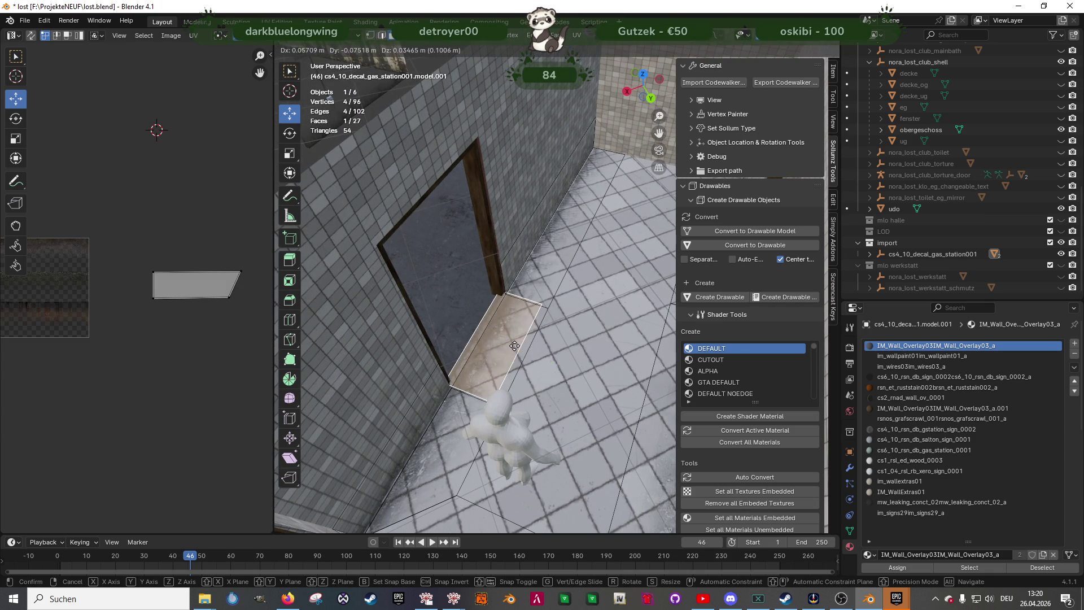
pyautogui.rightClick(537, 357)
pyautogui.moveTo(536, 357); pyautogui.dragTo(462, 353)
pyautogui.hotkey('shift', 'space')
pyautogui.write('r180')
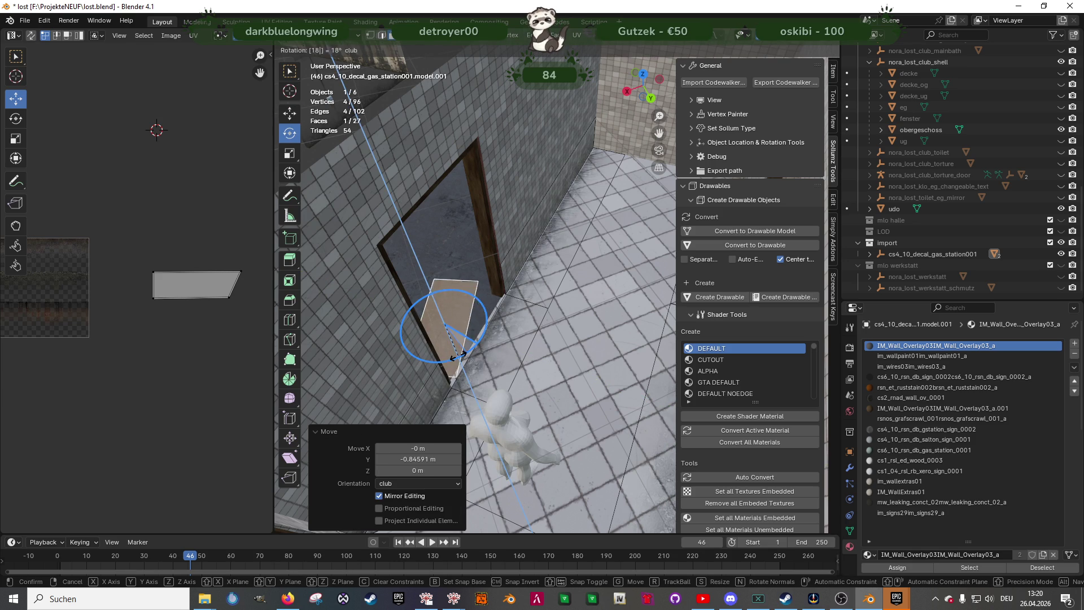
pyautogui.press('Return')
# Slide the copied sill face 0.21 m along Y against the wall
pyautogui.hotkey('shift', 'space')
pyautogui.press('g')
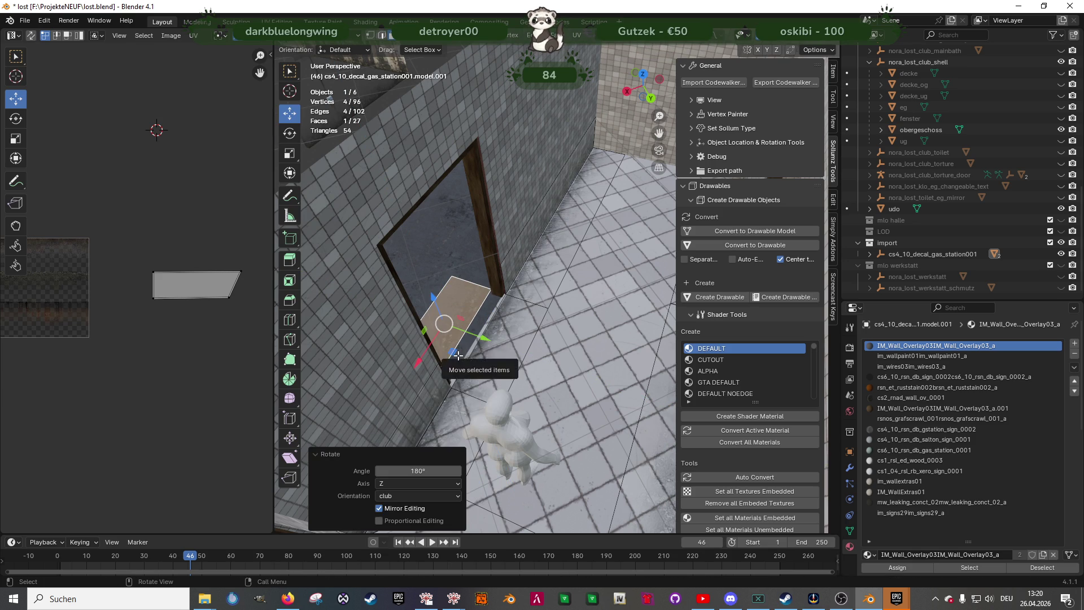
pyautogui.press('KP_Decimal')
pyautogui.moveTo(446, 344); pyautogui.dragTo(429, 332, button='middle')
pyautogui.moveTo(480, 285); pyautogui.dragTo(510, 290)
pyautogui.moveTo(509, 290); pyautogui.dragTo(573, 280, button='middle')
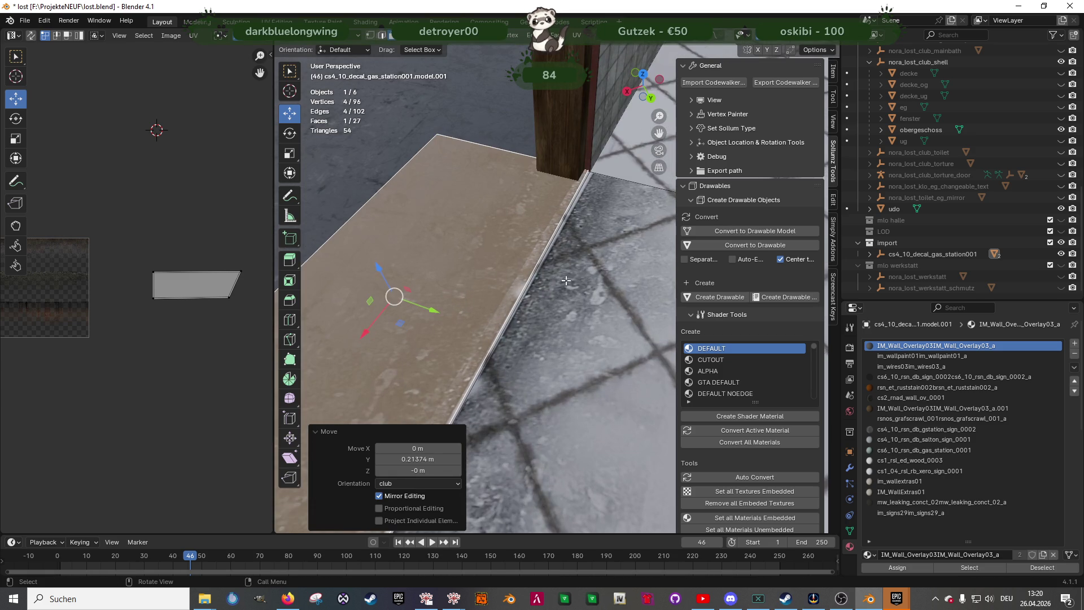
pyautogui.scroll(-3, 479, 314)
pyautogui.moveTo(480, 314); pyautogui.dragTo(514, 333, button='middle')
pyautogui.keyDown('shift'); pyautogui.click(540, 323); pyautogui.keyUp('shift')
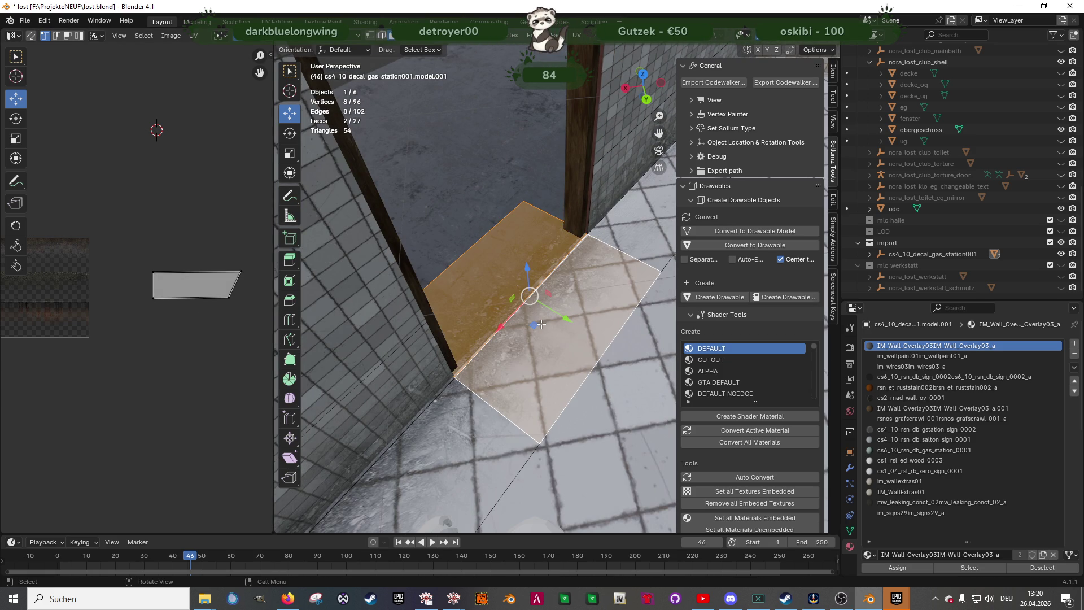
pyautogui.click(500, 281)
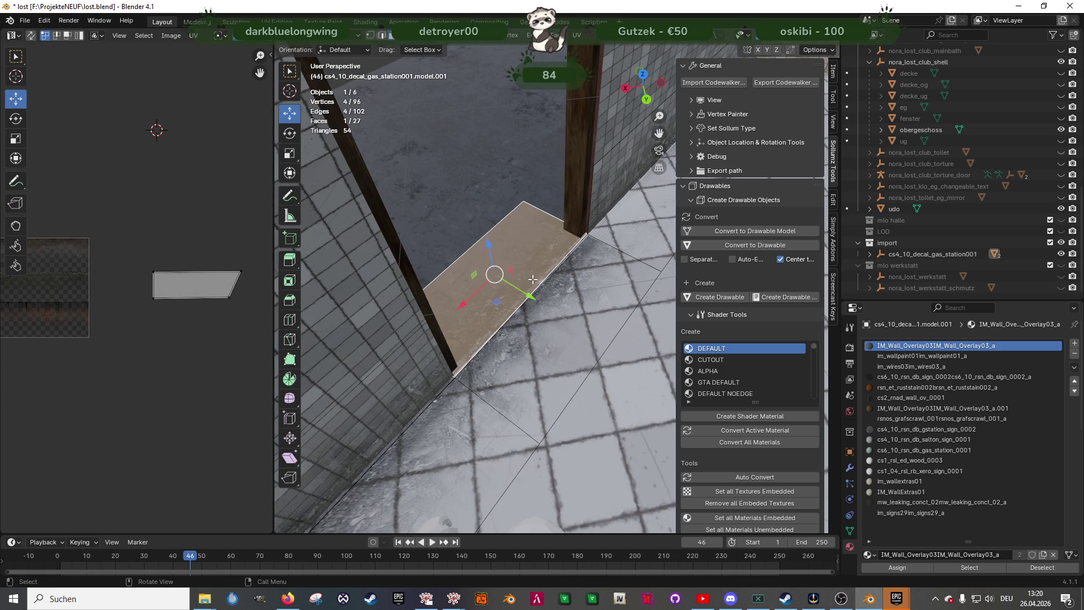
# Move the sill face's corner vertex exactly onto the wall corner
pyautogui.press('1')
pyautogui.click(584, 233)
pyautogui.scroll(6, 588, 250)
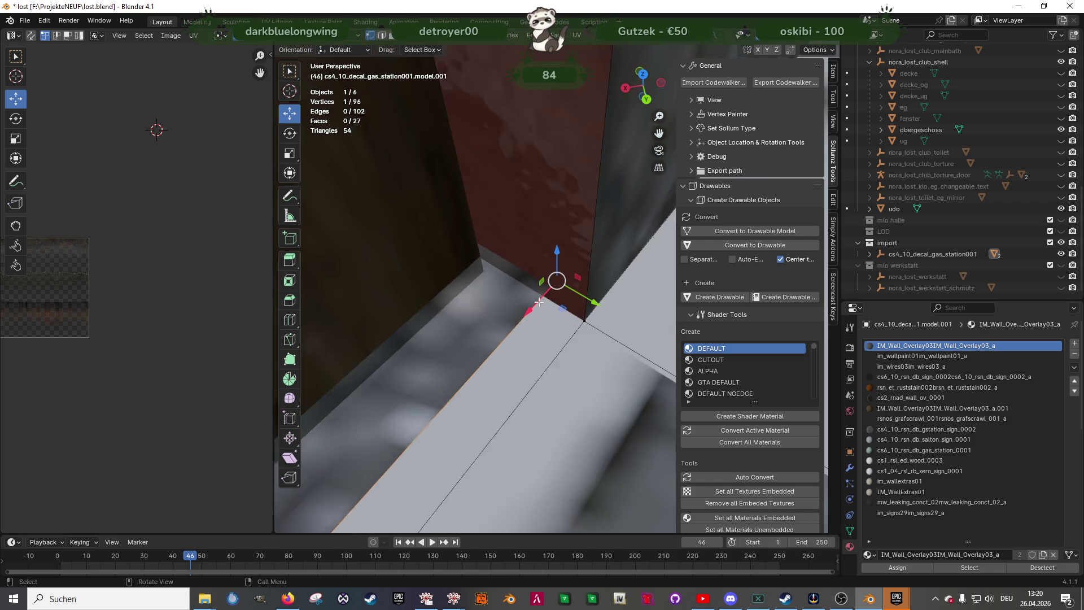
pyautogui.press('g')
pyautogui.click(579, 314)
pyautogui.moveTo(578, 314)
pyautogui.mouseDown(button='middle')
pyautogui.moveTo(470, 354)
pyautogui.moveTo(394, 283)
pyautogui.moveTo(443, 284)
pyautogui.moveTo(472, 322)
pyautogui.moveTo(551, 279)
pyautogui.mouseUp(button='middle')
pyautogui.click(353, 264)
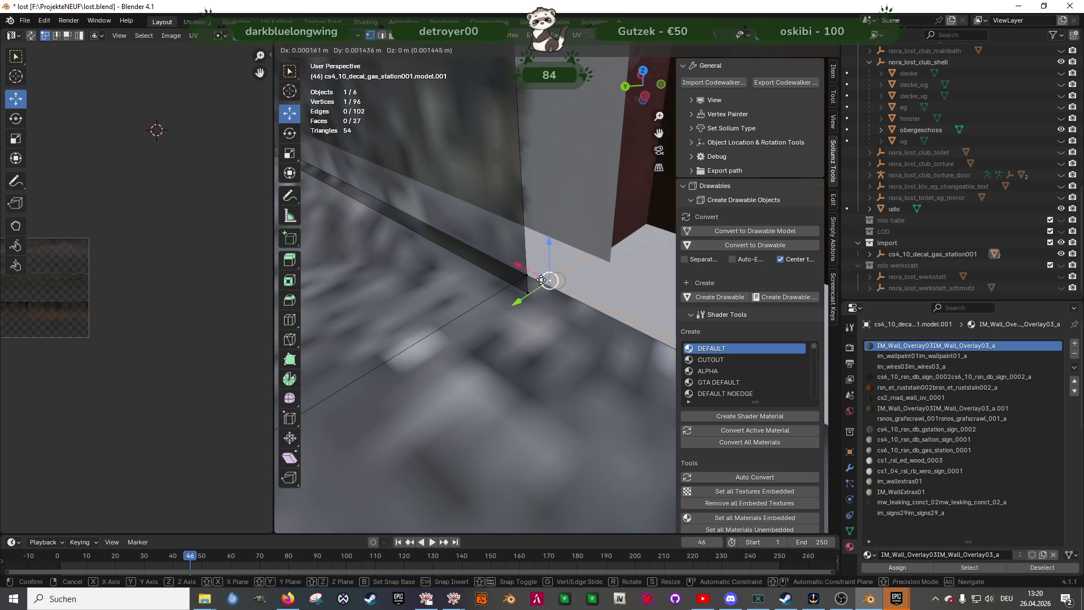
pyautogui.moveTo(551, 279); pyautogui.dragTo(547, 279)
pyautogui.moveTo(547, 278)
pyautogui.mouseDown(button='middle')
pyautogui.moveTo(539, 302)
pyautogui.moveTo(531, 278)
pyautogui.mouseUp(button='middle')
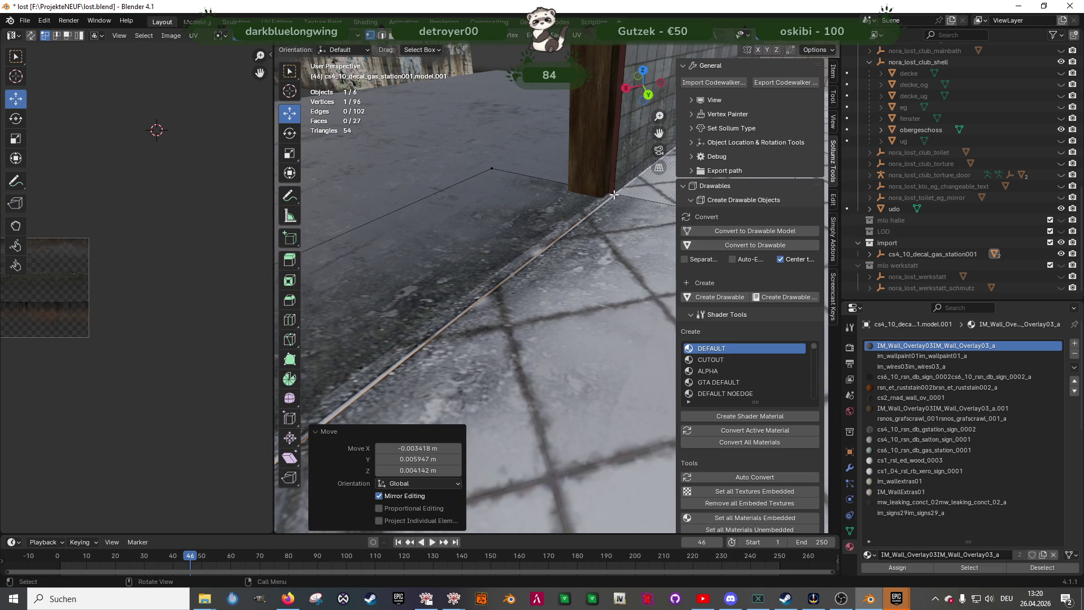
# Select the decal faces along the wall and the wall-base floor strip
pyautogui.click(613, 194)
pyautogui.moveTo(612, 194)
pyautogui.mouseDown(button='middle')
pyautogui.moveTo(543, 268)
pyautogui.moveTo(474, 277)
pyautogui.moveTo(429, 299)
pyautogui.moveTo(486, 316)
pyautogui.moveTo(548, 367)
pyautogui.mouseUp(button='middle')
pyautogui.click(515, 252)
pyautogui.keyDown('shift'); pyautogui.click(441, 290); pyautogui.keyUp('shift')
pyautogui.keyDown('shift'); pyautogui.click(548, 366); pyautogui.keyUp('shift')
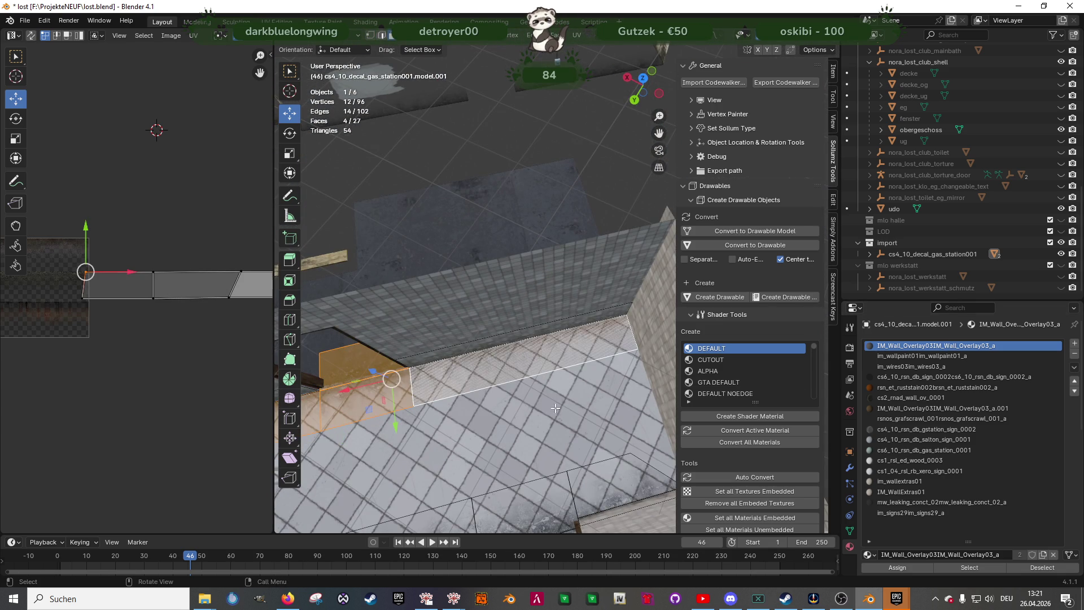
# Flatten the selected wall-base strip faces to one height with S Z 0
pyautogui.keyDown('shift'); pyautogui.click(584, 477); pyautogui.keyUp('shift')
pyautogui.keyDown('shift'); pyautogui.click(563, 470); pyautogui.keyUp('shift')
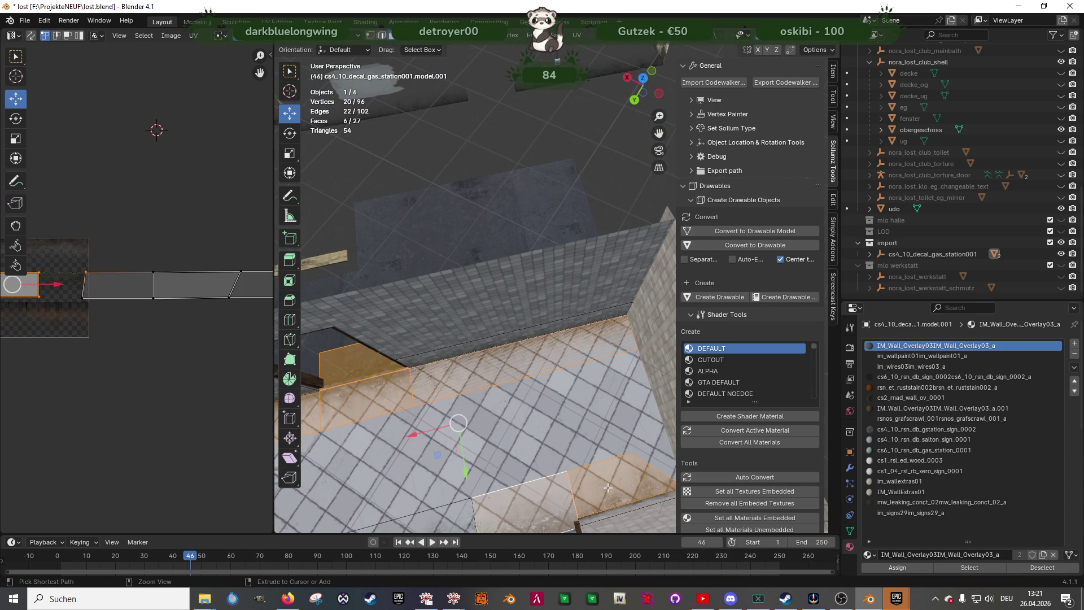
pyautogui.hotkey('ctrl', 'z')
pyautogui.hotkey('ctrl', 'z')
pyautogui.press('s')
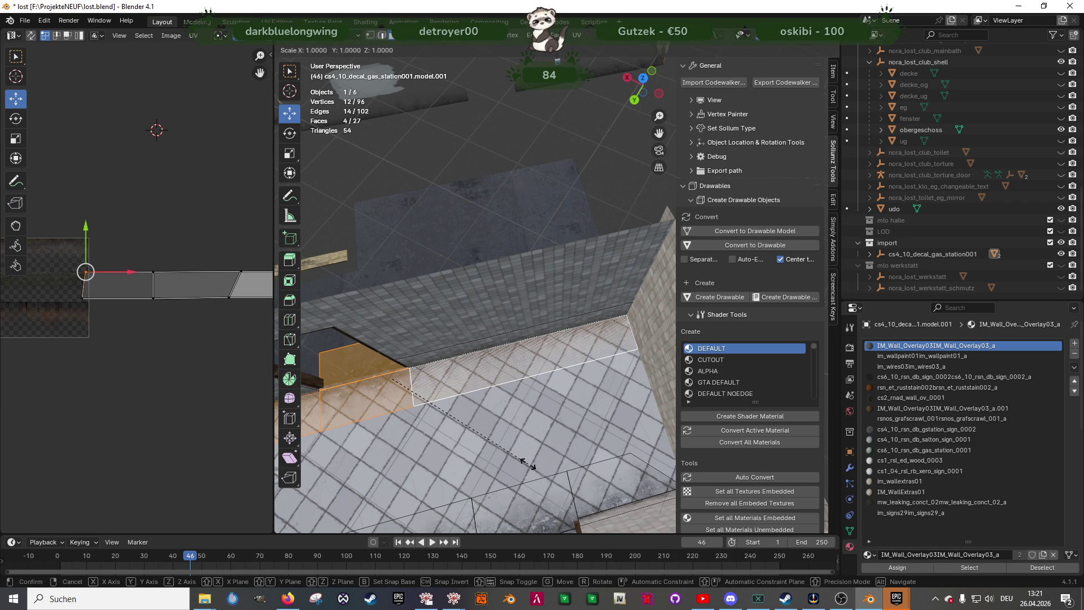
pyautogui.press('x')
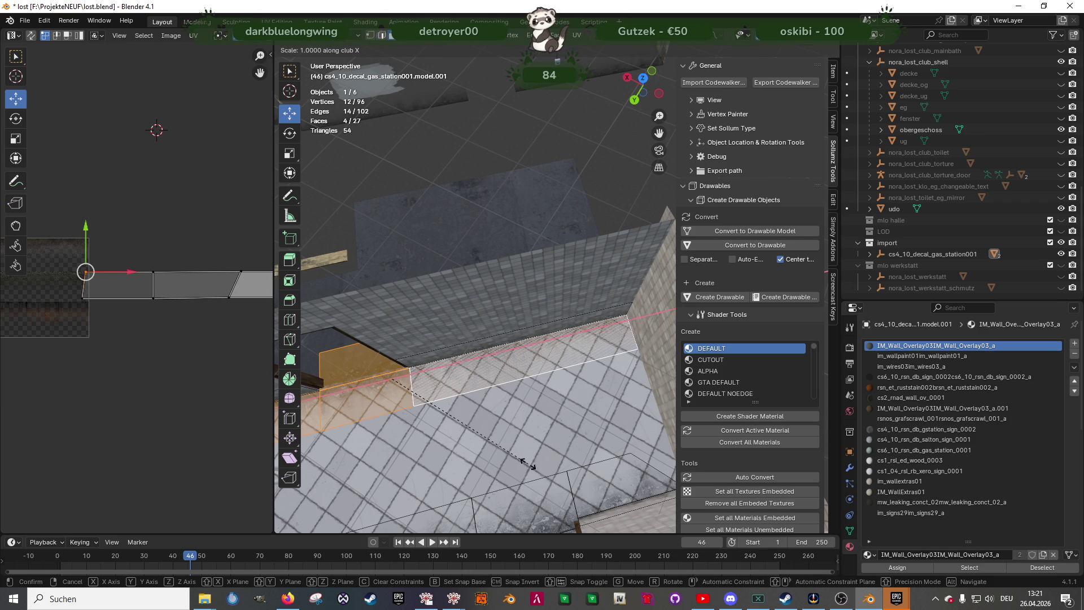
pyautogui.press('Escape')
pyautogui.moveTo(526, 463); pyautogui.dragTo(584, 429, button='middle')
pyautogui.press('s')
pyautogui.press('z')
pyautogui.press('0')
pyautogui.press('Return')
# Shift the lower floor decal face's top UV edge on the overlay texture
pyautogui.press('KP_Decimal')
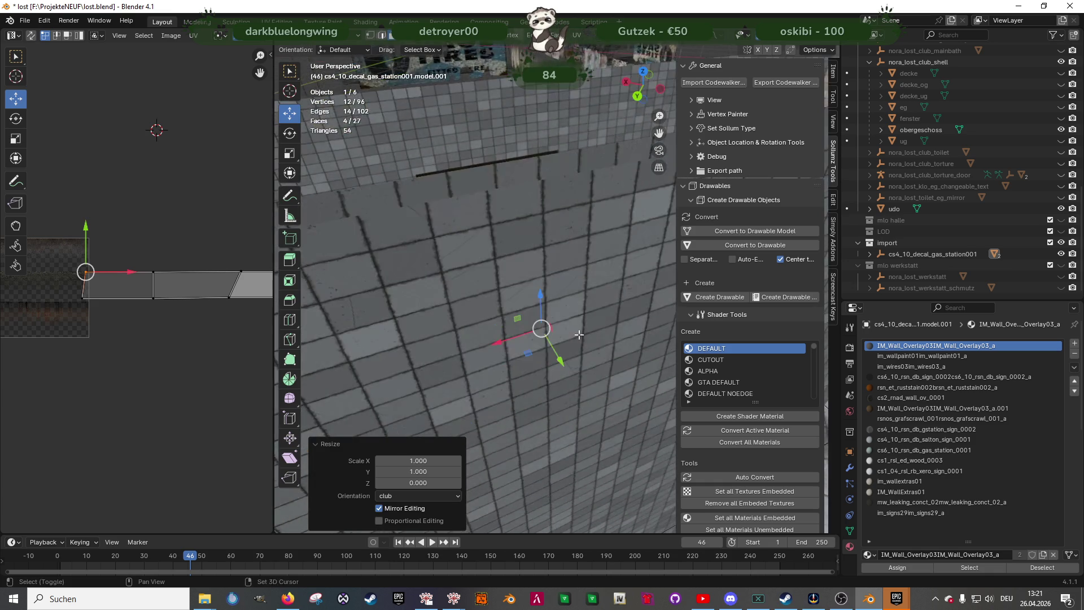
pyautogui.press('Tab')
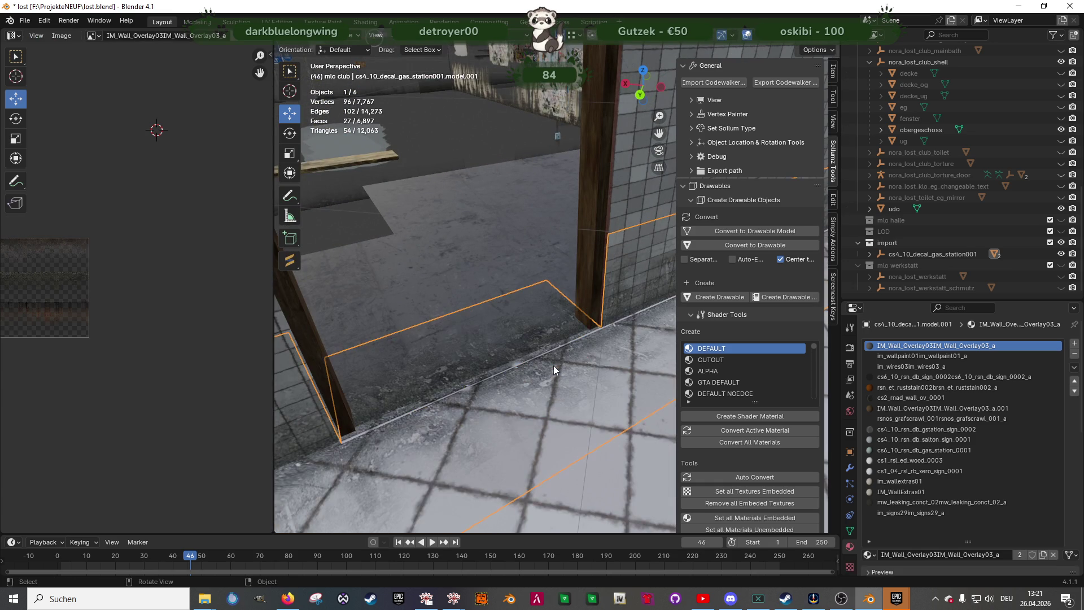
pyautogui.press('Tab')
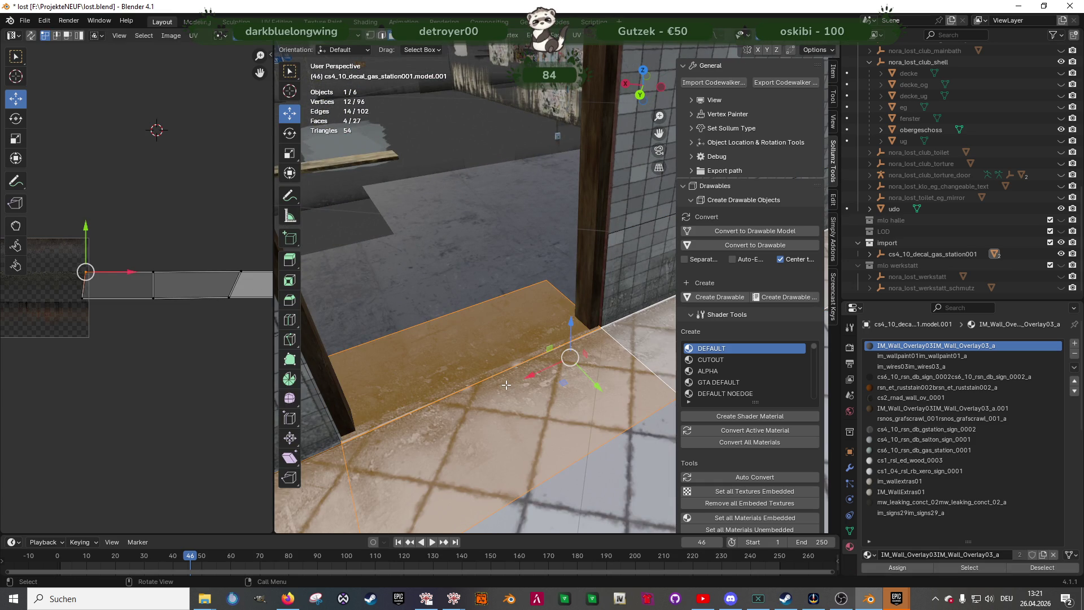
pyautogui.click(500, 395)
pyautogui.moveTo(145, 261); pyautogui.dragTo(249, 276)
pyautogui.moveTo(198, 232); pyautogui.dragTo(197, 235)
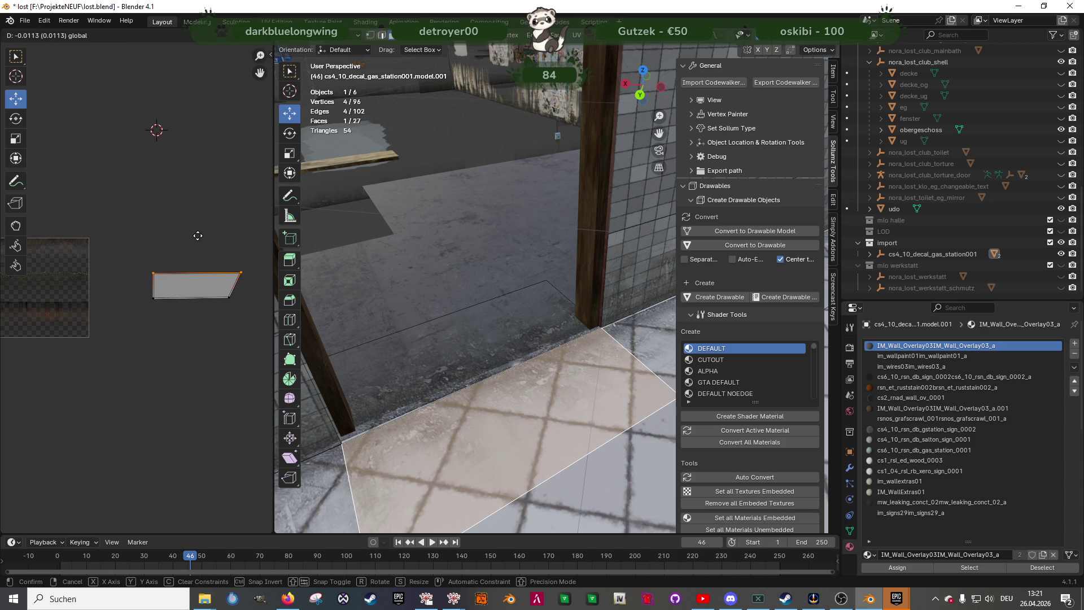
# Shift the upper floor decal face's top UV edge, then return to object mode
pyautogui.click(459, 356)
pyautogui.moveTo(248, 282); pyautogui.dragTo(249, 282)
pyautogui.moveTo(198, 229); pyautogui.dragTo(198, 227)
pyautogui.click(198, 228)
pyautogui.press('Tab')
pyautogui.moveTo(565, 384)
pyautogui.mouseDown(button='middle')
pyautogui.moveTo(571, 394)
pyautogui.moveTo(531, 394)
pyautogui.moveTo(569, 411)
pyautogui.moveTo(493, 418)
pyautogui.moveTo(517, 423)
pyautogui.moveTo(479, 406)
pyautogui.moveTo(503, 378)
pyautogui.moveTo(414, 404)
pyautogui.moveTo(481, 374)
pyautogui.moveTo(513, 383)
pyautogui.moveTo(401, 192)
pyautogui.moveTo(402, 273)
pyautogui.mouseUp(button='middle')
pyautogui.moveTo(513, 320)
pyautogui.mouseDown(button='middle')
pyautogui.moveTo(418, 309)
pyautogui.moveTo(486, 323)
pyautogui.moveTo(456, 320)
pyautogui.moveTo(457, 335)
pyautogui.moveTo(486, 357)
pyautogui.moveTo(471, 344)
pyautogui.mouseUp(button='middle')
pyautogui.scroll(5, 471, 344)
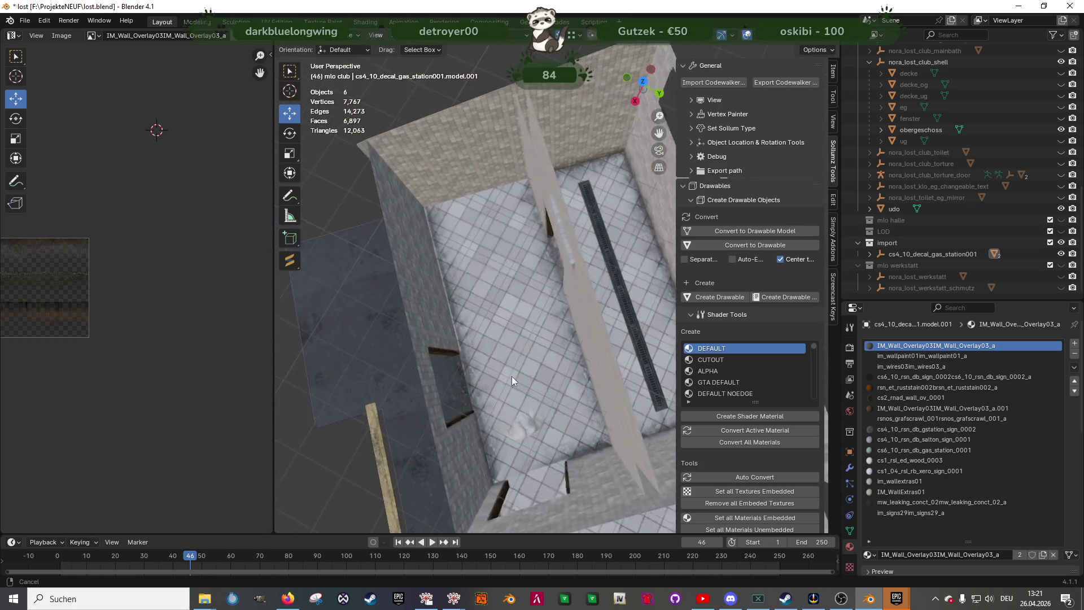
# Orbit to a higher view over the room's wall tops
pyautogui.press('Tab')
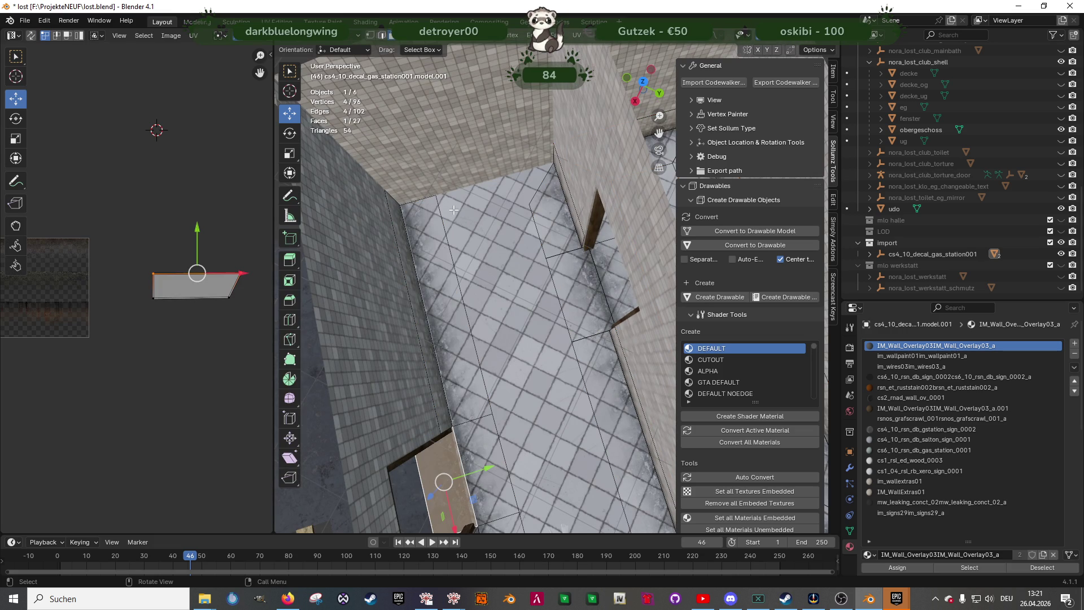
pyautogui.press('1')
pyautogui.moveTo(530, 200); pyautogui.dragTo(499, 279, button='middle')
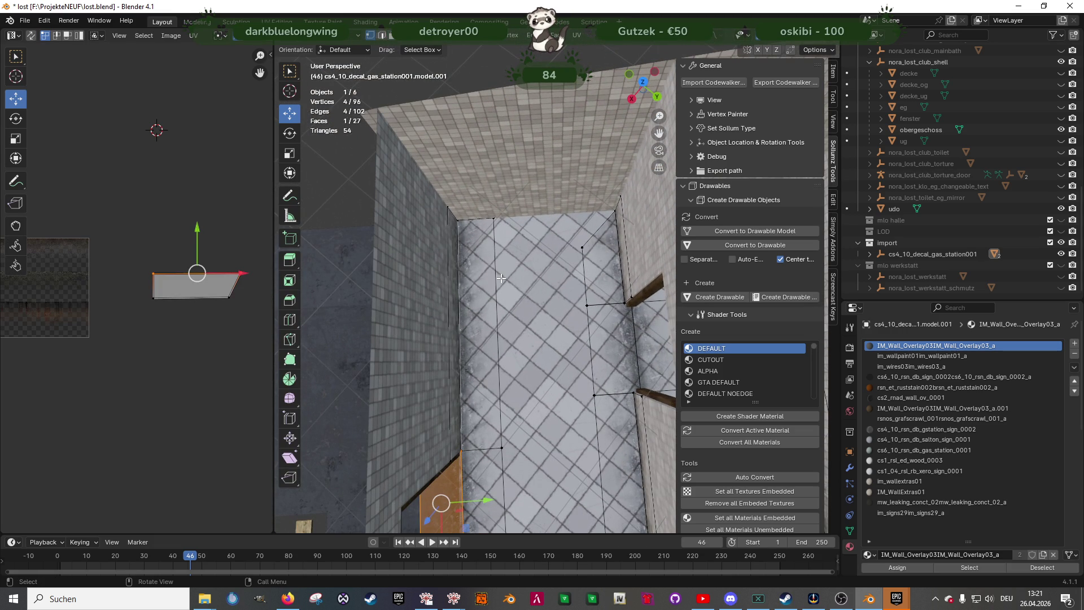
pyautogui.moveTo(486, 249)
pyautogui.mouseDown(button='middle')
pyautogui.moveTo(518, 265)
pyautogui.moveTo(554, 262)
pyautogui.moveTo(557, 294)
pyautogui.moveTo(459, 305)
pyautogui.moveTo(542, 313)
pyautogui.moveTo(497, 316)
pyautogui.moveTo(588, 280)
pyautogui.moveTo(578, 307)
pyautogui.moveTo(401, 305)
pyautogui.moveTo(452, 307)
pyautogui.moveTo(477, 358)
pyautogui.moveTo(459, 228)
pyautogui.mouseUp(button='middle')
pyautogui.press('Tab')
pyautogui.press('Tab')
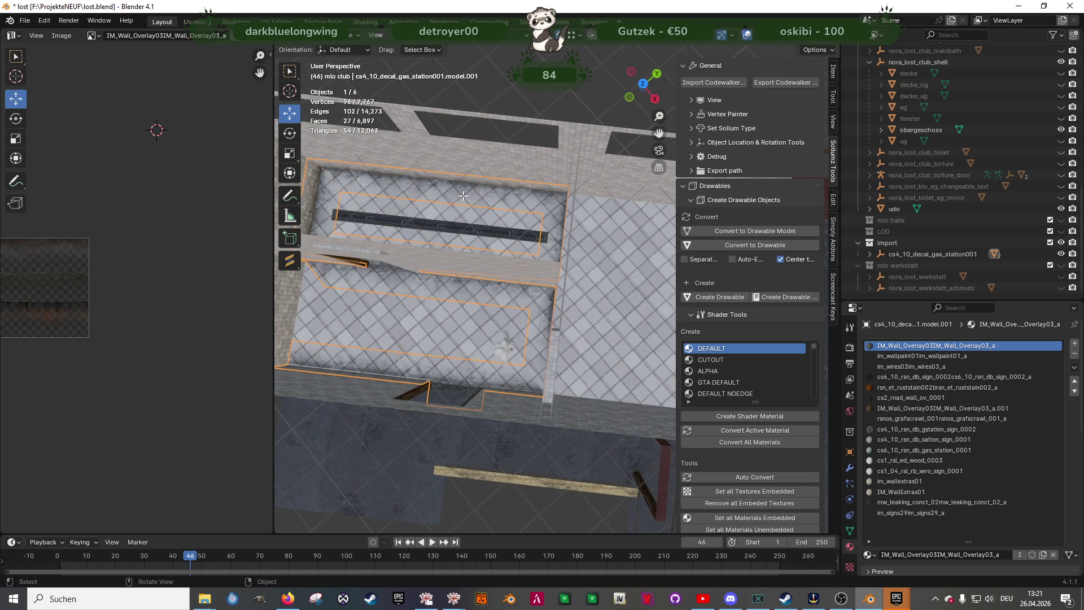
# Select the six wall-top decal strip faces
pyautogui.click(454, 389)
pyautogui.click(465, 179)
pyautogui.keyDown('shift'); pyautogui.click(546, 223); pyautogui.keyUp('shift')
pyautogui.moveTo(547, 224); pyautogui.dragTo(587, 255, button='middle')
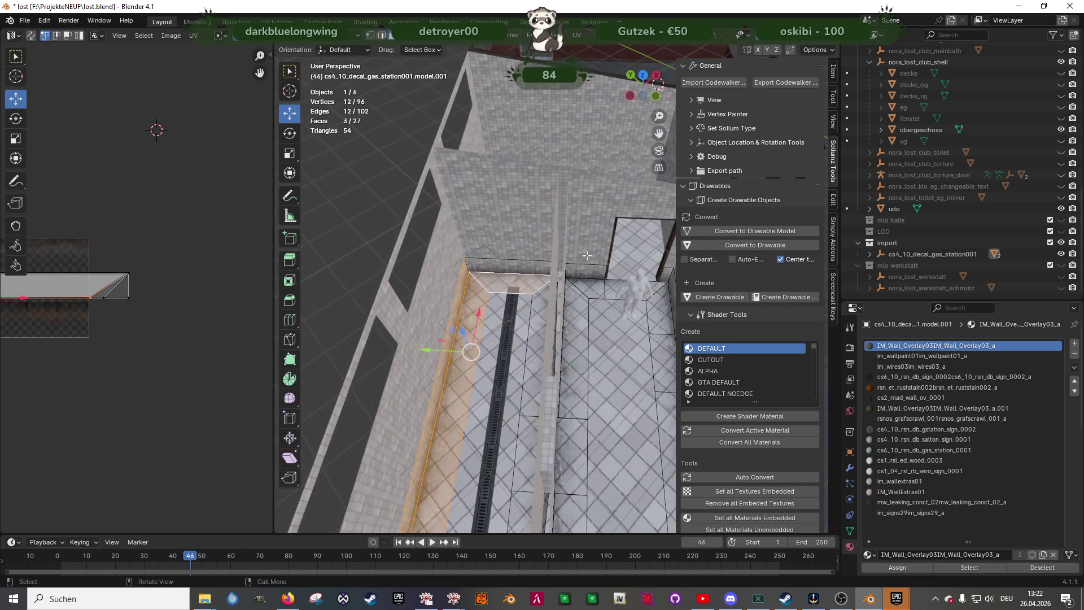
pyautogui.keyDown('shift'); pyautogui.click(530, 273); pyautogui.keyUp('shift')
pyautogui.moveTo(530, 274)
pyautogui.mouseDown(button='middle')
pyautogui.moveTo(470, 303)
pyautogui.moveTo(506, 190)
pyautogui.moveTo(497, 299)
pyautogui.mouseUp(button='middle')
pyautogui.keyDown('shift'); pyautogui.click(507, 191); pyautogui.keyUp('shift')
pyautogui.keyDown('shift'); pyautogui.click(505, 205); pyautogui.keyUp('shift')
# Duplicate the six faces and slide the copies 3.389 m along X onto the neighbouring walls
pyautogui.hotkey('shift', 'd')
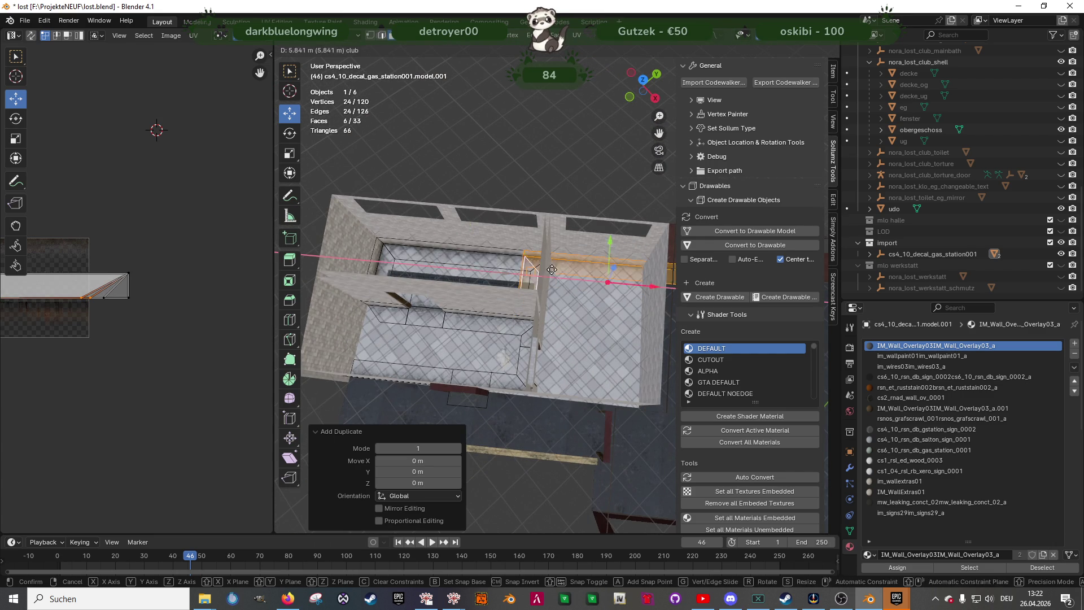
pyautogui.click(626, 272)
pyautogui.keyDown('shift'); pyautogui.moveTo(627, 272); pyautogui.dragTo(566, 265, button='middle'); pyautogui.keyUp('shift')
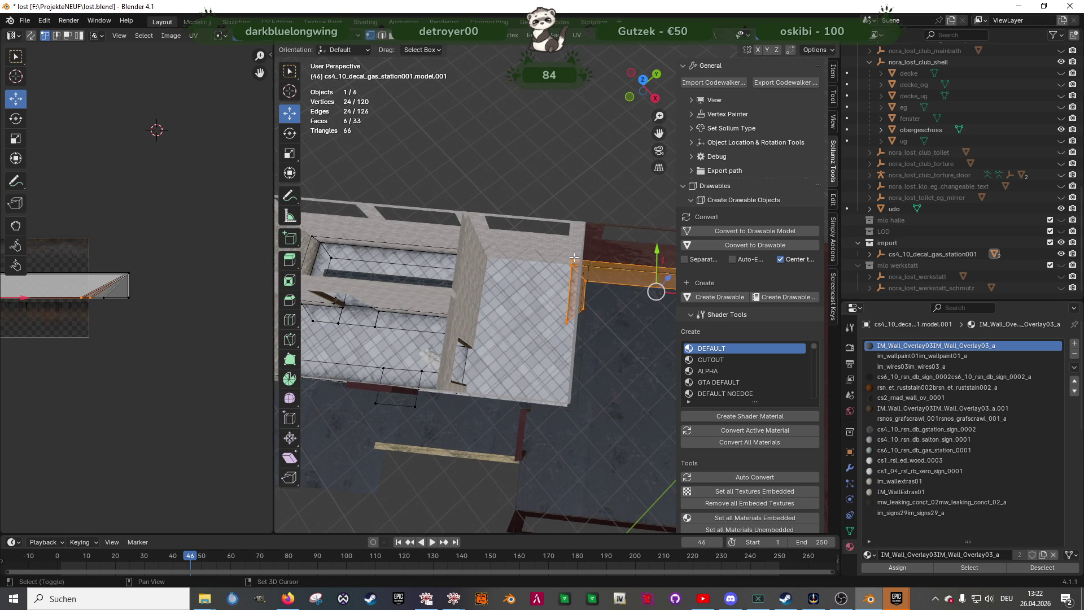
pyautogui.keyDown('shift'); pyautogui.moveTo(648, 288); pyautogui.dragTo(625, 288, button='middle'); pyautogui.keyUp('shift')
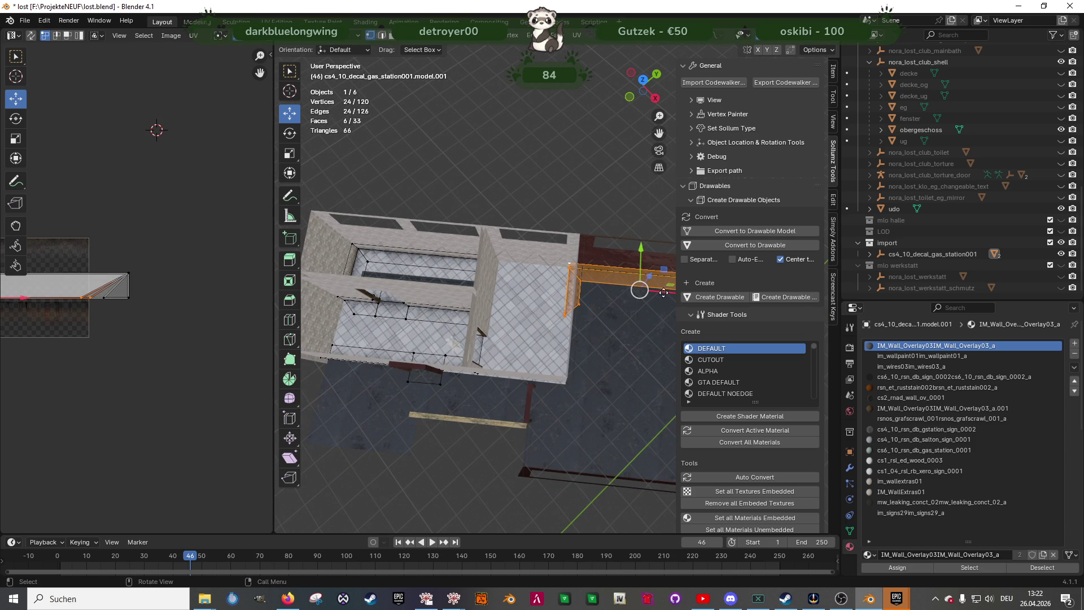
pyautogui.press('g')
pyautogui.press('x')
pyautogui.click(489, 219)
pyautogui.scroll(5, 606, 290)
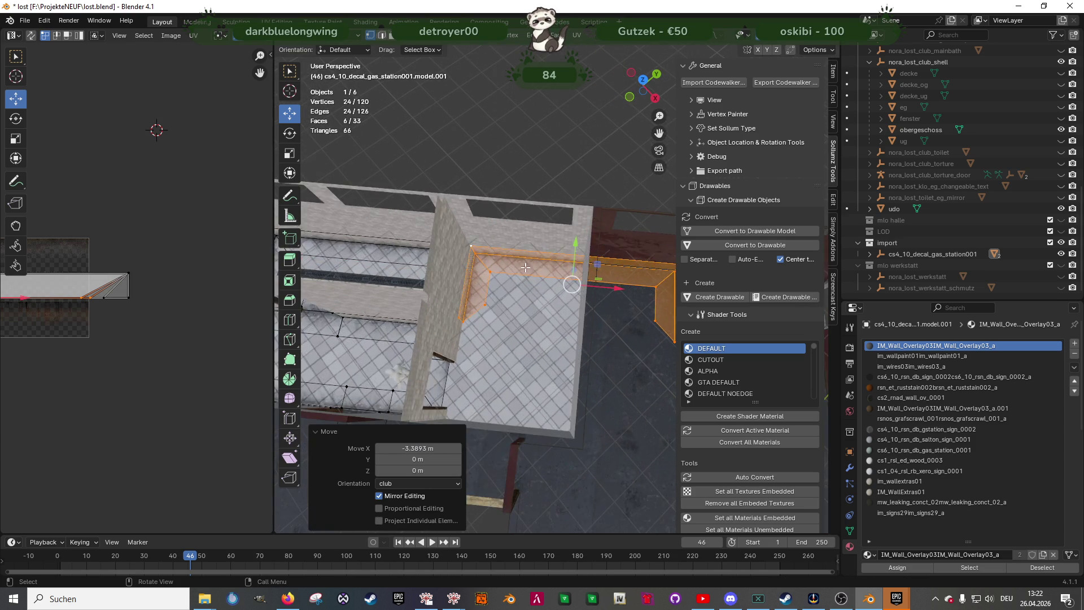
pyautogui.moveTo(606, 289); pyautogui.dragTo(608, 289)
pyautogui.moveTo(608, 289); pyautogui.dragTo(487, 282, button='middle')
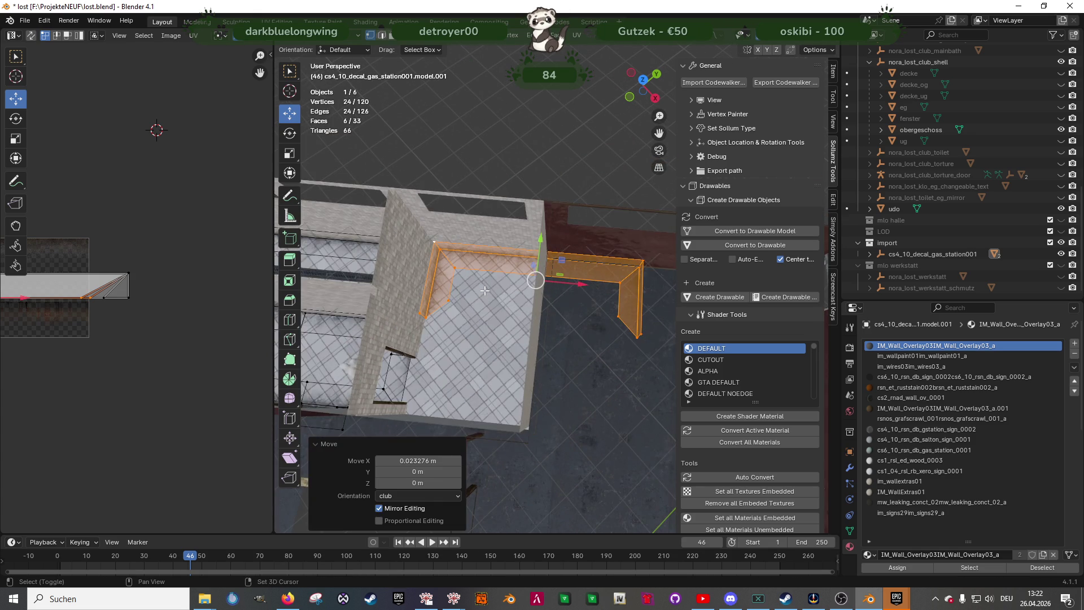
# Keep two copies and move them 4.49 m along X, then back 1.377 m into the corner
pyautogui.hotkey('alt', 'z')
pyautogui.keyDown('ctrl'); pyautogui.moveTo(382, 222); pyautogui.dragTo(497, 315); pyautogui.keyUp('ctrl')
pyautogui.hotkey('alt', 'z')
pyautogui.moveTo(604, 319); pyautogui.dragTo(638, 305, button='middle')
pyautogui.moveTo(655, 287); pyautogui.dragTo(516, 200)
pyautogui.scroll(6, 500, 293)
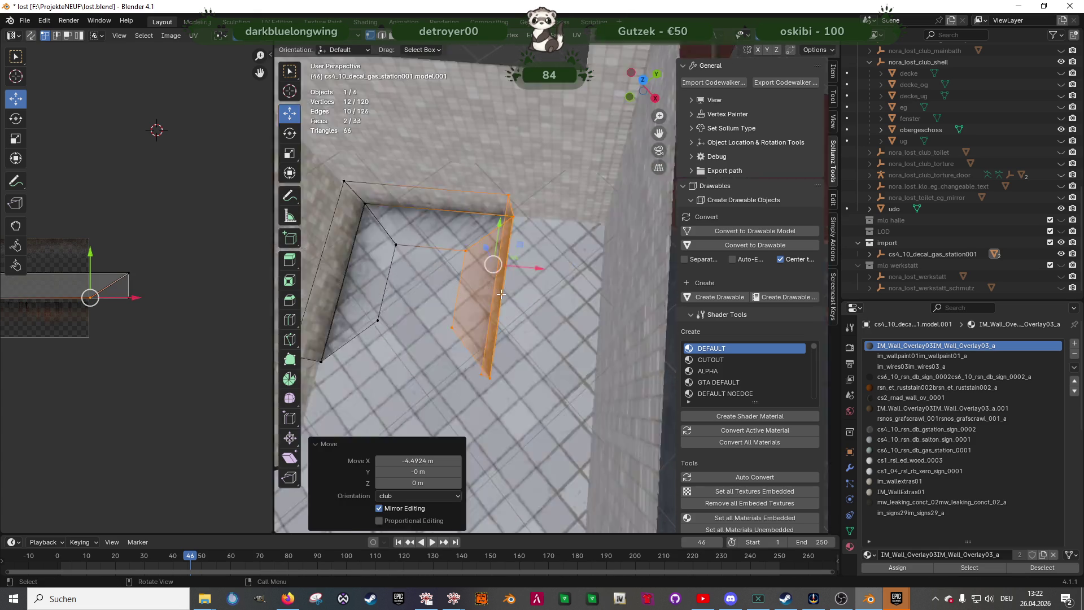
pyautogui.moveTo(571, 260); pyautogui.dragTo(679, 232)
pyautogui.moveTo(655, 238); pyautogui.dragTo(530, 250, button='middle')
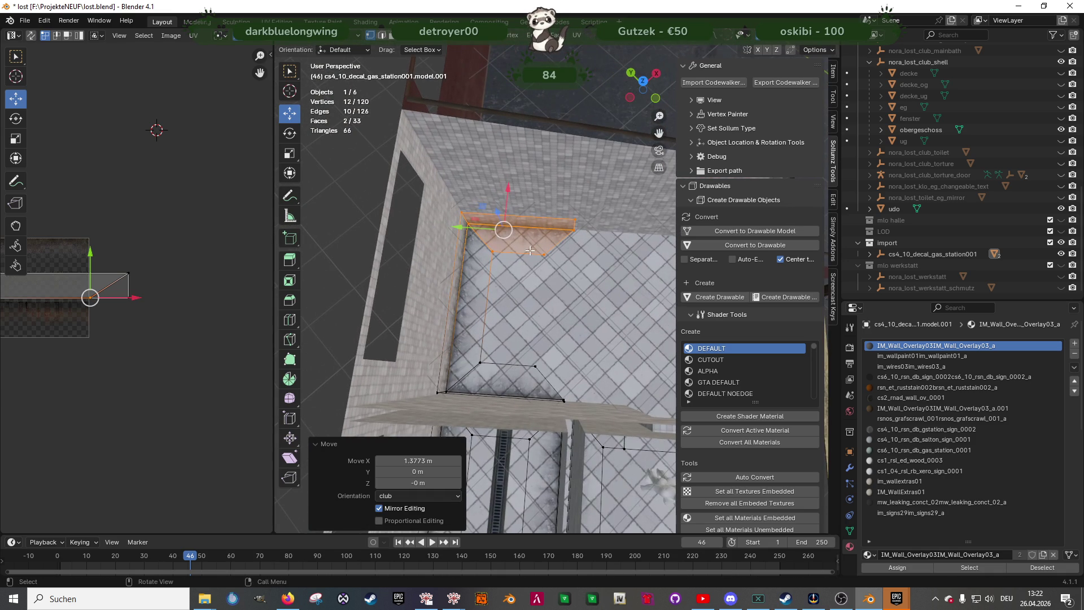
# Select the left wall strip faces
pyautogui.click(460, 291)
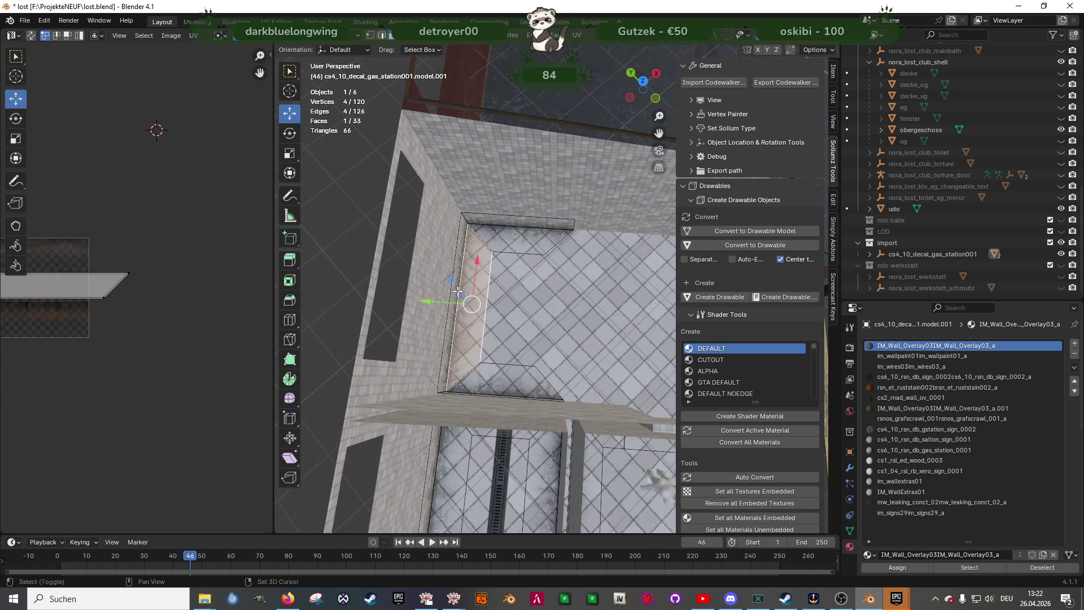
pyautogui.moveTo(526, 336); pyautogui.dragTo(468, 288, button='middle')
pyautogui.scroll(-3, 121, 293)
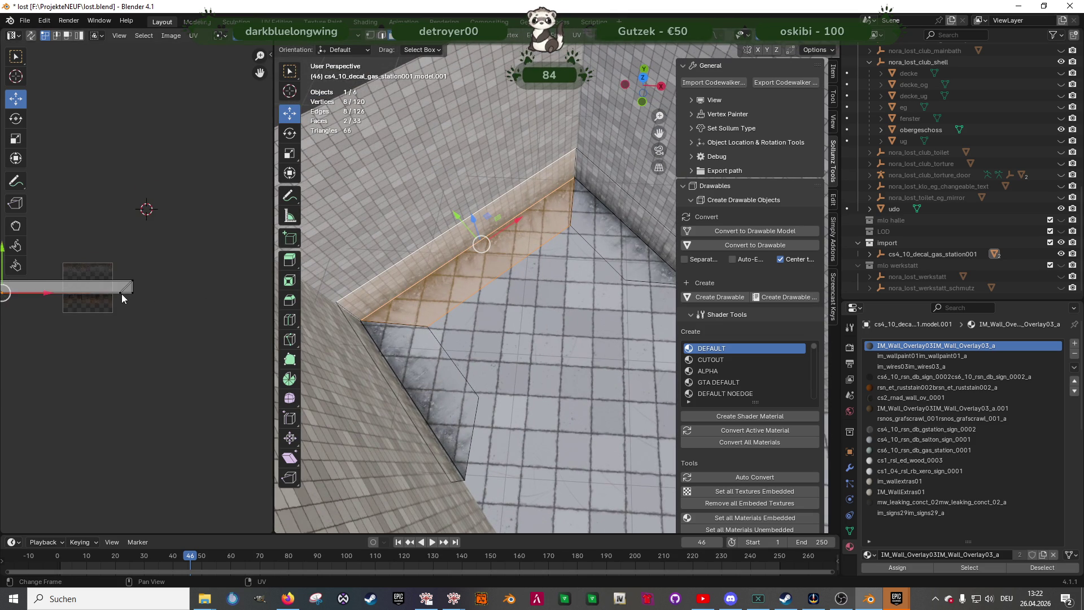
# Shrink the strip's UVs on the overlay texture
pyautogui.hotkey('shift', 'space')
pyautogui.press('s')
pyautogui.moveTo(91, 292); pyautogui.dragTo(81, 290)
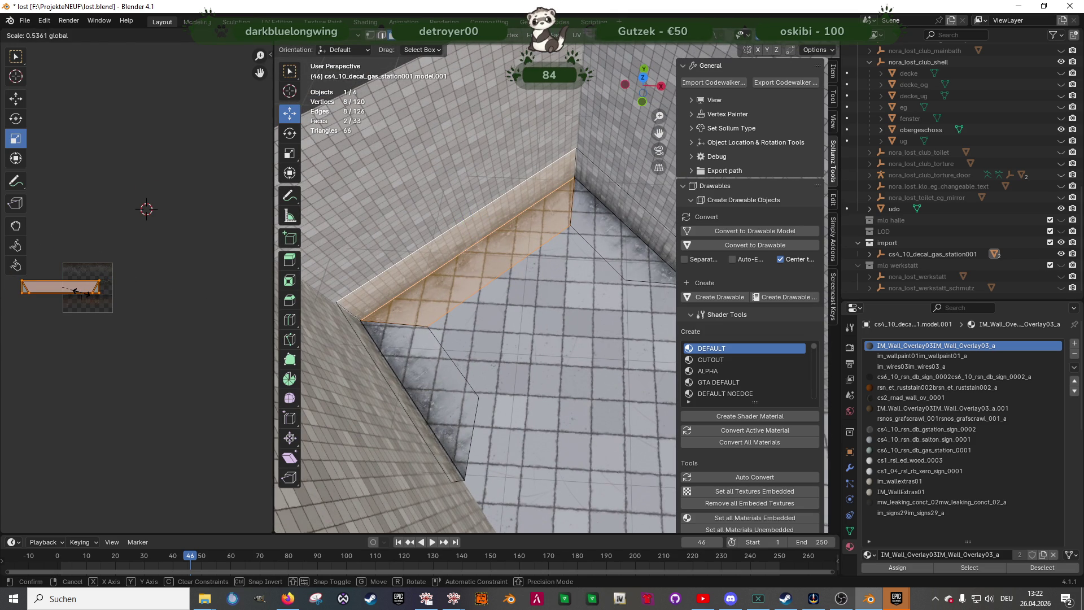
pyautogui.click(84, 292)
# Select both faces of the wall-base strip
pyautogui.click(435, 366)
pyautogui.click(619, 257)
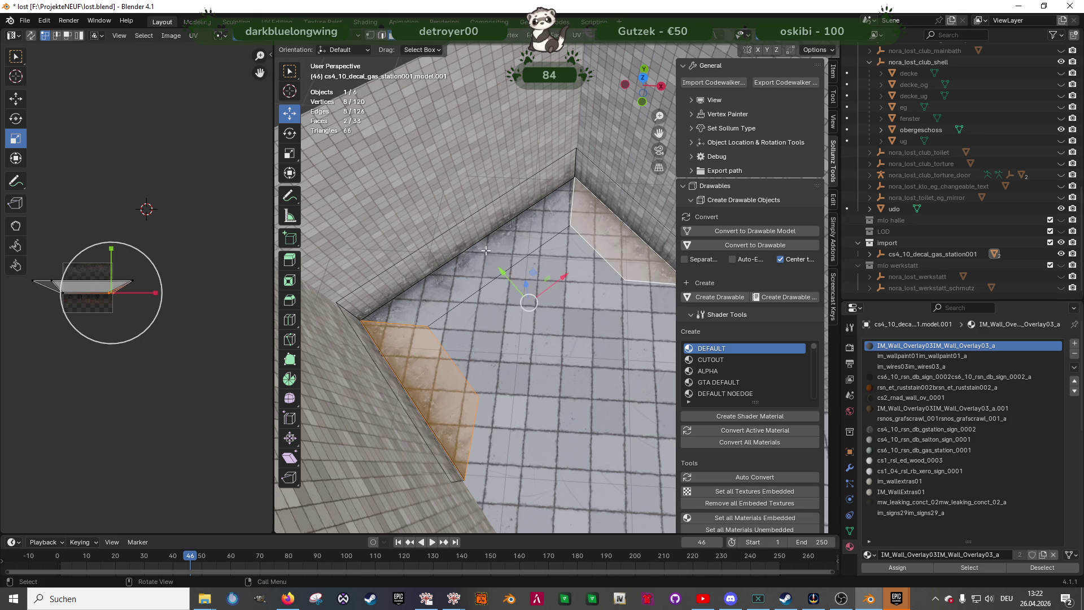
pyautogui.click(484, 252)
pyautogui.keyDown('shift'); pyautogui.click(483, 249); pyautogui.keyUp('shift')
pyautogui.moveTo(483, 248)
pyautogui.mouseDown(button='middle')
pyautogui.moveTo(496, 327)
pyautogui.moveTo(564, 350)
pyautogui.moveTo(508, 339)
pyautogui.moveTo(496, 324)
pyautogui.mouseUp(button='middle')
# Duplicate the strip, move the copy along Y and rotate it 180° around Z
pyautogui.hotkey('shift', 'd')
pyautogui.click(496, 324)
pyautogui.press('g')
pyautogui.press('y')
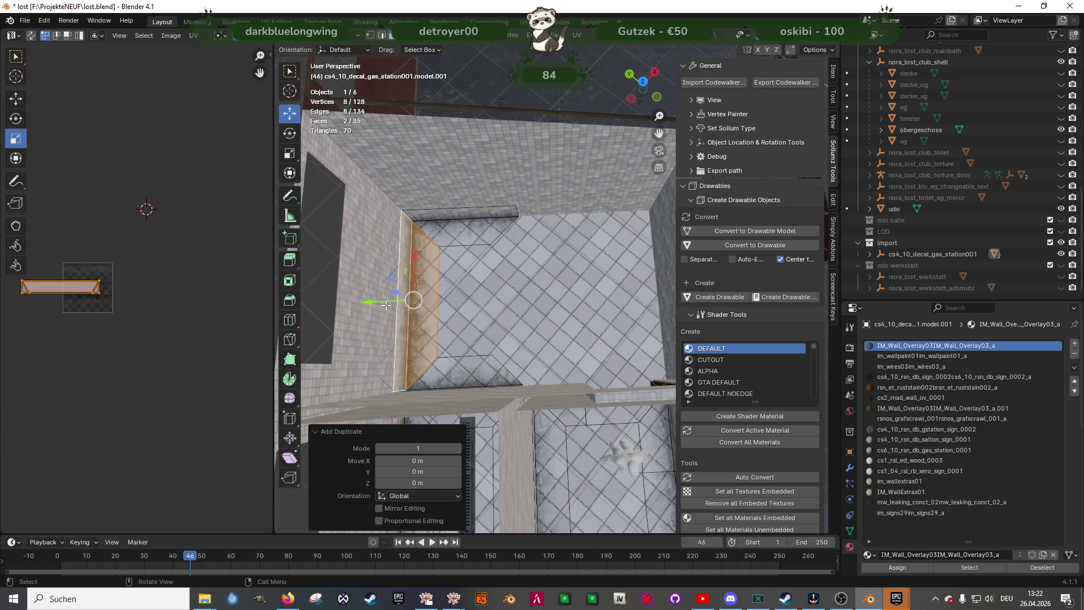
pyautogui.click(582, 321)
pyautogui.hotkey('shift', 'space')
pyautogui.press('r')
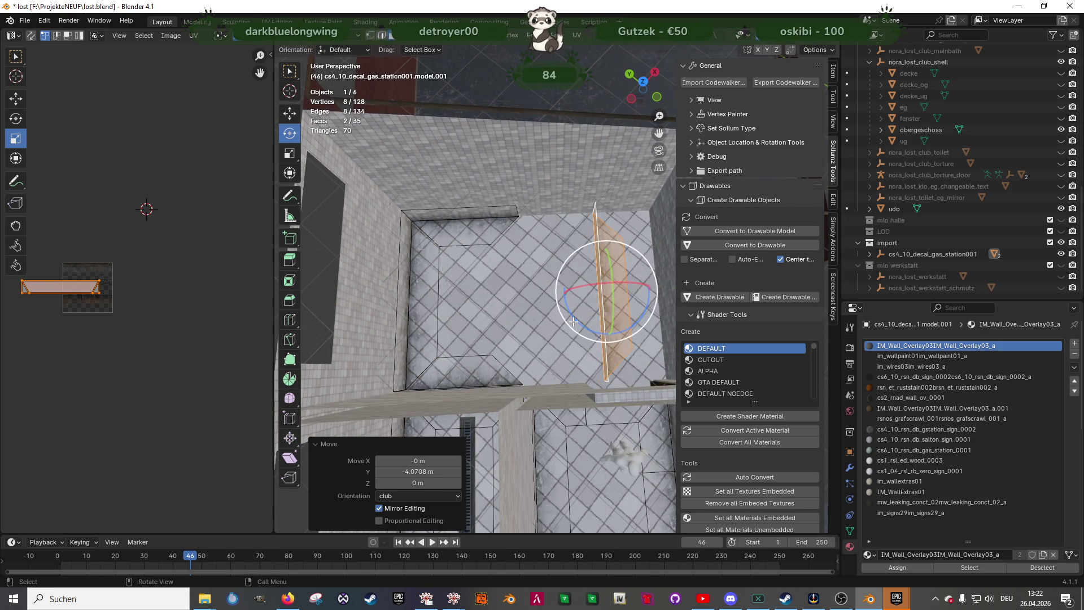
pyautogui.moveTo(574, 322); pyautogui.dragTo(590, 320)
# Slide the copied strip 0.95 m along Y, then 0.0017 m, flush against the wall
pyautogui.hotkey('shift', 'space')
pyautogui.press('g')
pyautogui.press('KP_Decimal')
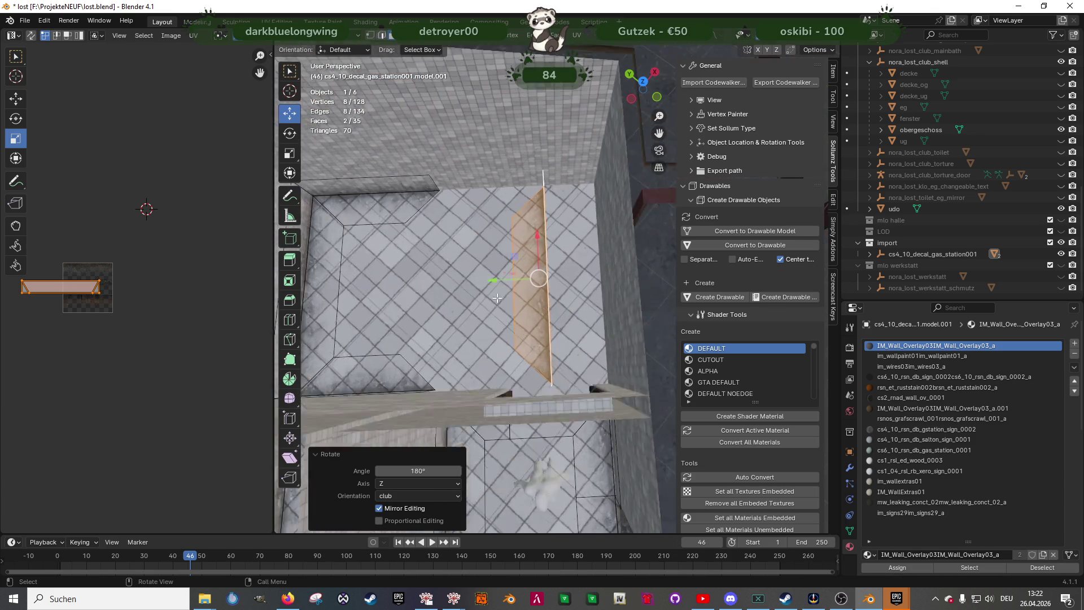
pyautogui.moveTo(489, 290); pyautogui.dragTo(566, 263)
pyautogui.moveTo(566, 263)
pyautogui.mouseDown(button='middle')
pyautogui.moveTo(466, 294)
pyautogui.moveTo(518, 238)
pyautogui.moveTo(516, 367)
pyautogui.mouseUp(button='middle')
pyautogui.moveTo(517, 368); pyautogui.dragTo(520, 368)
pyautogui.moveTo(519, 369)
pyautogui.mouseDown(button='middle')
pyautogui.moveTo(543, 376)
pyautogui.moveTo(518, 418)
pyautogui.mouseUp(button='middle')
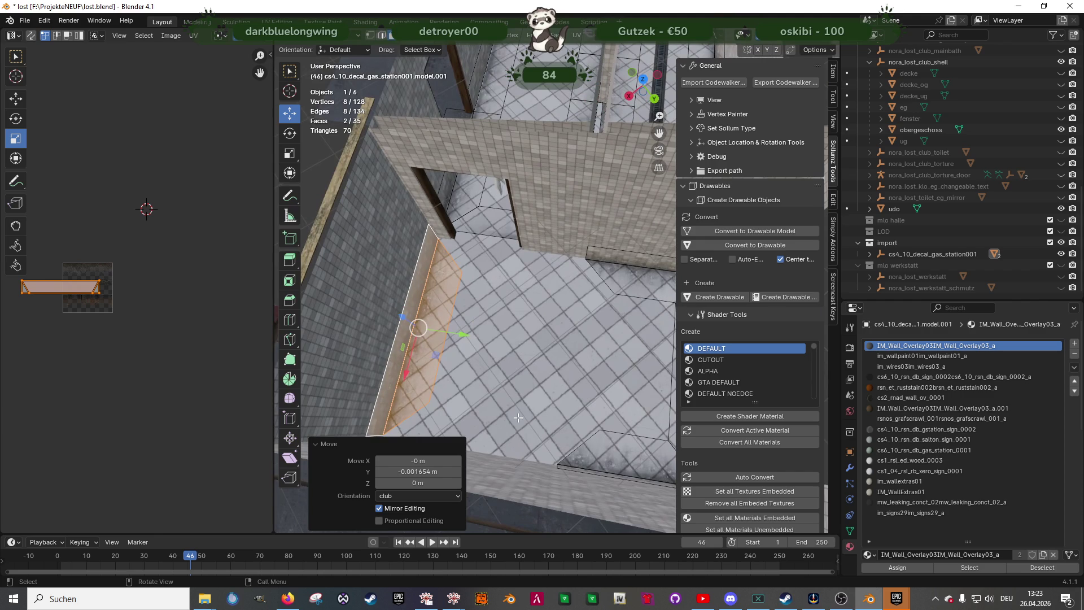
pyautogui.click(588, 245)
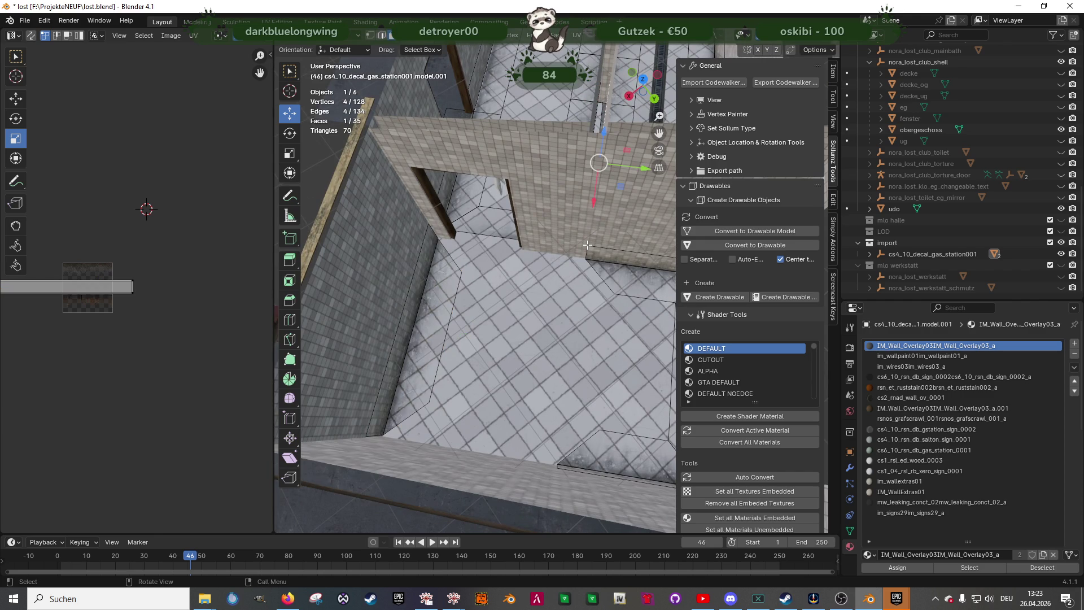
# Select the strip's end vertices at the wall corner, including the hidden one
pyautogui.press('1')
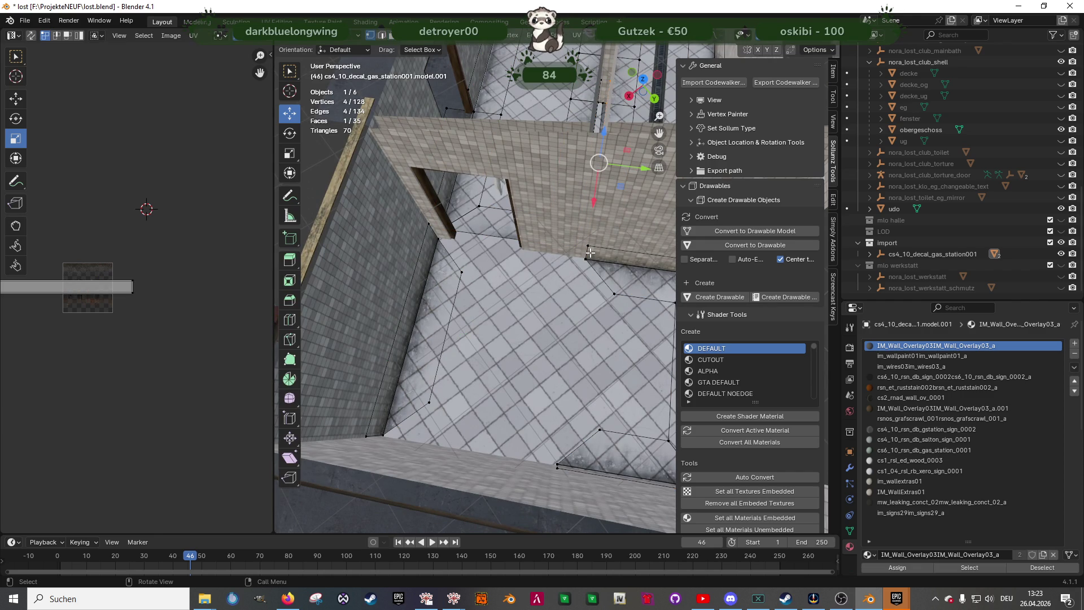
pyautogui.click(587, 246)
pyautogui.keyDown('shift'); pyautogui.click(616, 292); pyautogui.keyUp('shift')
pyautogui.press('g')
pyautogui.press('y')
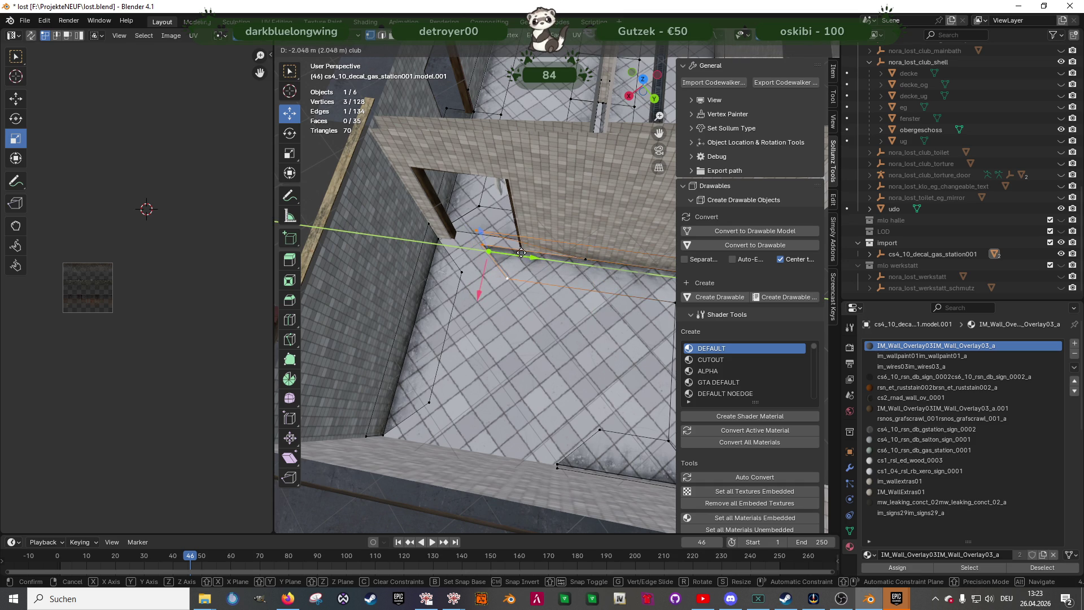
pyautogui.click(537, 210)
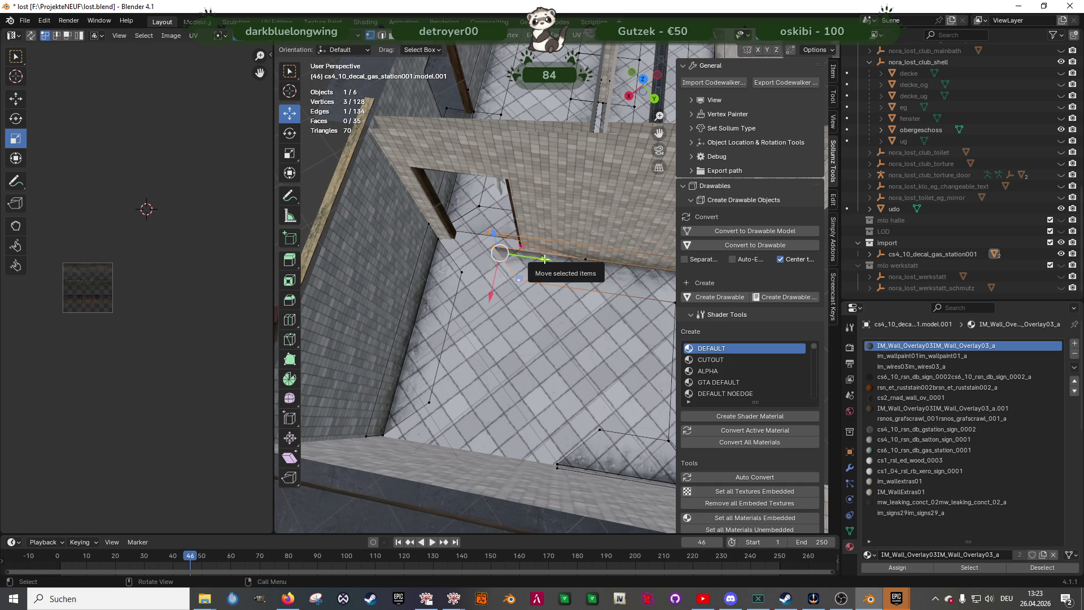
pyautogui.hotkey('ctrl', 'z')
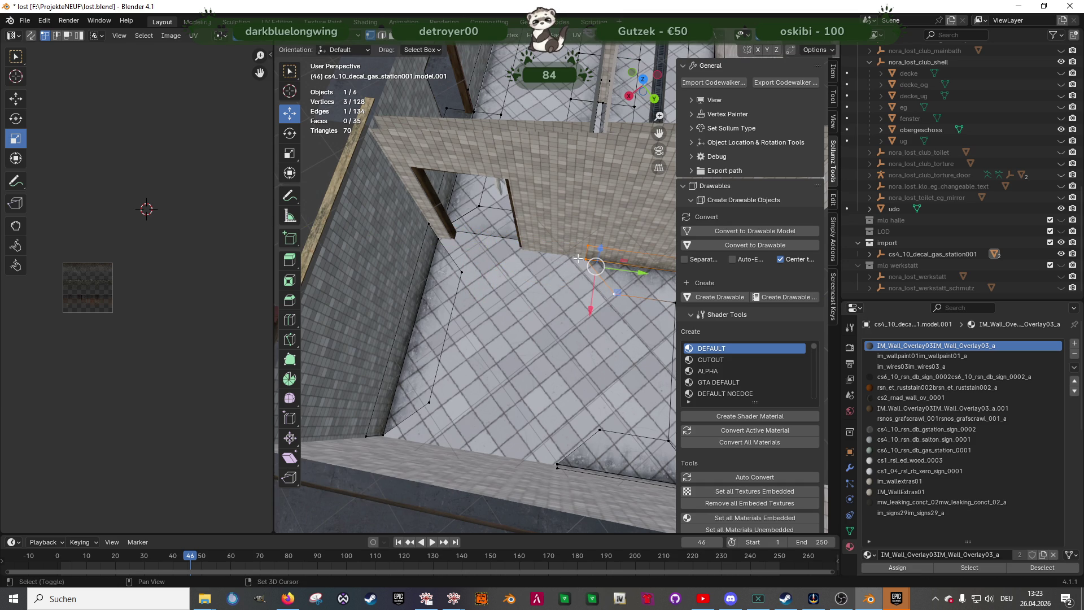
pyautogui.hotkey('shift', 'z')
pyautogui.keyDown('shift'); pyautogui.click(586, 261); pyautogui.keyUp('shift')
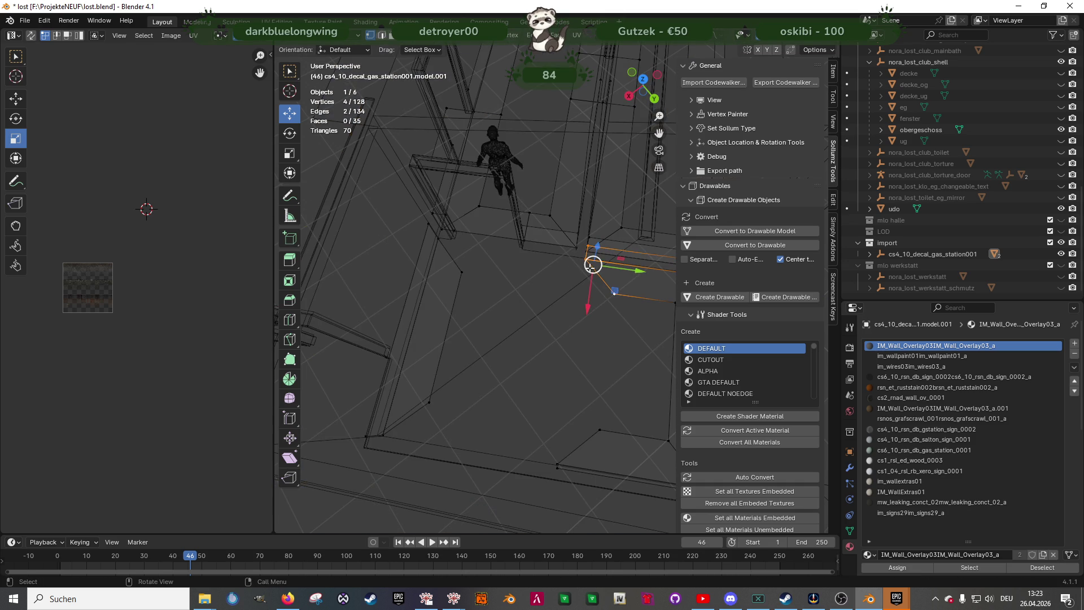
pyautogui.hotkey('shift', 'z')
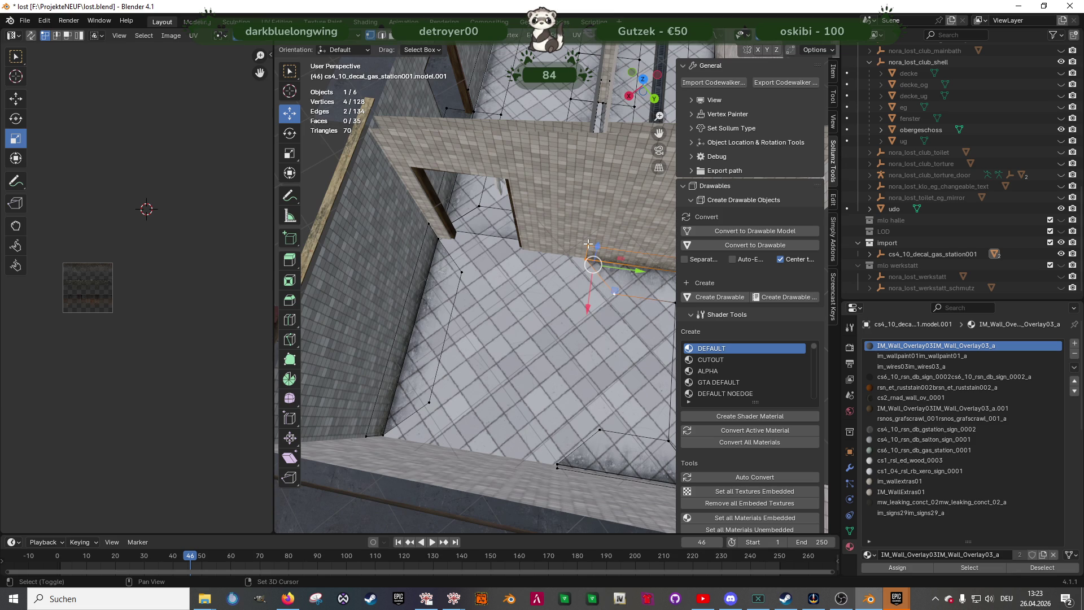
# Extend the strip's end about 2.94 m along Y beside the doorway
pyautogui.moveTo(630, 272); pyautogui.dragTo(510, 177)
pyautogui.moveTo(509, 178)
pyautogui.mouseDown(button='middle')
pyautogui.moveTo(556, 274)
pyautogui.moveTo(471, 259)
pyautogui.moveTo(477, 215)
pyautogui.mouseUp(button='middle')
pyautogui.hotkey('shift', 'z')
pyautogui.moveTo(476, 208); pyautogui.dragTo(523, 281)
pyautogui.hotkey('shift', 'z')
pyautogui.moveTo(462, 249); pyautogui.dragTo(570, 247)
pyautogui.moveTo(570, 246)
pyautogui.mouseDown(button='middle')
pyautogui.moveTo(595, 254)
pyautogui.moveTo(632, 311)
pyautogui.mouseUp(button='middle')
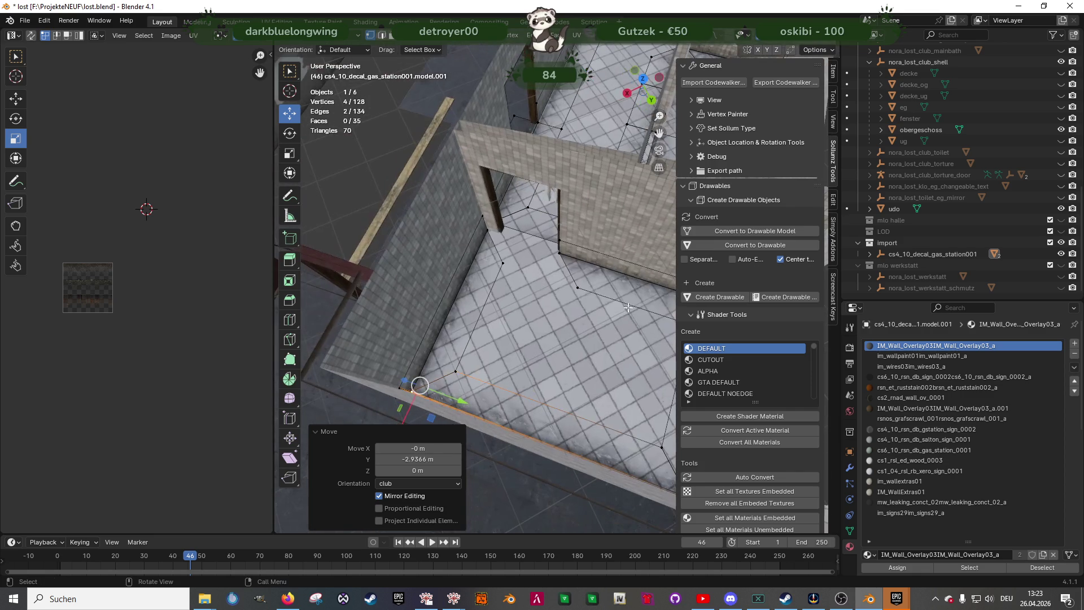
# Move a single strip vertex 0.63 m along Y
pyautogui.click(576, 289)
pyautogui.moveTo(608, 300)
pyautogui.mouseDown()
pyautogui.moveTo(530, 271)
pyautogui.moveTo(541, 275)
pyautogui.mouseUp()
pyautogui.press('KP_Decimal')
pyautogui.moveTo(541, 275); pyautogui.dragTo(565, 295, button='middle')
# Shift the floor strip face's UVs 0.4762 along the overlay texture
pyautogui.click(565, 295)
pyautogui.click(565, 295)
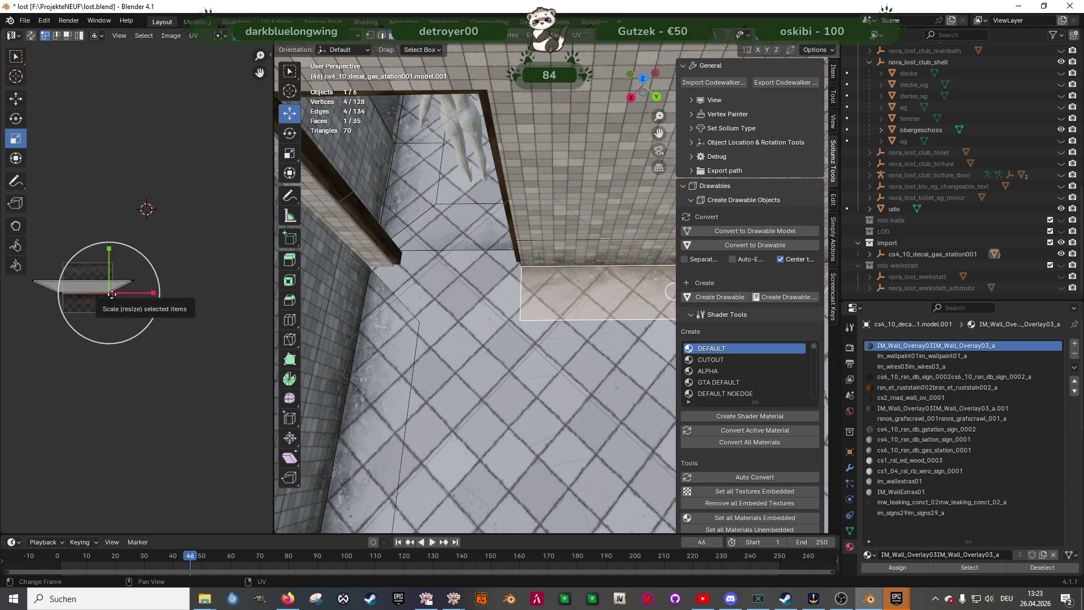
pyautogui.hotkey('shift', 'space')
pyautogui.press('g')
pyautogui.moveTo(146, 294); pyautogui.dragTo(133, 283)
pyautogui.moveTo(497, 305)
pyautogui.mouseDown(button='middle')
pyautogui.moveTo(508, 299)
pyautogui.moveTo(523, 315)
pyautogui.moveTo(489, 282)
pyautogui.mouseUp(button='middle')
pyautogui.keyDown('shift'); pyautogui.click(489, 268); pyautogui.keyUp('shift')
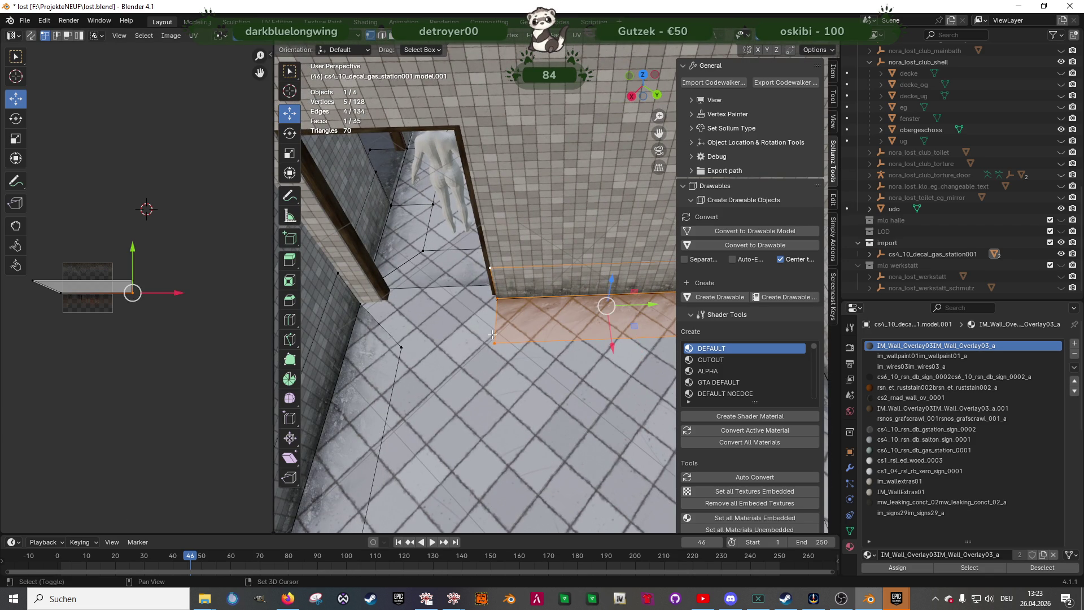
# Extrude the strip's end edges toward the pillar and move a vertex into the wall corner
pyautogui.keyDown('shift'); pyautogui.click(491, 269); pyautogui.keyUp('shift')
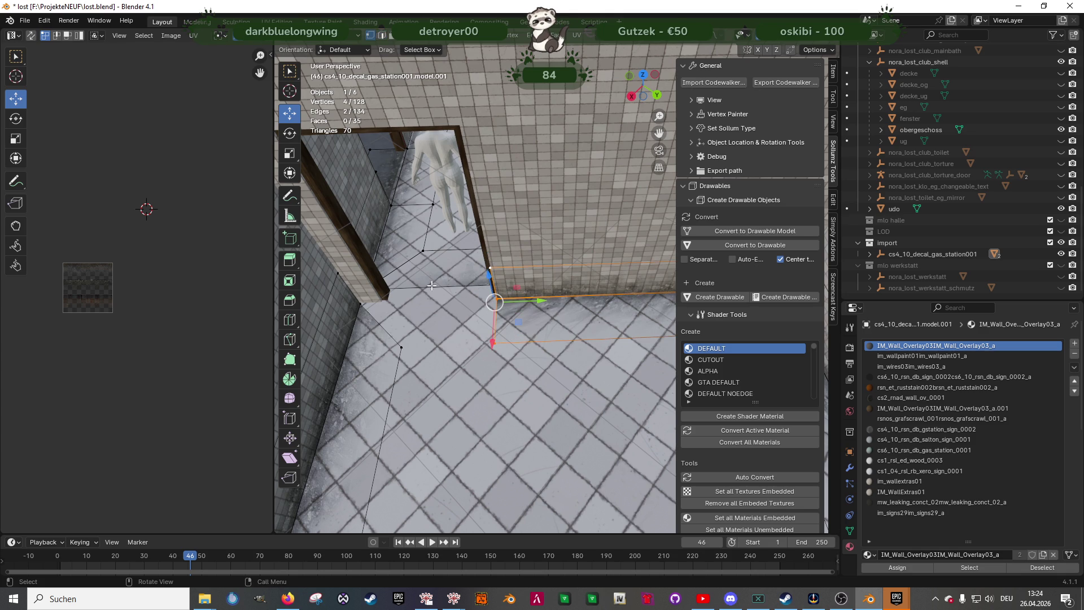
pyautogui.press('e')
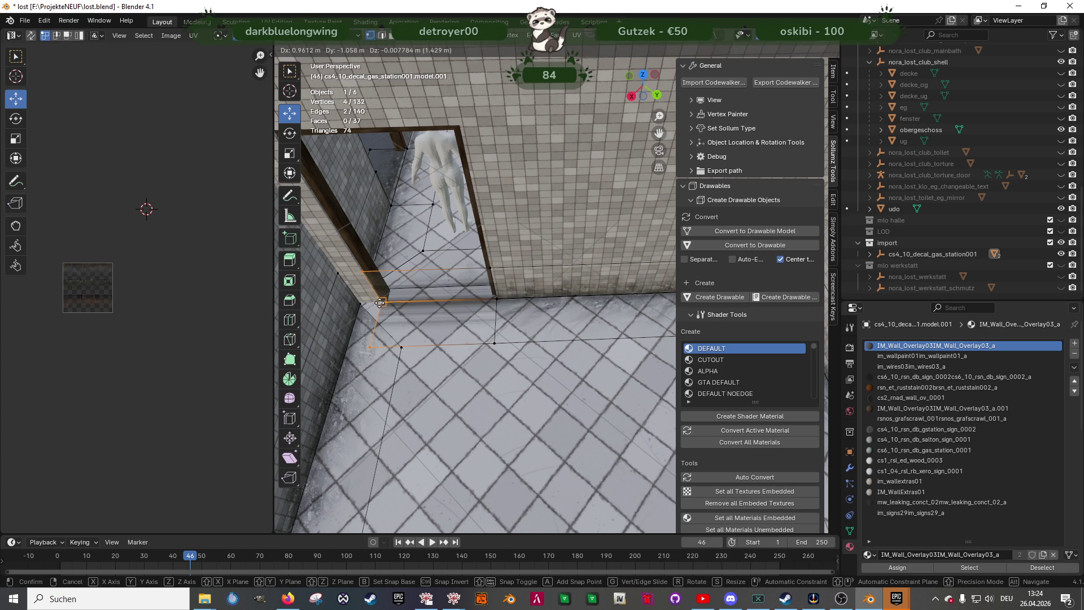
pyautogui.click(380, 303)
pyautogui.moveTo(380, 303)
pyautogui.mouseDown(button='middle')
pyautogui.moveTo(531, 315)
pyautogui.moveTo(428, 363)
pyautogui.mouseUp(button='middle')
pyautogui.click(399, 353)
pyautogui.moveTo(399, 353); pyautogui.dragTo(440, 354)
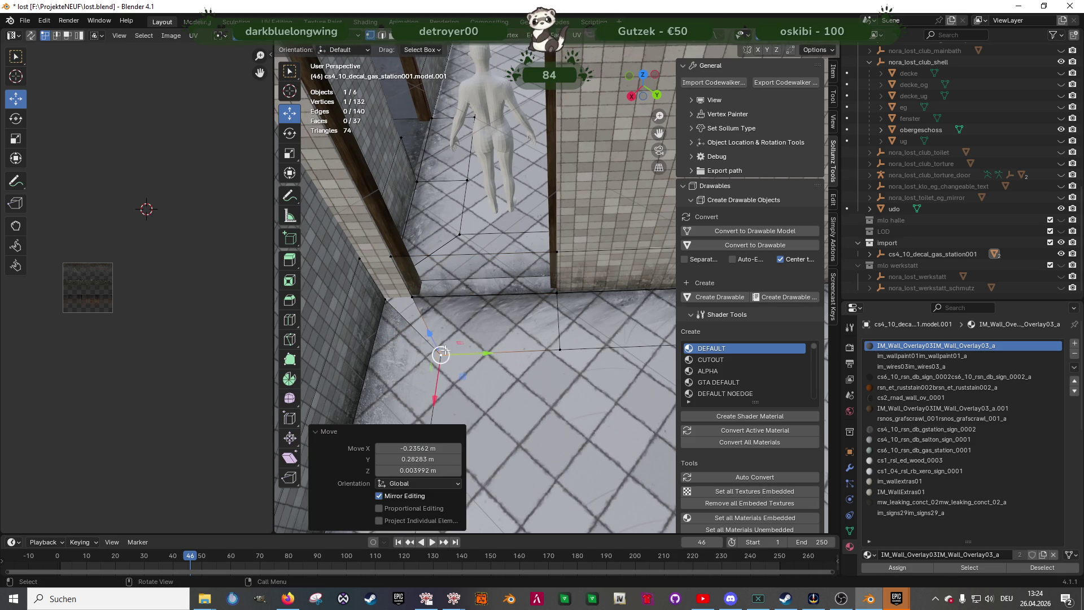
# Add a loop cut across the pillar-end wall face and delete the unwanted face
pyautogui.click(401, 284)
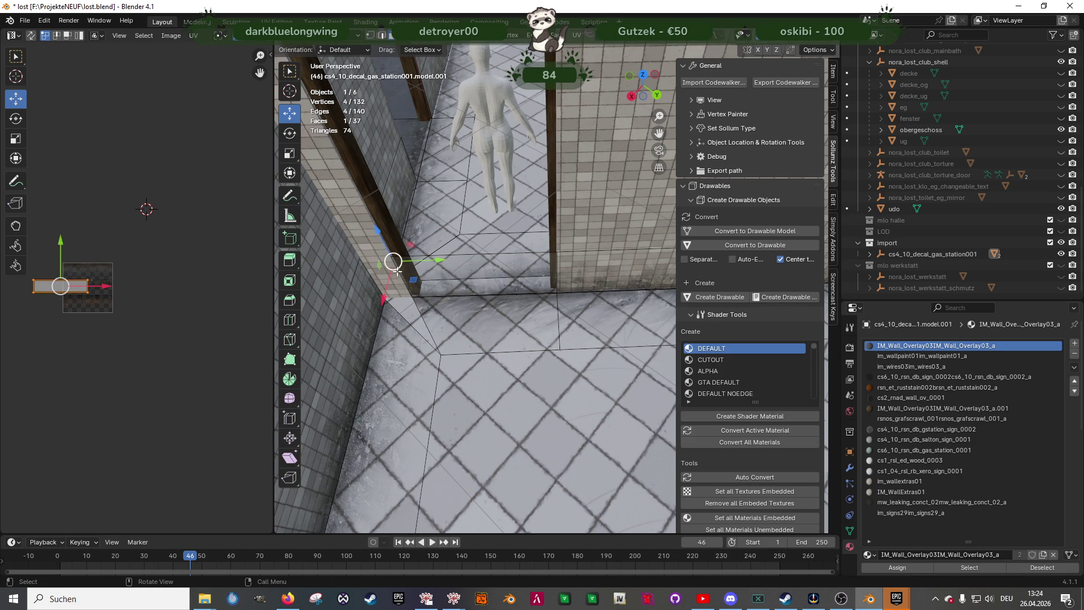
pyautogui.click(400, 275)
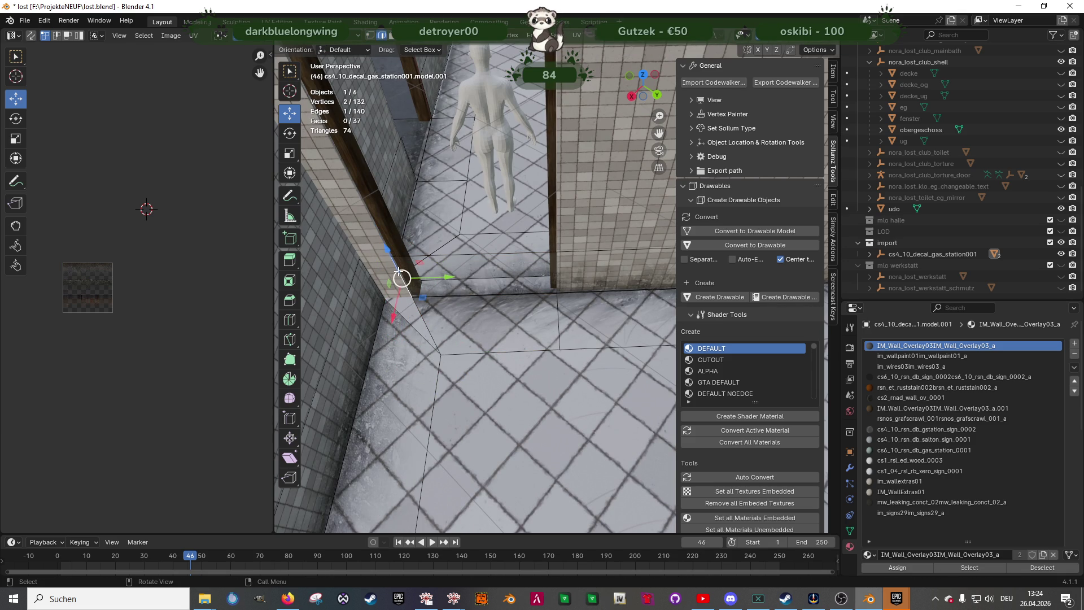
pyautogui.hotkey('ctrl', 'r')
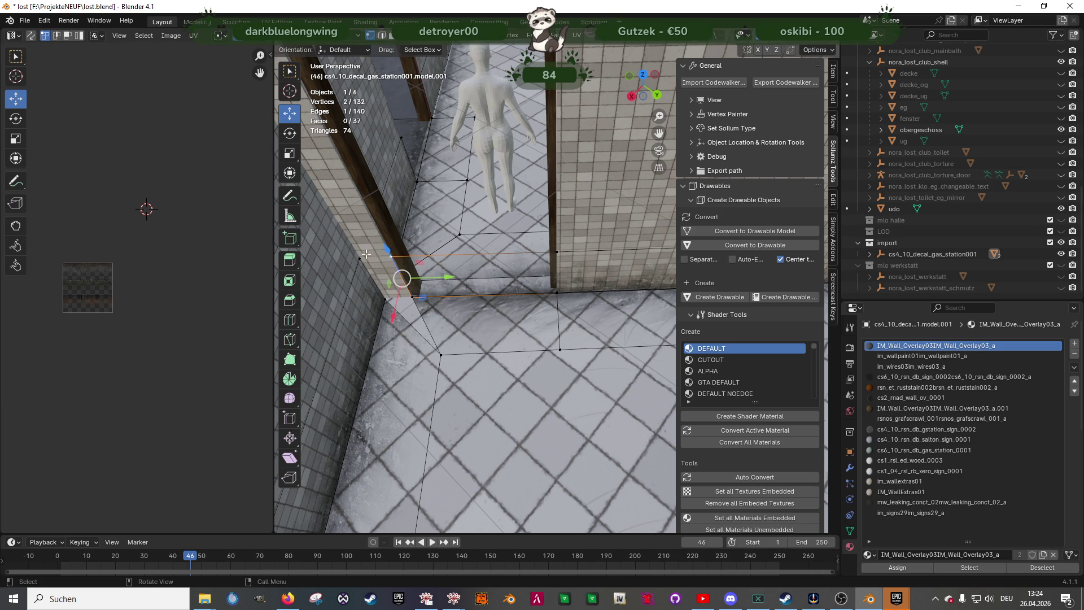
pyautogui.click(362, 257)
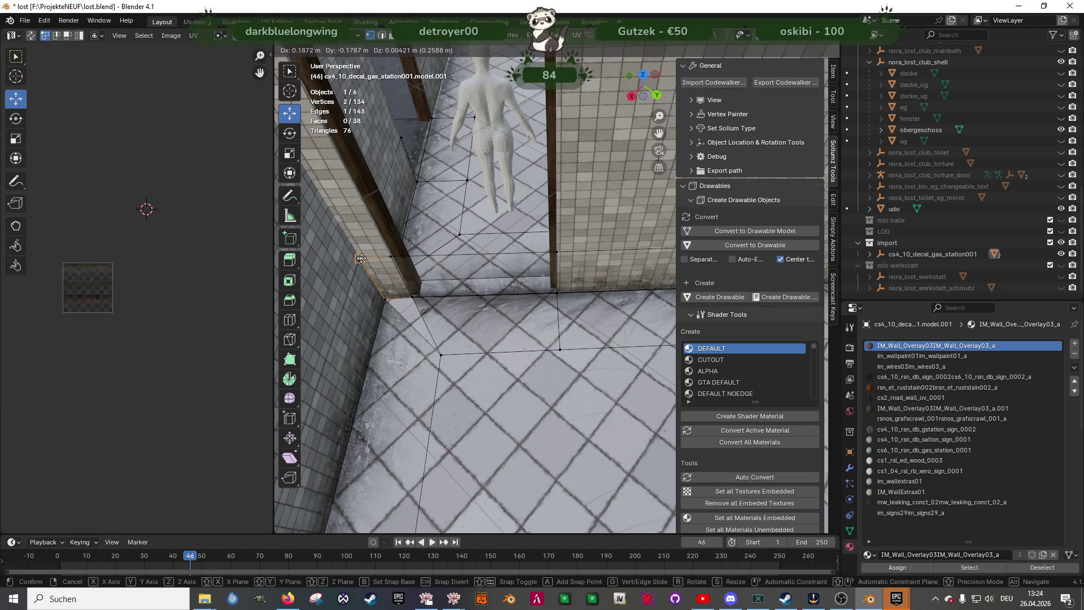
pyautogui.rightClick(412, 306)
pyautogui.click(410, 299)
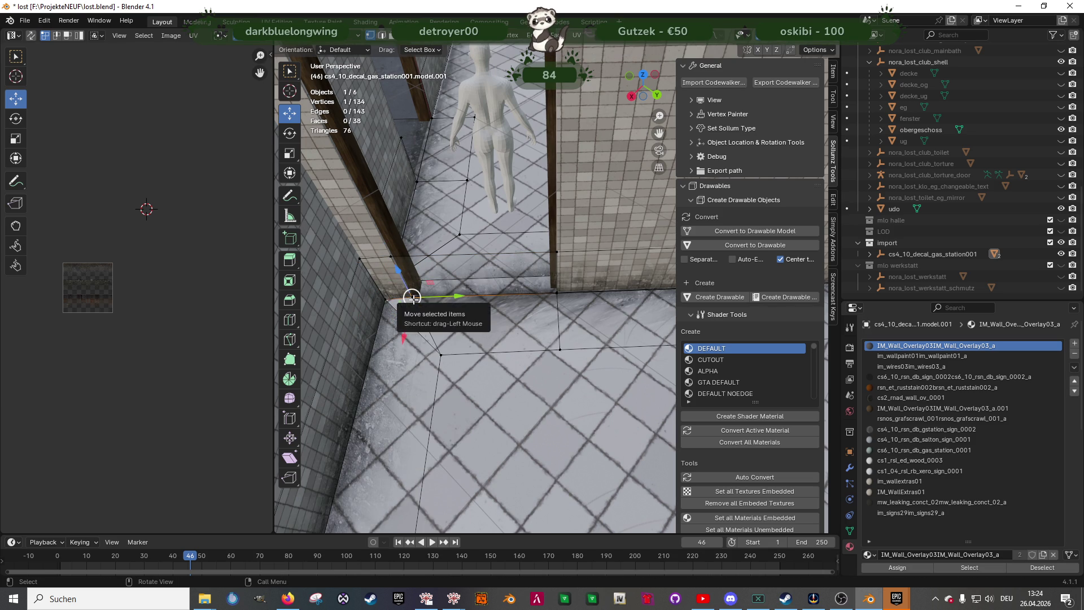
pyautogui.click(440, 272)
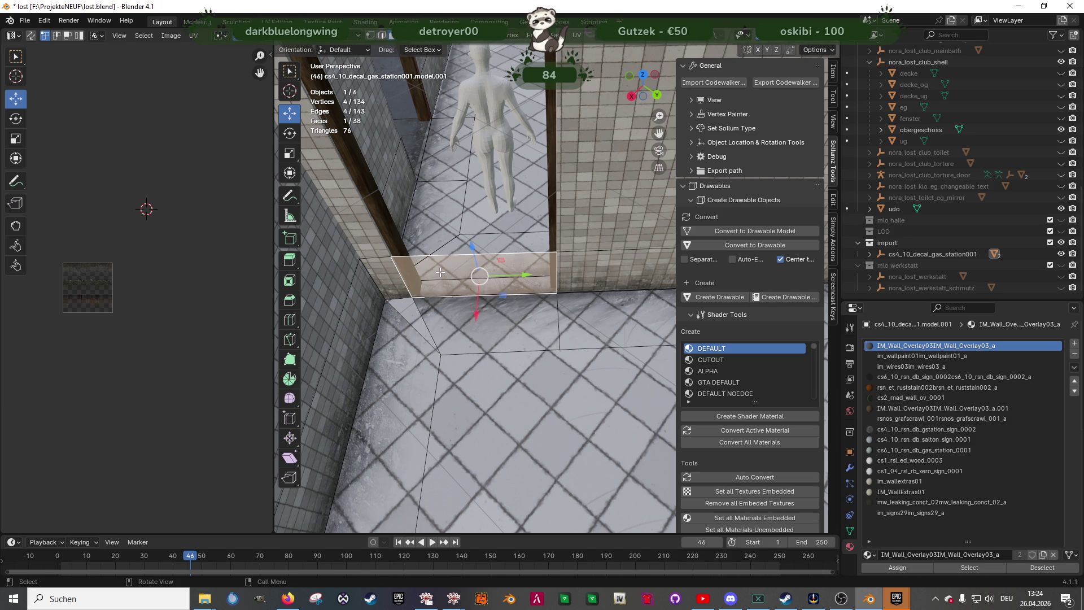
pyautogui.press('x')
pyautogui.press('f')
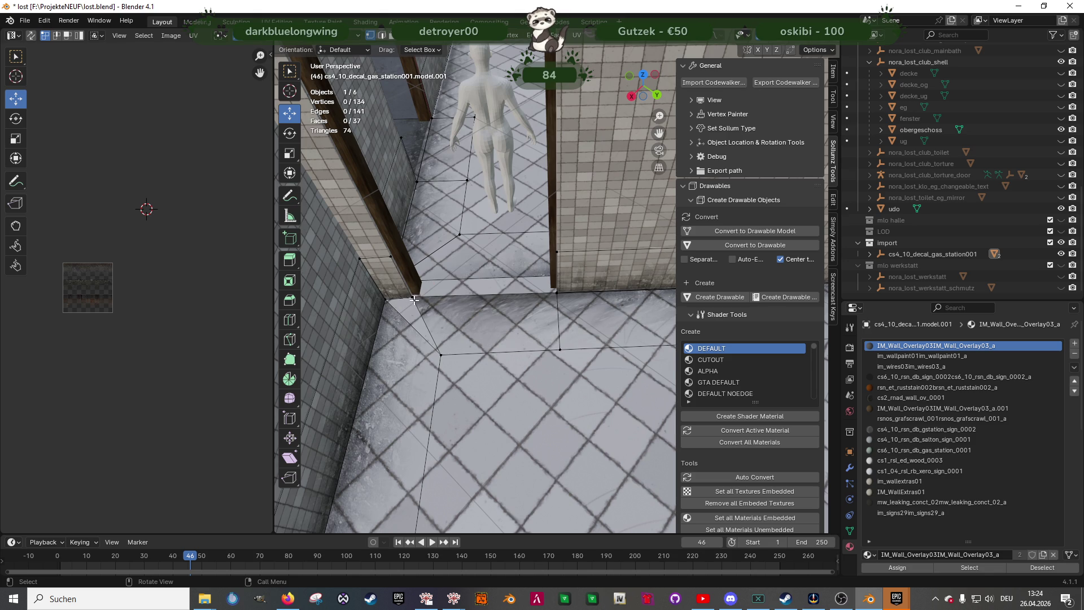
# Move the corner vertex along Y toward the left wall and along X
pyautogui.press('KP_Decimal')
pyautogui.moveTo(556, 281); pyautogui.dragTo(557, 280, button='middle')
pyautogui.moveTo(568, 242); pyautogui.dragTo(562, 307, button='middle')
pyautogui.moveTo(579, 284); pyautogui.dragTo(436, 272)
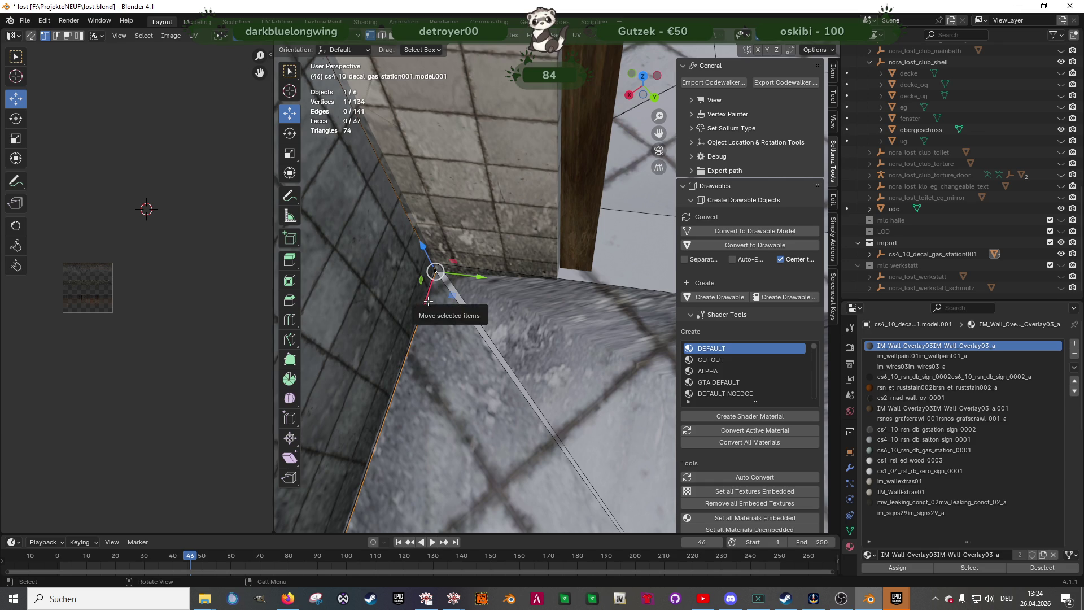
pyautogui.press('g')
pyautogui.press('x')
pyautogui.click(437, 270)
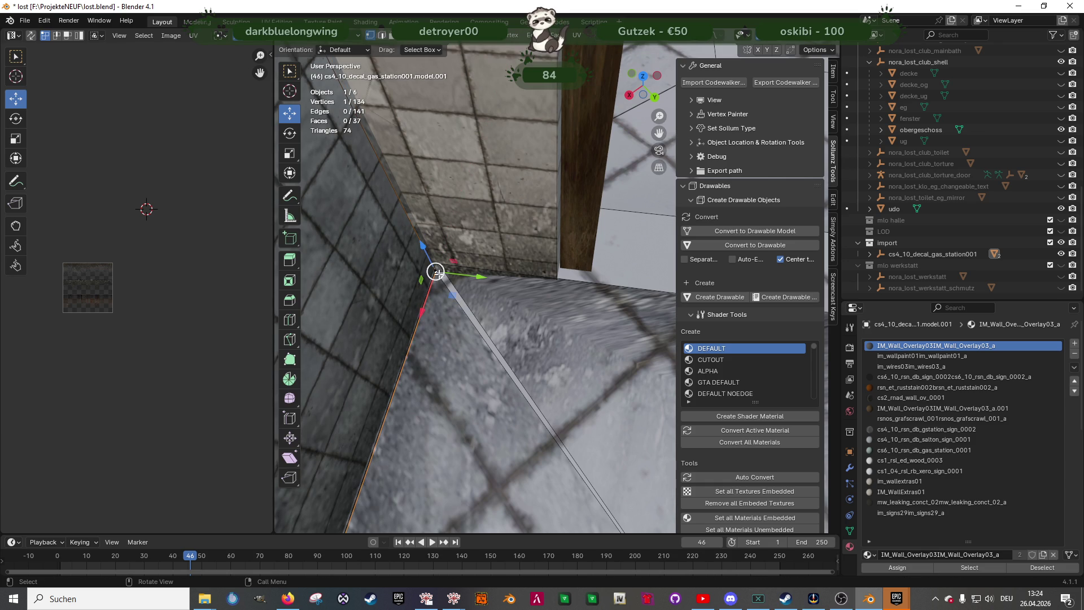
# Align the coincident vertex along X with the wall corner, checking in wireframe
pyautogui.click(439, 284)
pyautogui.moveTo(423, 306); pyautogui.dragTo(437, 265)
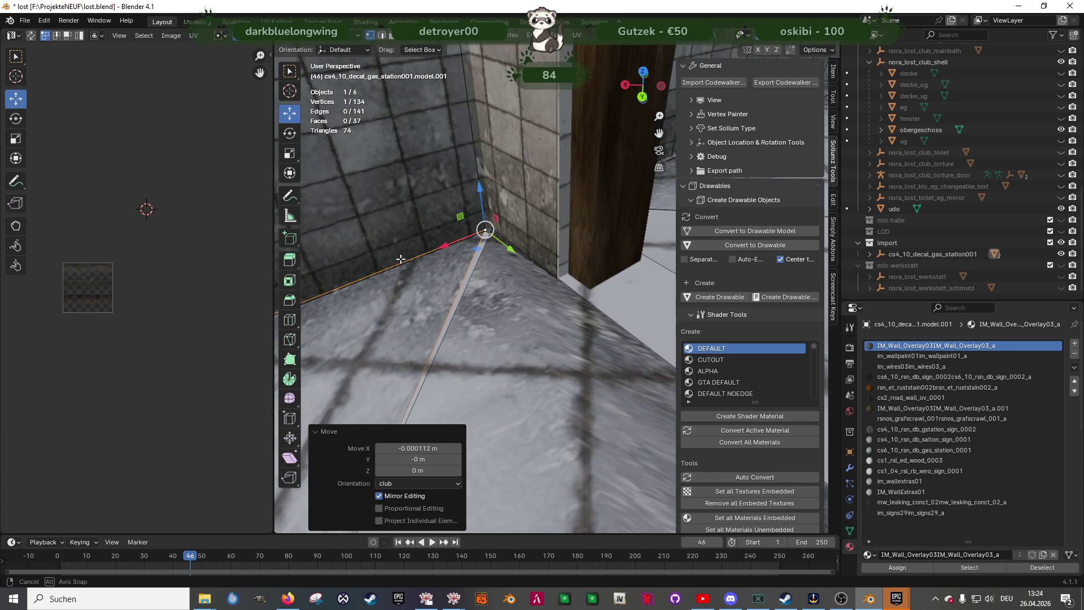
pyautogui.hotkey('shift', 'z')
pyautogui.moveTo(435, 265); pyautogui.dragTo(421, 266, button='middle')
pyautogui.moveTo(421, 267); pyautogui.dragTo(432, 264)
pyautogui.moveTo(474, 268)
pyautogui.mouseDown(button='middle')
pyautogui.moveTo(540, 334)
pyautogui.moveTo(598, 330)
pyautogui.moveTo(540, 308)
pyautogui.moveTo(587, 308)
pyautogui.mouseUp(button='middle')
# Move the floor decal face's UVs about 0.495 along the overlay texture
pyautogui.press('Tab')
pyautogui.hotkey('shift', 'z')
pyautogui.press('Tab')
pyautogui.click(541, 308)
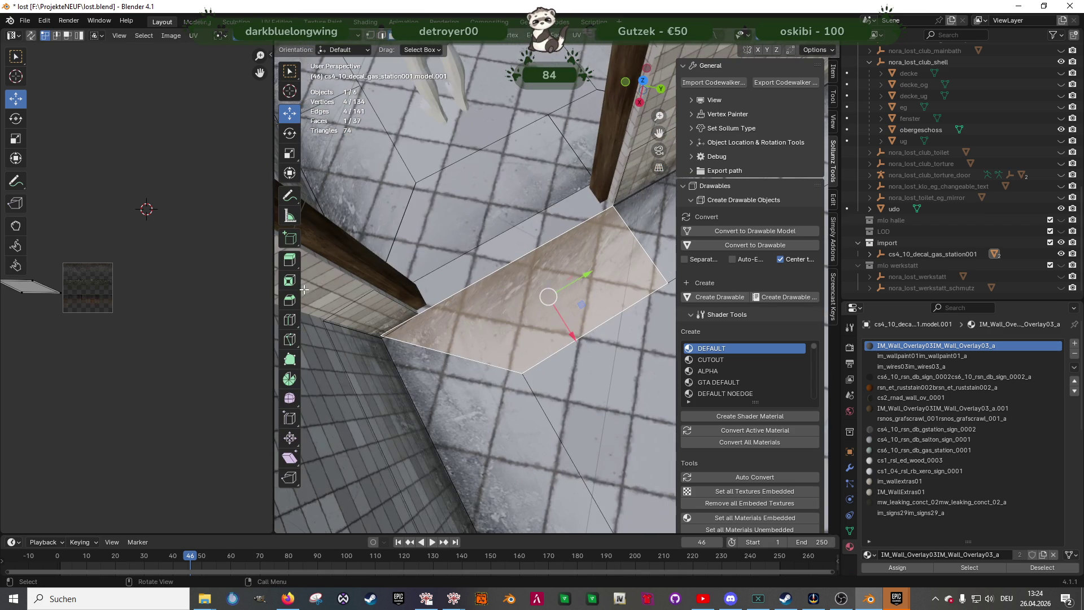
pyautogui.moveTo(101, 295); pyautogui.dragTo(179, 302, button='middle')
pyautogui.scroll(1, 129, 306)
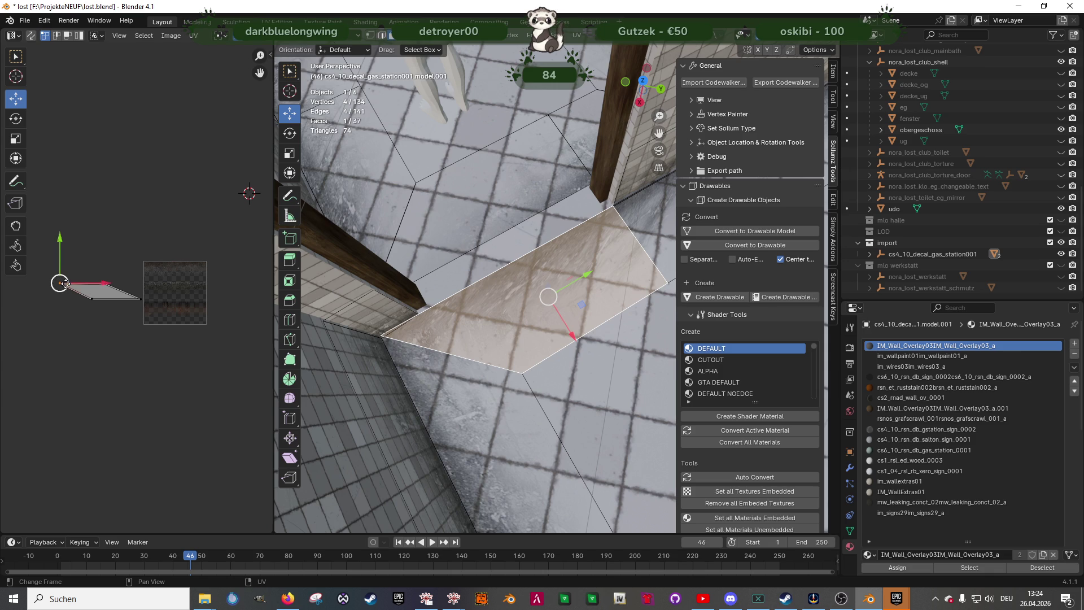
pyautogui.moveTo(94, 285)
pyautogui.mouseDown()
pyautogui.moveTo(90, 301)
pyautogui.moveTo(169, 274)
pyautogui.mouseUp()
pyautogui.click(105, 283)
pyautogui.moveTo(446, 283); pyautogui.dragTo(470, 291, button='middle')
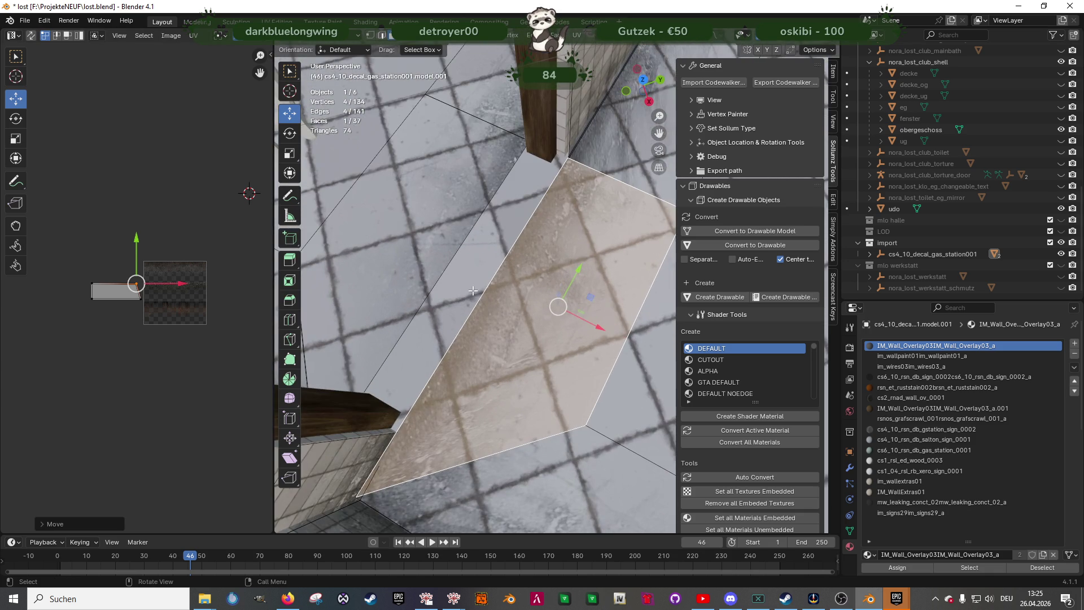
pyautogui.click(480, 290)
# Try extruding and moving the pillar-base border edge, then undo the attempt
pyautogui.press('e')
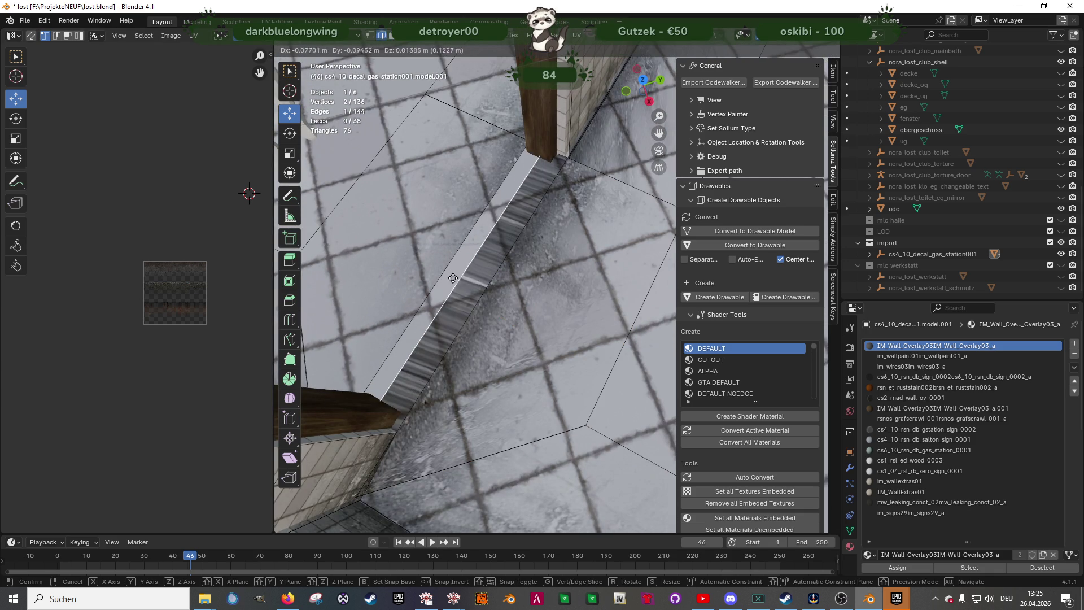
pyautogui.rightClick(452, 275)
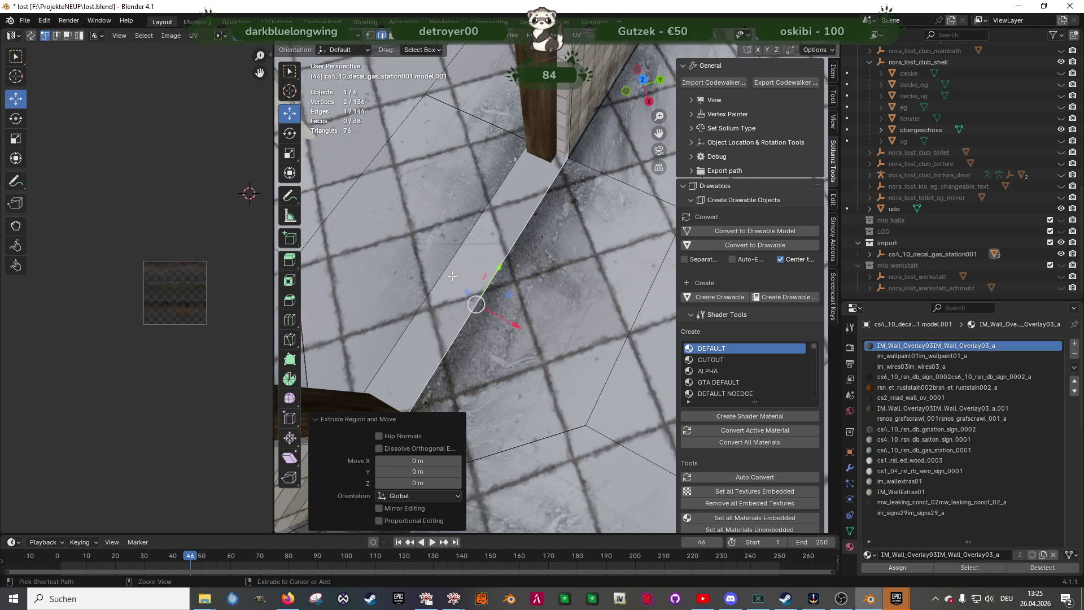
pyautogui.hotkey('ctrl', 'z')
pyautogui.press('g')
pyautogui.rightClick(528, 150)
# Extrude the border edge into a new decal strip along the floor
pyautogui.press('e')
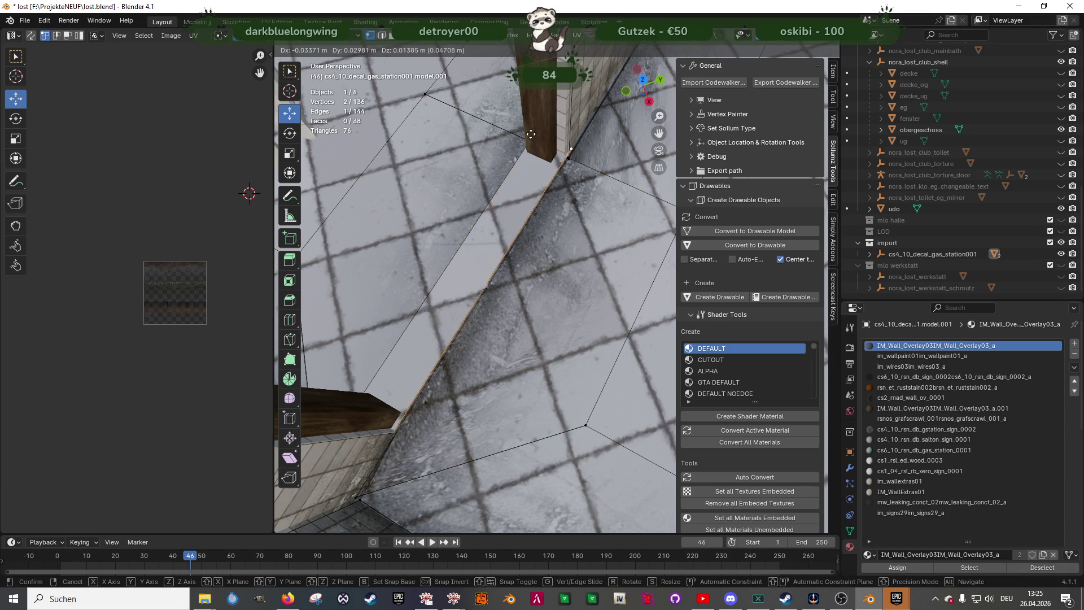
pyautogui.click(523, 143)
pyautogui.moveTo(493, 194)
pyautogui.mouseDown(button='middle')
pyautogui.moveTo(511, 212)
pyautogui.moveTo(510, 284)
pyautogui.mouseUp(button='middle')
pyautogui.moveTo(543, 294); pyautogui.dragTo(535, 256)
pyautogui.rightClick(511, 265)
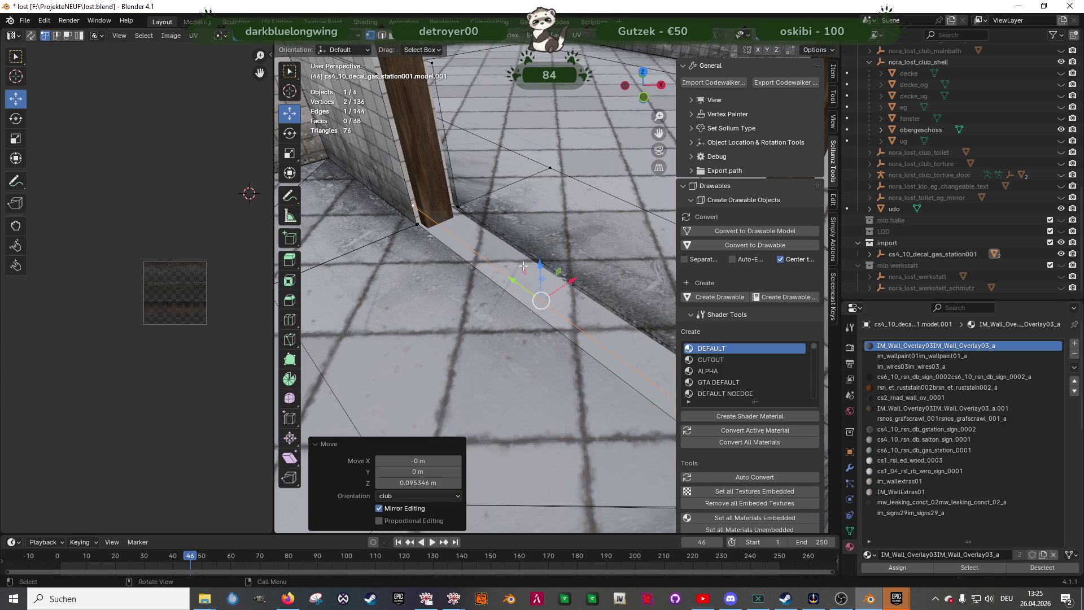
pyautogui.click(490, 273)
pyautogui.moveTo(490, 273); pyautogui.dragTo(525, 274, button='middle')
# Shift the new strip face's UVs down the texture, then delete that face
pyautogui.click(500, 292)
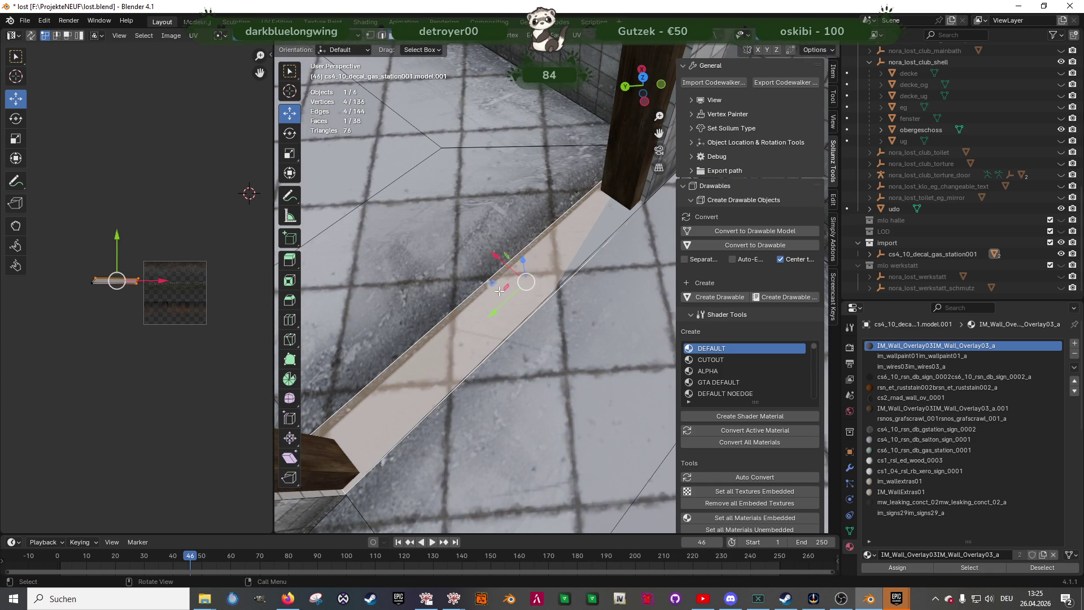
pyautogui.moveTo(115, 259)
pyautogui.mouseDown()
pyautogui.moveTo(142, 290)
pyautogui.moveTo(203, 291)
pyautogui.mouseUp()
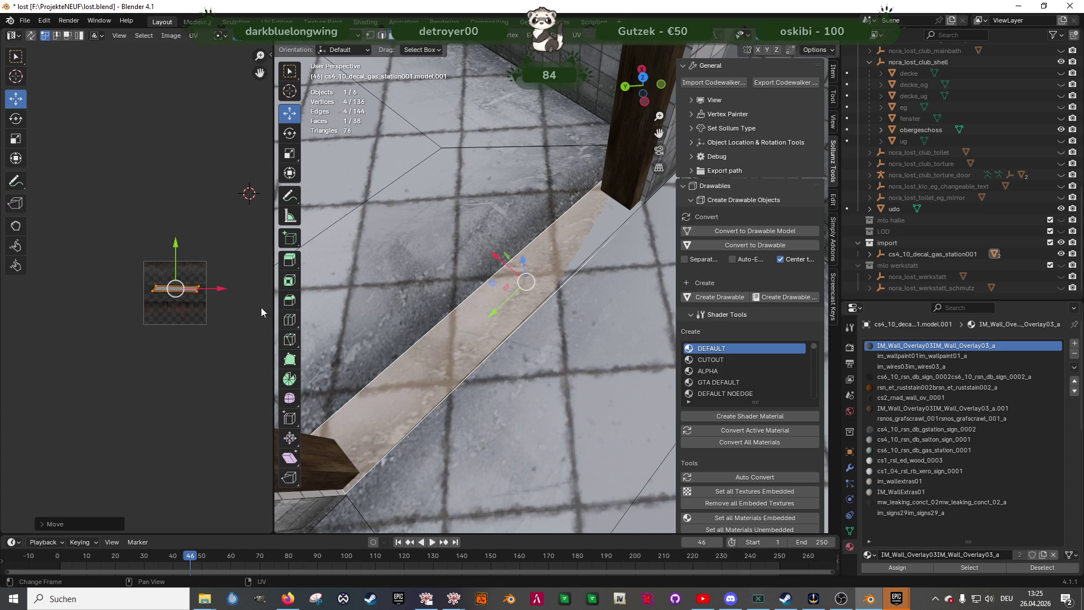
pyautogui.scroll(1, 468, 337)
pyautogui.press('x')
pyautogui.click(468, 330)
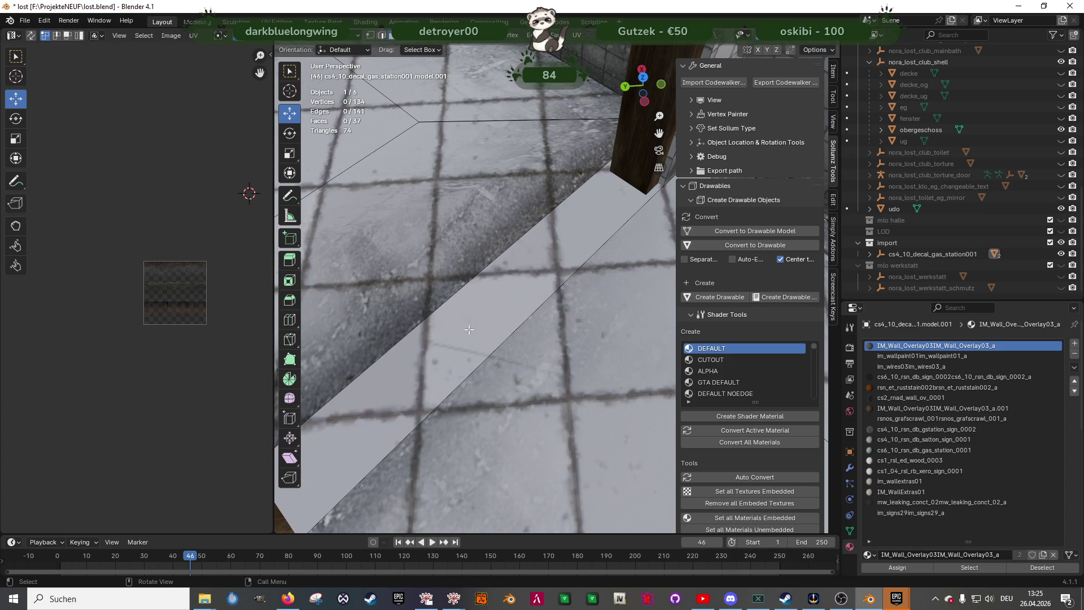
# Extrude the decal's border edge again and stretch the new strip sideways along X
pyautogui.click(526, 348)
pyautogui.moveTo(526, 348); pyautogui.dragTo(527, 317, button='middle')
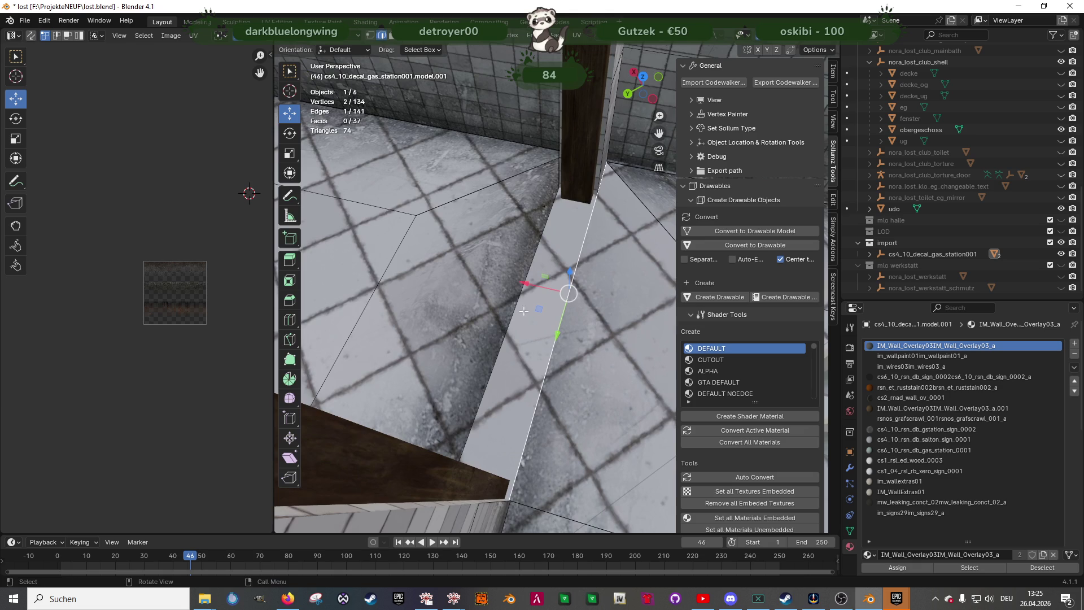
pyautogui.press('e')
pyautogui.rightClick(484, 273)
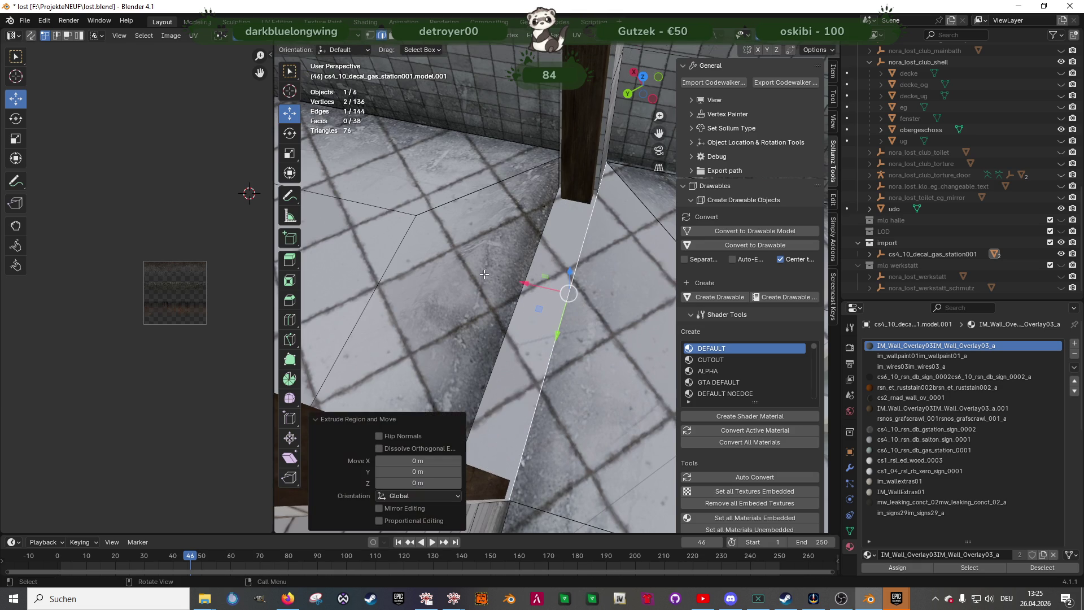
pyautogui.moveTo(525, 287); pyautogui.dragTo(483, 273)
# Unwrap the strip face, turn its UV island horizontal and place it on the overlay strip
pyautogui.click(533, 325)
pyautogui.rightClick(533, 324)
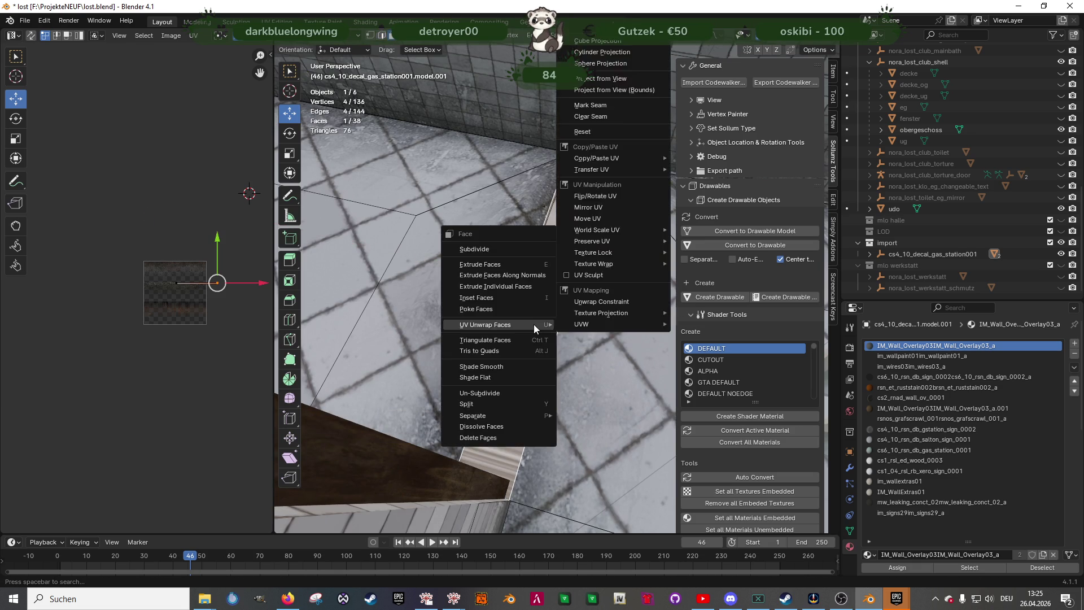
pyautogui.click(570, 323)
pyautogui.hotkey('shift', 'space')
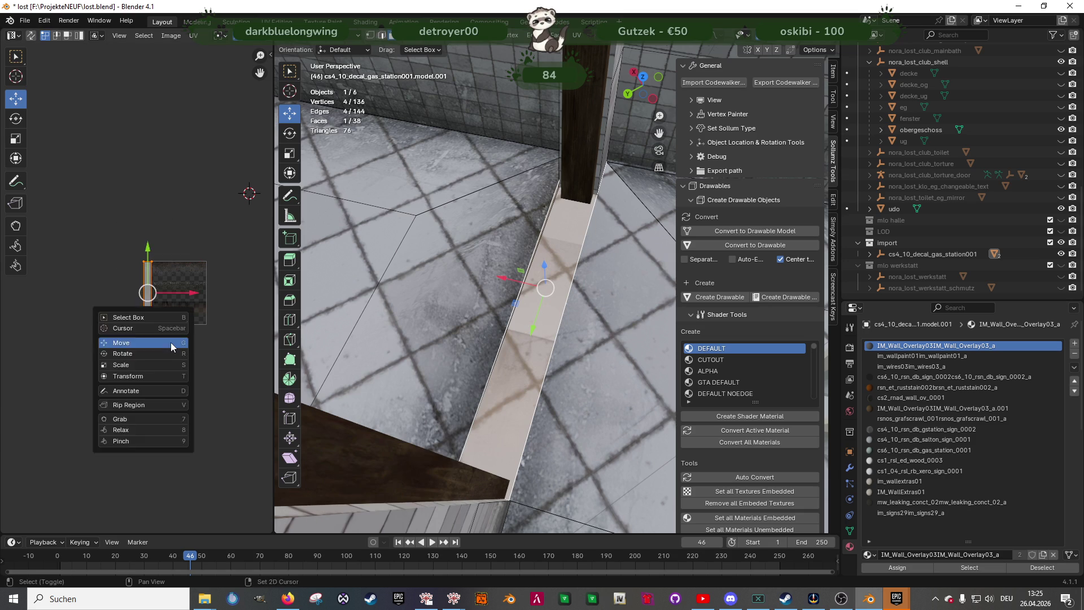
pyautogui.click(171, 356)
pyautogui.moveTo(179, 255)
pyautogui.mouseDown()
pyautogui.moveTo(215, 298)
pyautogui.moveTo(210, 355)
pyautogui.mouseUp()
pyautogui.hotkey('shift', 'space')
pyautogui.click(128, 289)
pyautogui.moveTo(149, 293); pyautogui.dragTo(174, 289)
# Delete the unwanted strip face beside the pillar
pyautogui.moveTo(473, 346)
pyautogui.mouseDown(button='middle')
pyautogui.moveTo(492, 356)
pyautogui.moveTo(433, 342)
pyautogui.moveTo(413, 274)
pyautogui.mouseUp(button='middle')
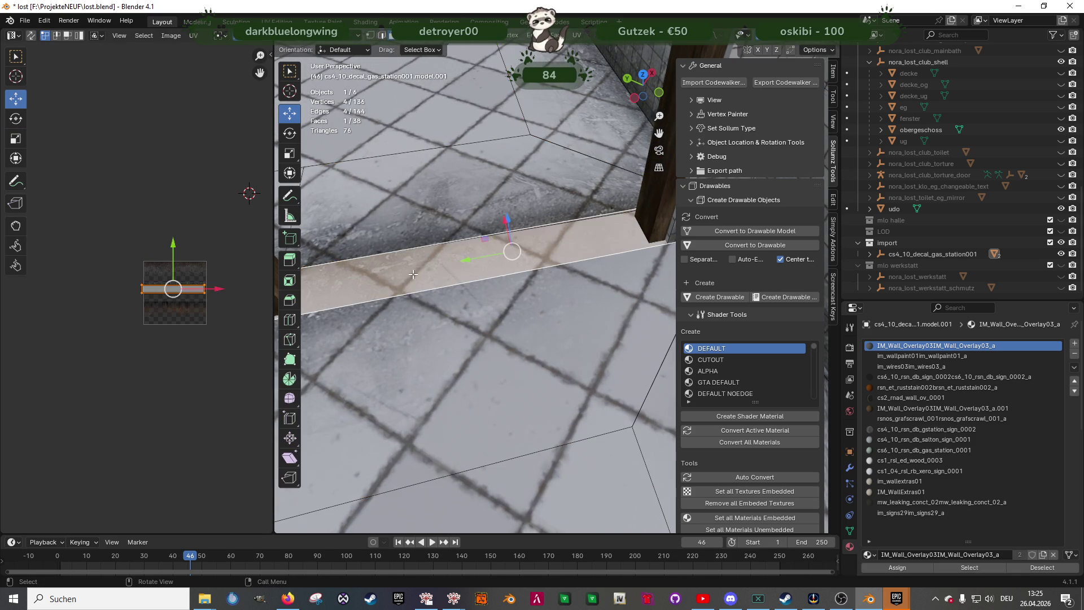
pyautogui.keyDown('shift'); pyautogui.click(410, 224); pyautogui.keyUp('shift')
pyautogui.keyDown('shift'); pyautogui.click(441, 334); pyautogui.keyUp('shift')
pyautogui.moveTo(441, 334); pyautogui.dragTo(506, 344, button='middle')
pyautogui.press('KP_Decimal')
pyautogui.click(498, 313)
pyautogui.press('x')
pyautogui.click(496, 313)
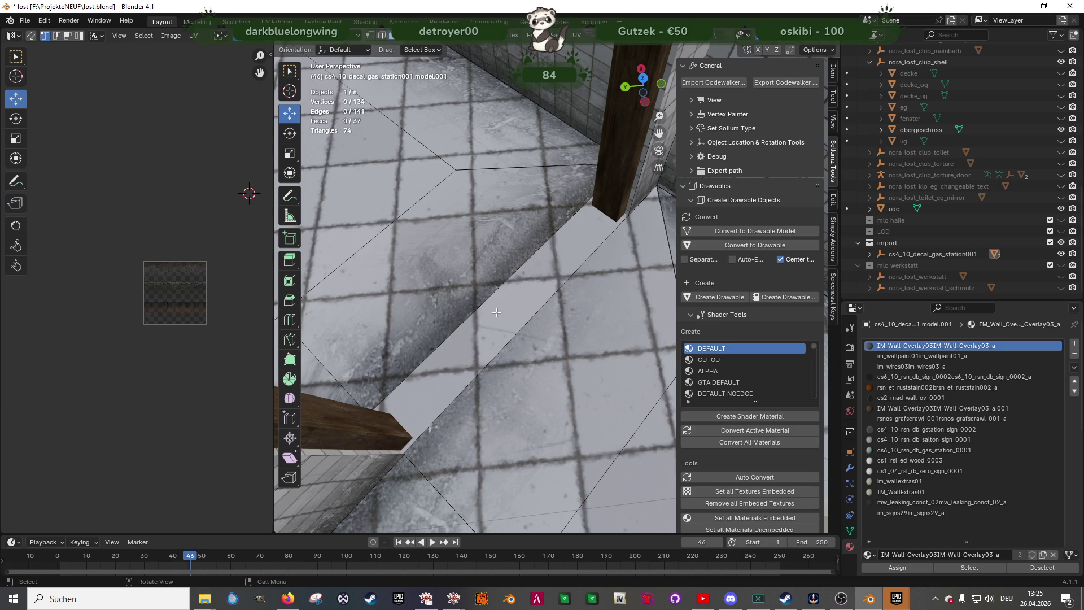
# Select the left and right strip faces at the pillar base
pyautogui.click(527, 322)
pyautogui.moveTo(518, 326); pyautogui.dragTo(536, 326, button='middle')
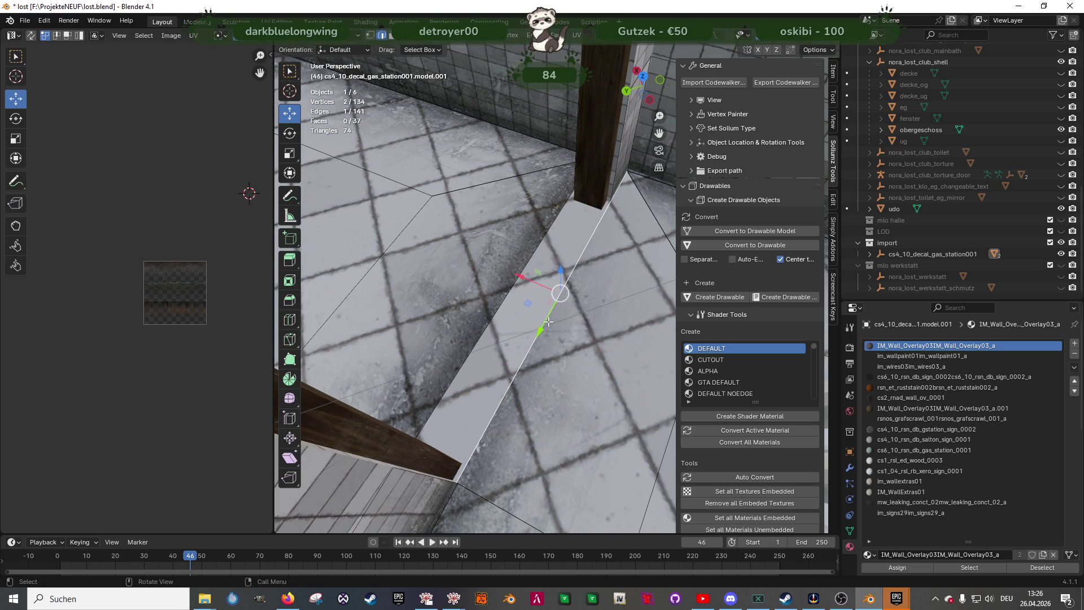
pyautogui.click(543, 325)
pyautogui.keyDown('shift'); pyautogui.click(487, 308); pyautogui.keyUp('shift')
# Separate the two strip faces into their own object after undoing a trial subdivide
pyautogui.rightClick(487, 308)
pyautogui.click(486, 307)
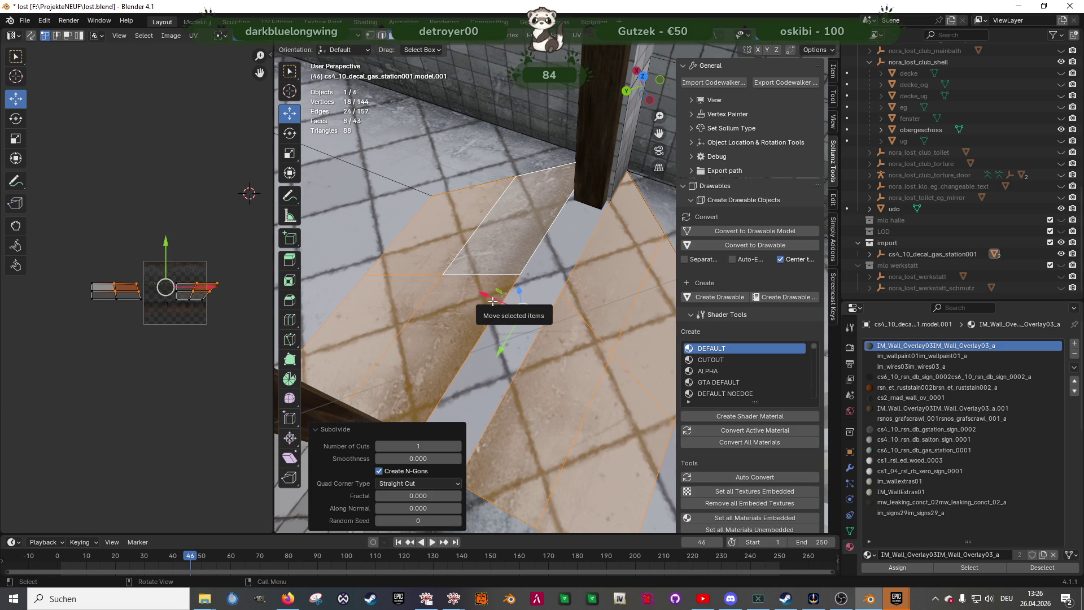
pyautogui.hotkey('ctrl', 'z')
pyautogui.rightClick(492, 301)
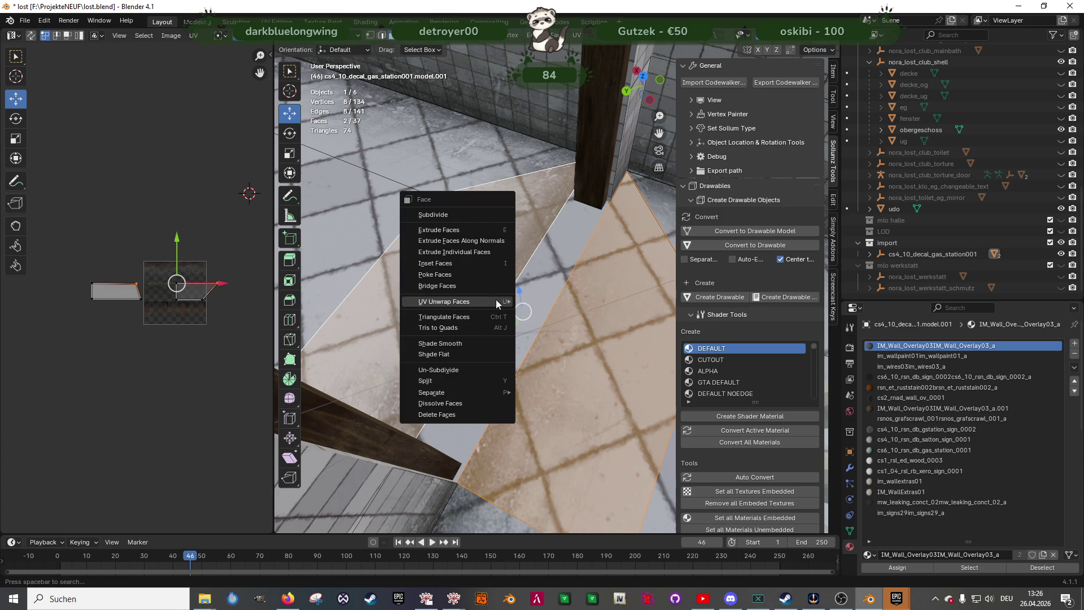
pyautogui.moveTo(451, 392)
pyautogui.click(530, 392)
# Flatten the strip's left edge along X with an X-constrained scale
pyautogui.rightClick(497, 304)
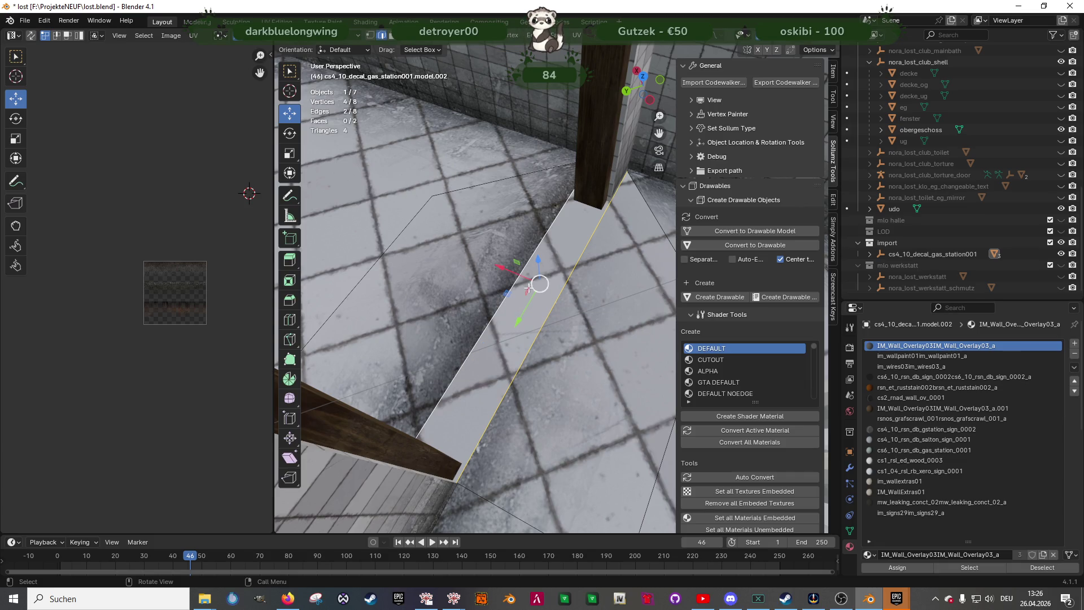
pyautogui.click(510, 274)
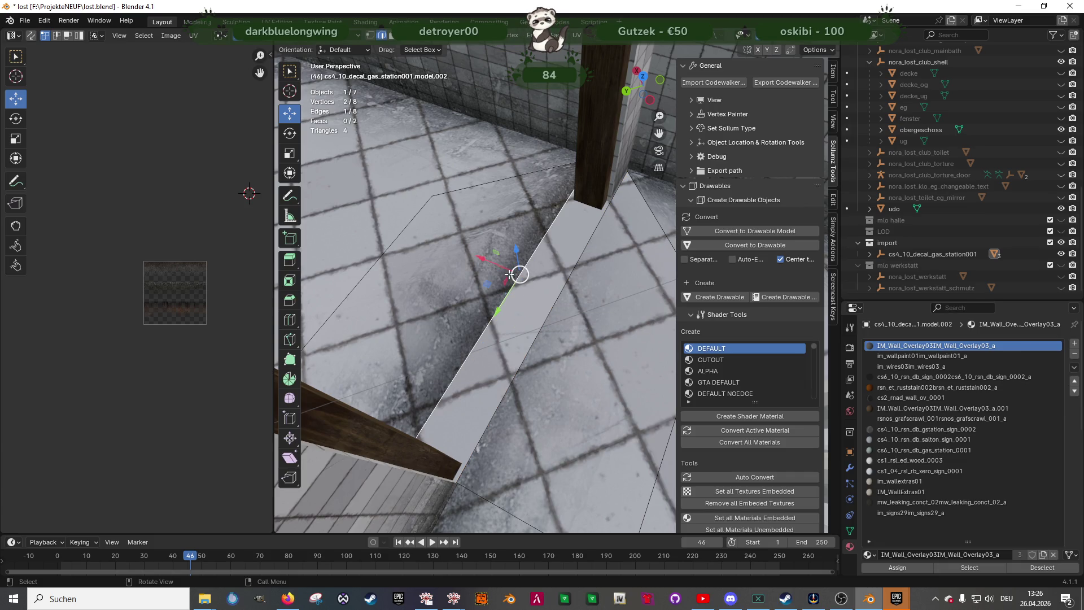
pyautogui.moveTo(502, 265)
pyautogui.mouseDown()
pyautogui.moveTo(526, 263)
pyautogui.moveTo(514, 283)
pyautogui.moveTo(500, 277)
pyautogui.moveTo(518, 307)
pyautogui.mouseUp()
pyautogui.hotkey('ctrl', 'z')
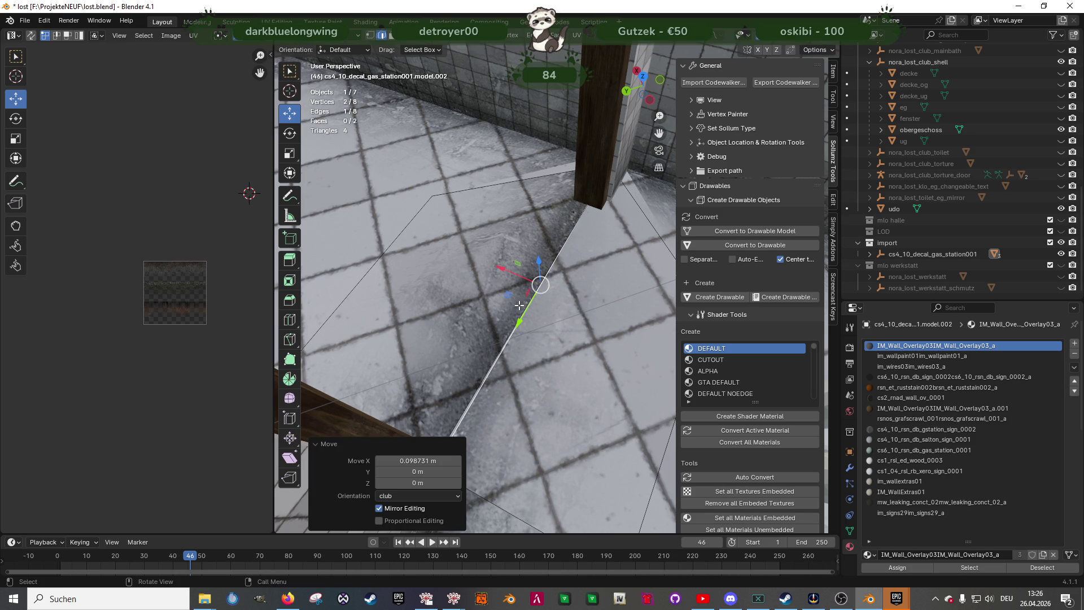
pyautogui.hotkey('ctrl', 'z')
pyautogui.press('s')
pyautogui.press('x')
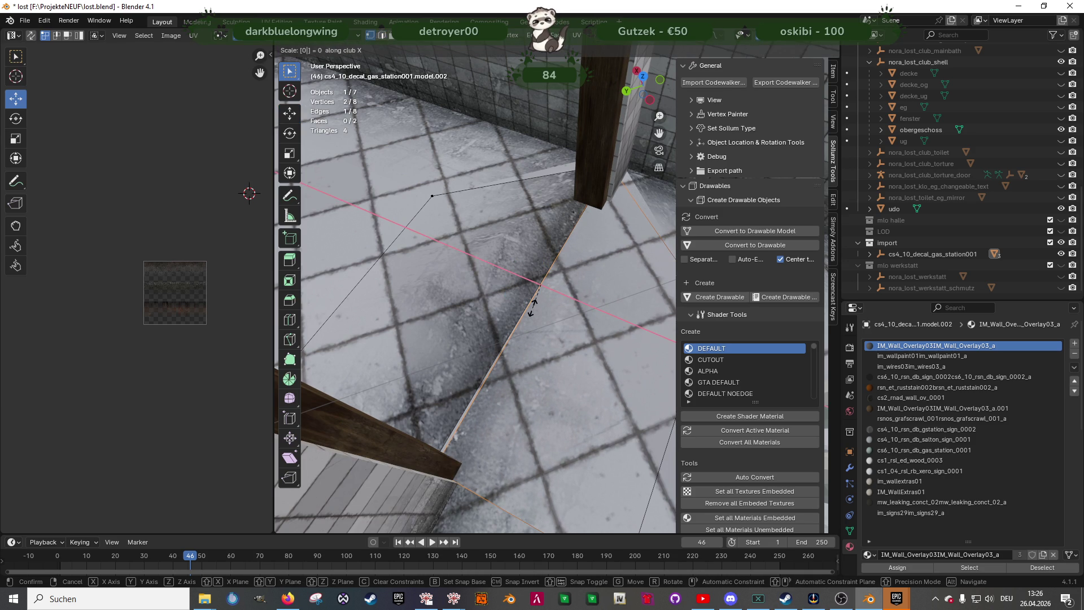
pyautogui.press('Return')
# Flatten the strip's other edge to zero width along X
pyautogui.hotkey('alt', 'a')
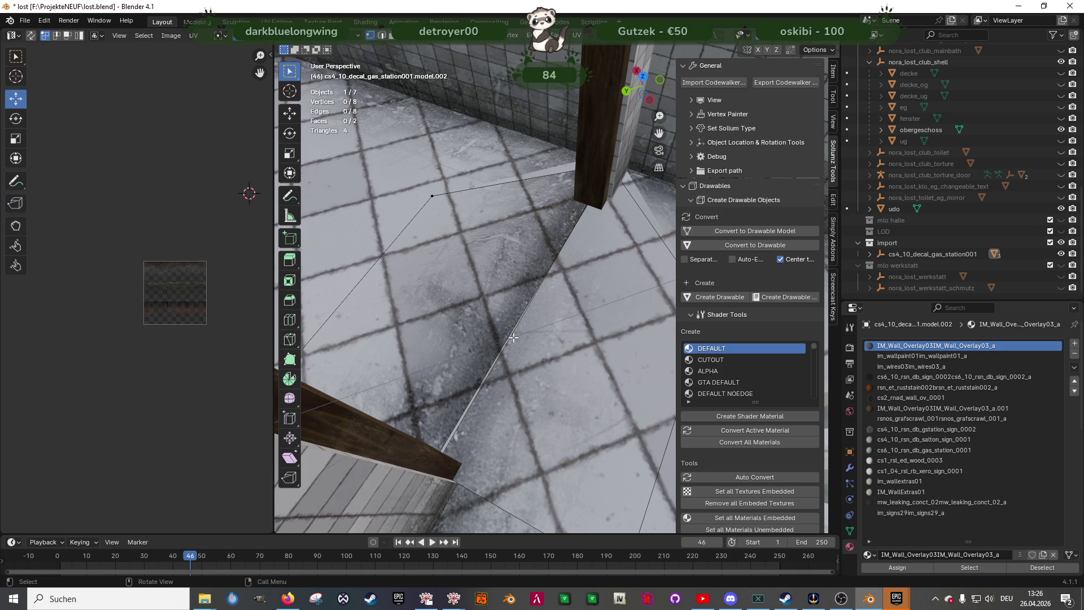
pyautogui.press('2')
pyautogui.click(492, 363)
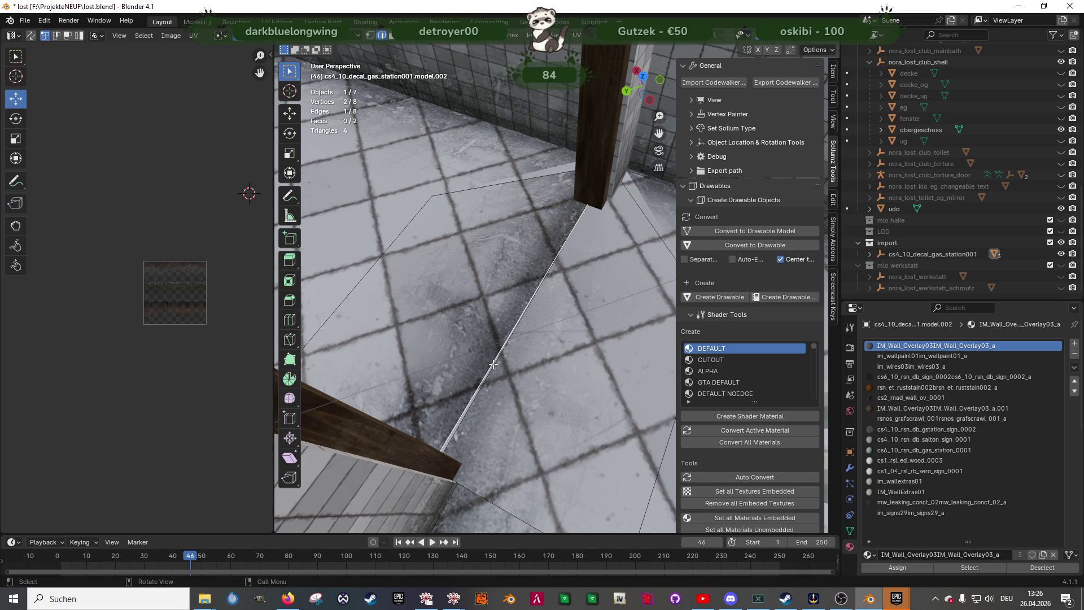
pyautogui.press('s')
pyautogui.press('x')
pyautogui.press('0')
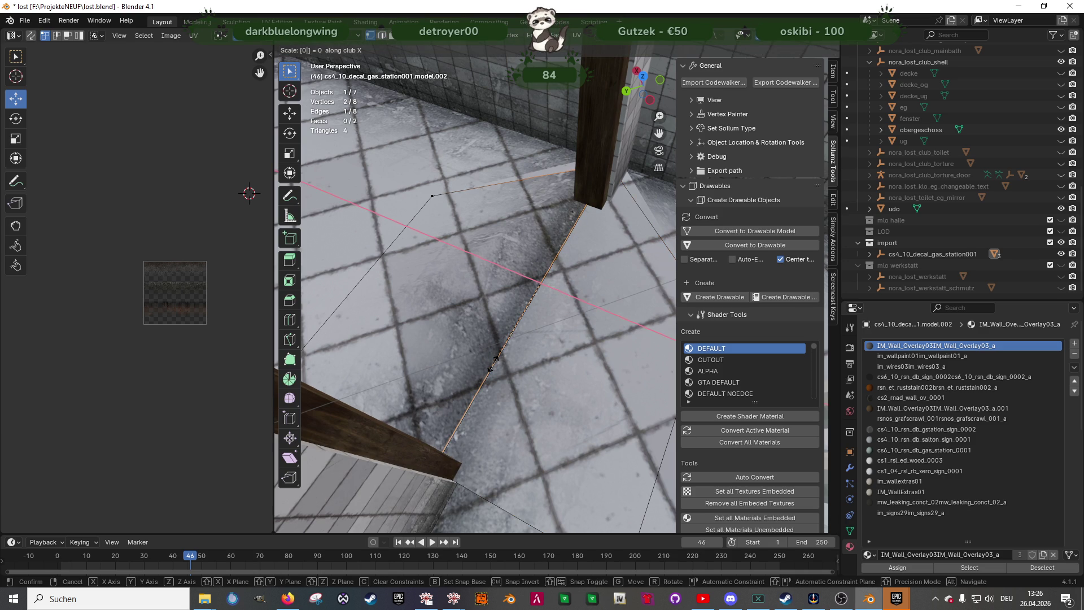
pyautogui.press('Return')
# In wireframe view, select the strip's vertices near the corner and move them into place
pyautogui.scroll(5, 513, 328)
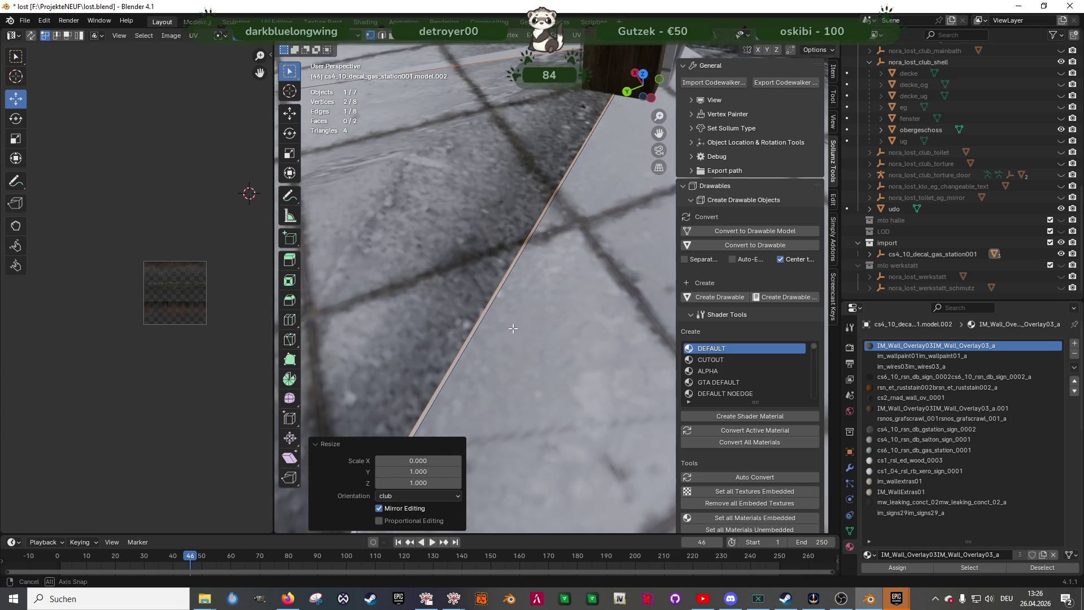
pyautogui.hotkey('shift', 'z')
pyautogui.scroll(-5, 515, 310)
pyautogui.moveTo(533, 256)
pyautogui.mouseDown(button='middle')
pyautogui.moveTo(561, 210)
pyautogui.moveTo(530, 243)
pyautogui.mouseUp(button='middle')
pyautogui.click(452, 418)
pyautogui.moveTo(501, 439); pyautogui.dragTo(499, 438, button='middle')
pyautogui.moveTo(517, 240); pyautogui.dragTo(516, 230, button='middle')
pyautogui.moveTo(518, 230); pyautogui.dragTo(555, 284)
pyautogui.hotkey('shift', 'space')
pyautogui.press('g')
pyautogui.moveTo(518, 231)
pyautogui.mouseDown()
pyautogui.moveTo(540, 273)
pyautogui.moveTo(556, 280)
pyautogui.mouseUp()
# Nudge the corner vertex about -0.012 m X, 0.008 m Y, then select the main floor decal
pyautogui.moveTo(576, 280)
pyautogui.mouseDown(button='middle')
pyautogui.moveTo(513, 295)
pyautogui.moveTo(581, 308)
pyautogui.moveTo(572, 297)
pyautogui.moveTo(486, 314)
pyautogui.moveTo(520, 341)
pyautogui.moveTo(477, 304)
pyautogui.mouseUp(button='middle')
pyautogui.moveTo(628, 409); pyautogui.dragTo(623, 408)
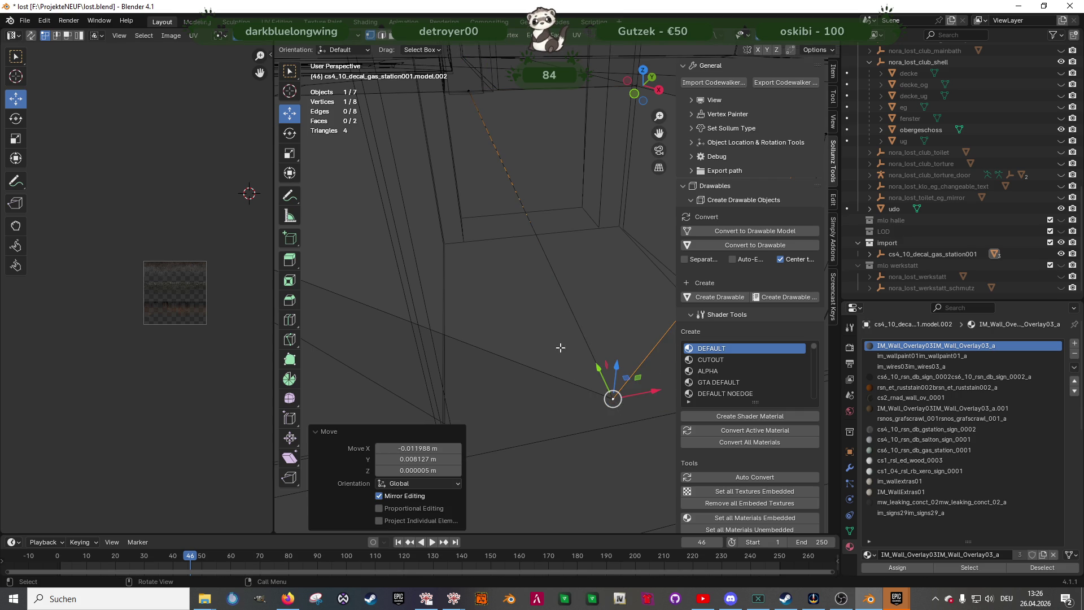
pyautogui.moveTo(612, 399)
pyautogui.mouseDown(button='middle')
pyautogui.moveTo(515, 313)
pyautogui.moveTo(654, 331)
pyautogui.moveTo(507, 253)
pyautogui.mouseUp(button='middle')
pyautogui.scroll(2, 590, 355)
pyautogui.hotkey('shift', 'z')
pyautogui.press('Tab')
pyautogui.click(507, 253)
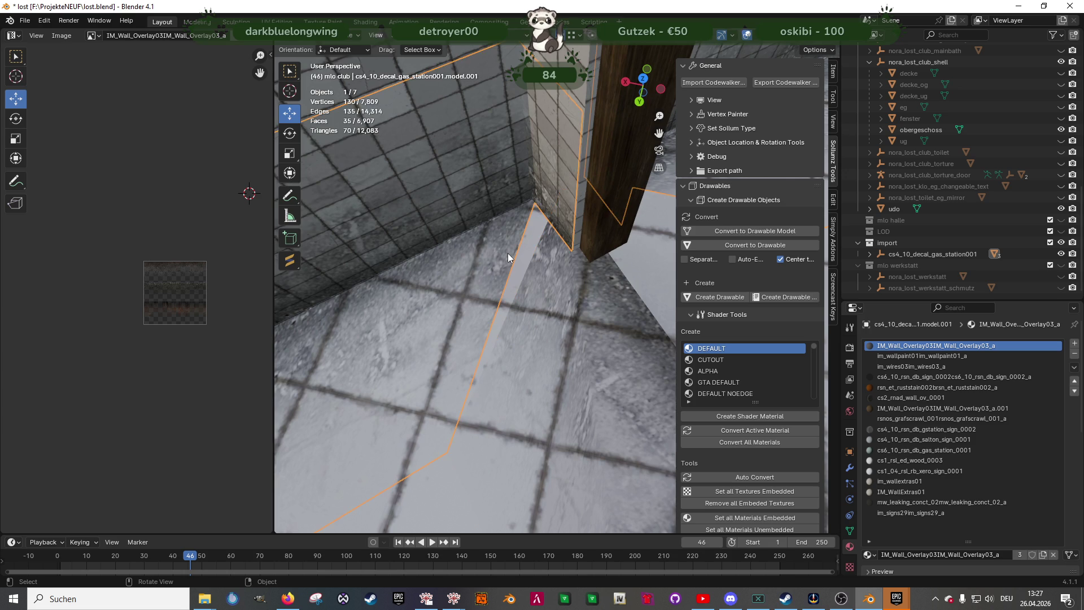
# Try moving a corner vertex of the main floor decal, then undo it
pyautogui.press('Tab')
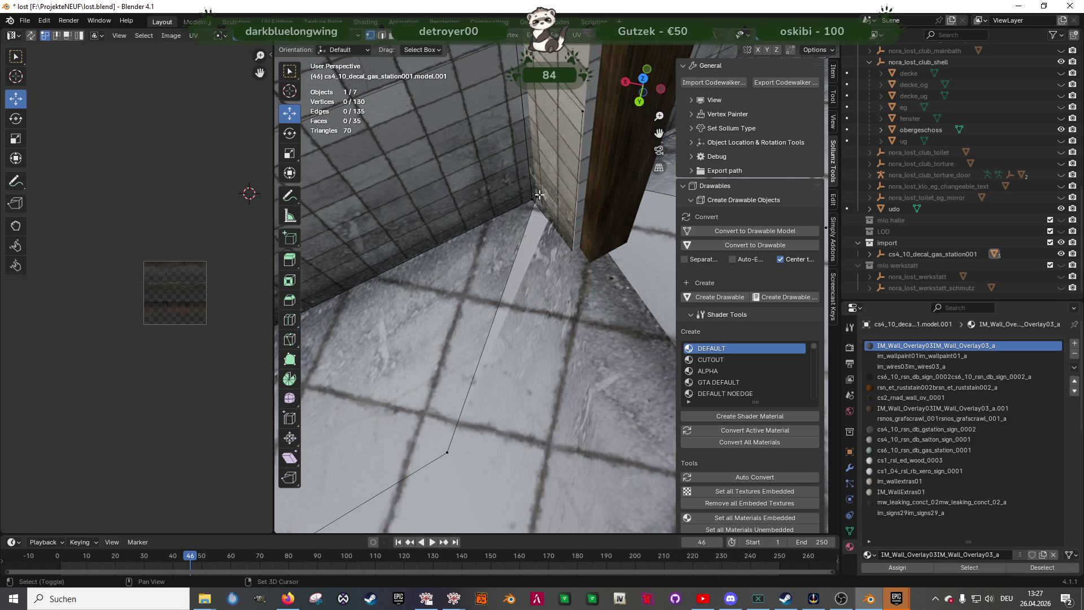
pyautogui.hotkey('shift', 'z')
pyautogui.click(538, 195)
pyautogui.moveTo(538, 194)
pyautogui.mouseDown()
pyautogui.moveTo(558, 188)
pyautogui.moveTo(512, 210)
pyautogui.mouseUp()
pyautogui.hotkey('shift', 'z')
pyautogui.hotkey('shift', 'z')
pyautogui.hotkey('ctrl', 'z')
pyautogui.rightClick(512, 210)
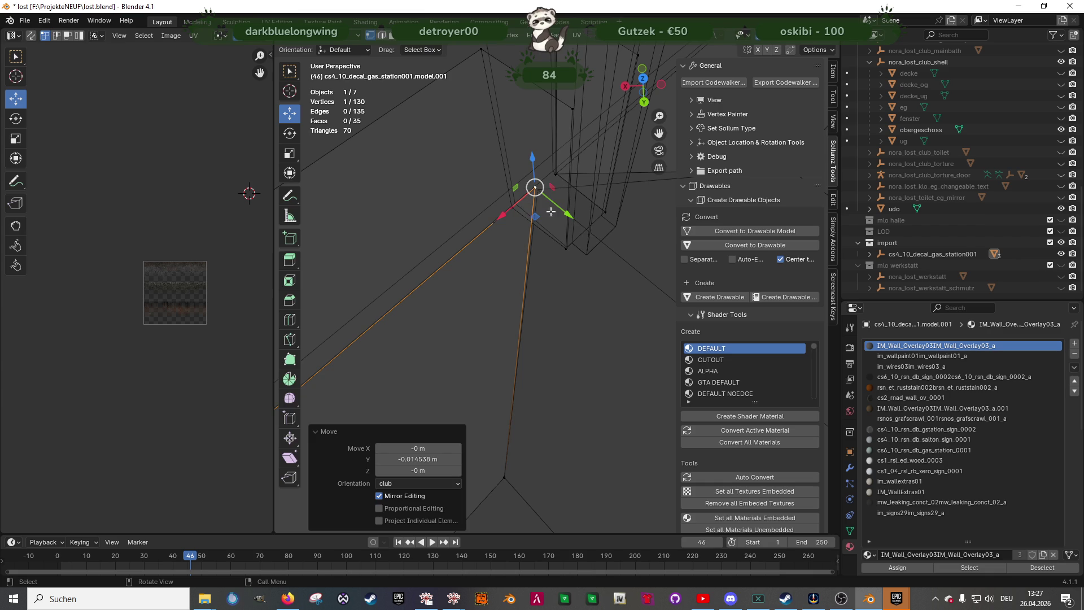
pyautogui.press('Tab')
# Move the neighbouring strip's coincident corner vertices toward the pillar corner
pyautogui.click(609, 250)
pyautogui.press('Tab')
pyautogui.click(538, 190)
pyautogui.hotkey('shift', 'z')
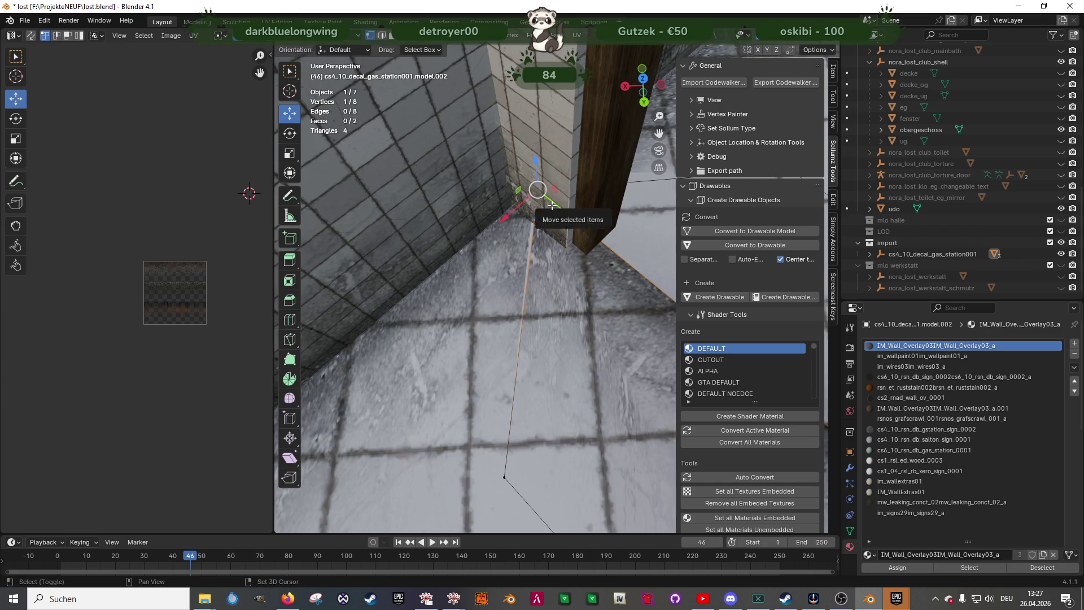
pyautogui.hotkey('shift', 'z')
pyautogui.keyDown('shift'); pyautogui.click(537, 189); pyautogui.keyUp('shift')
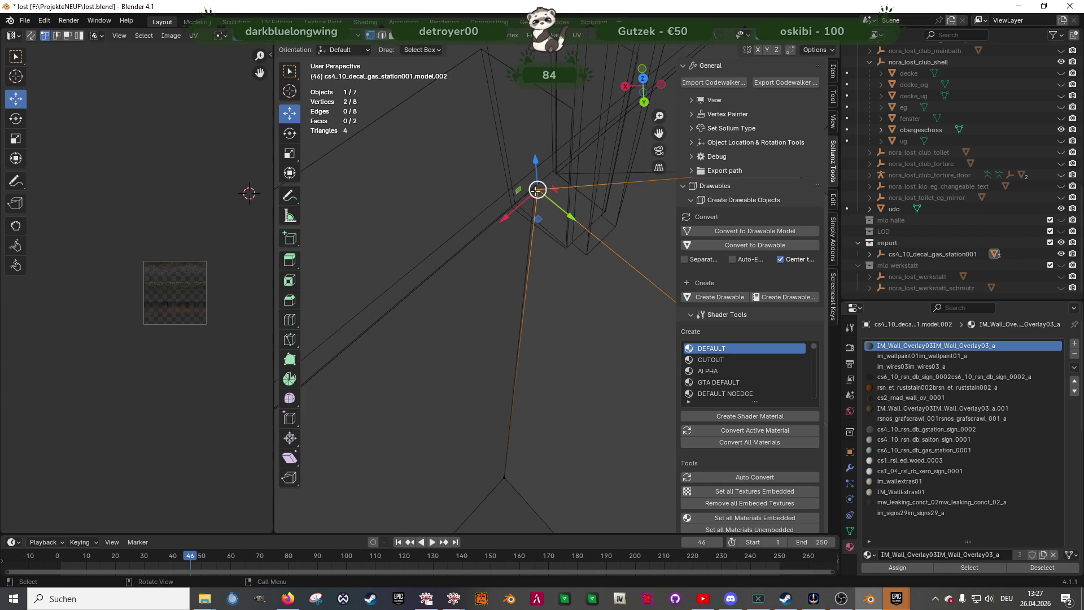
pyautogui.moveTo(535, 188); pyautogui.dragTo(534, 187)
pyautogui.hotkey('shift', 'z')
pyautogui.moveTo(508, 226)
pyautogui.mouseDown(button='middle')
pyautogui.moveTo(455, 294)
pyautogui.moveTo(594, 291)
pyautogui.mouseUp(button='middle')
# Move the other strip's vertex about 0.081 m X, 0.055 m Y to meet the pillar corner
pyautogui.click(595, 292)
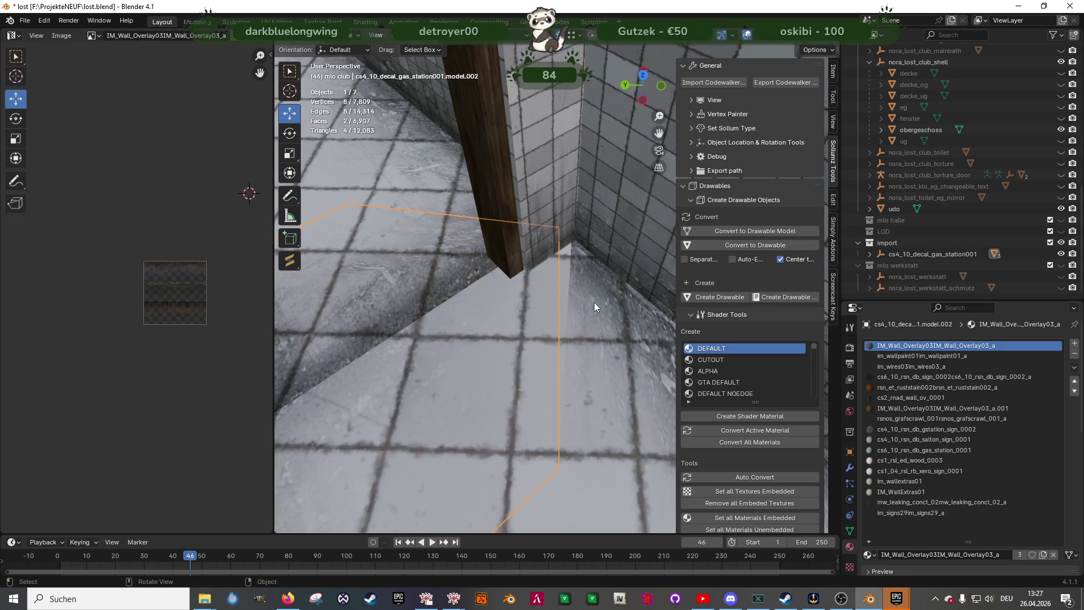
pyautogui.hotkey('shift', 'z')
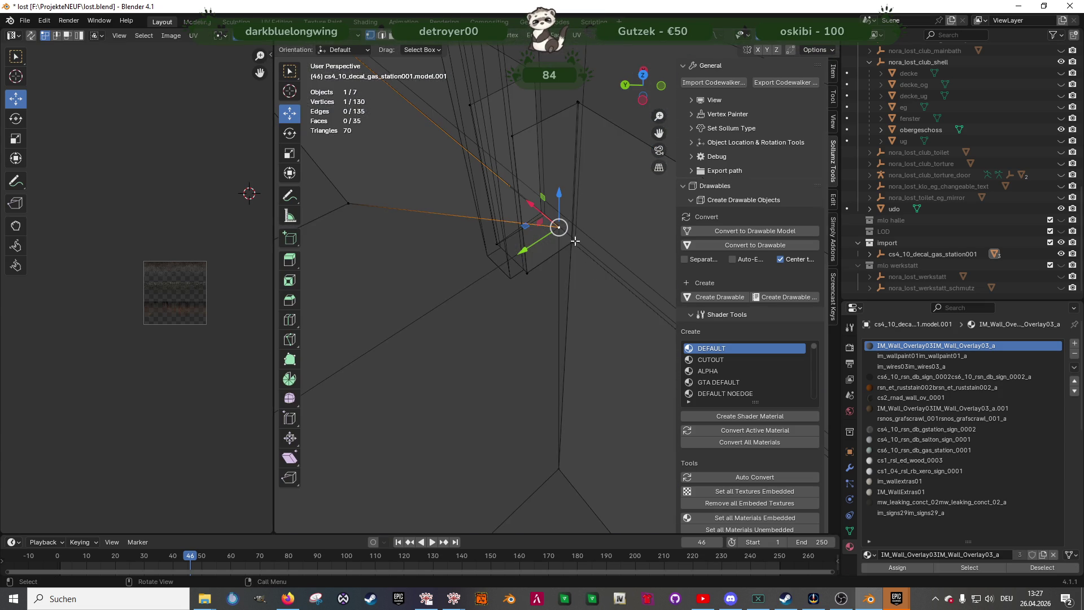
pyautogui.press('KP_Decimal')
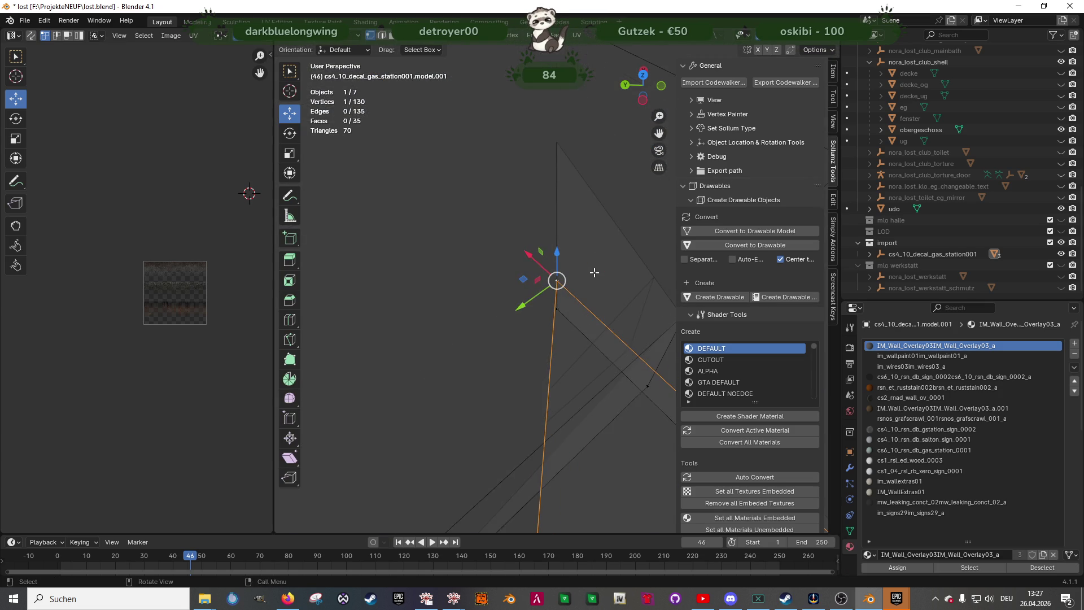
pyautogui.moveTo(548, 310)
pyautogui.mouseDown(button='middle')
pyautogui.moveTo(540, 336)
pyautogui.moveTo(468, 347)
pyautogui.moveTo(540, 355)
pyautogui.moveTo(495, 351)
pyautogui.moveTo(473, 372)
pyautogui.moveTo(526, 377)
pyautogui.mouseUp(button='middle')
pyautogui.press('g')
pyautogui.click(544, 341)
pyautogui.hotkey('shift', 'z')
pyautogui.press('Tab')
# Select both floor decal strips beside the pillar in object mode
pyautogui.scroll(3, 500, 361)
pyautogui.click(536, 362)
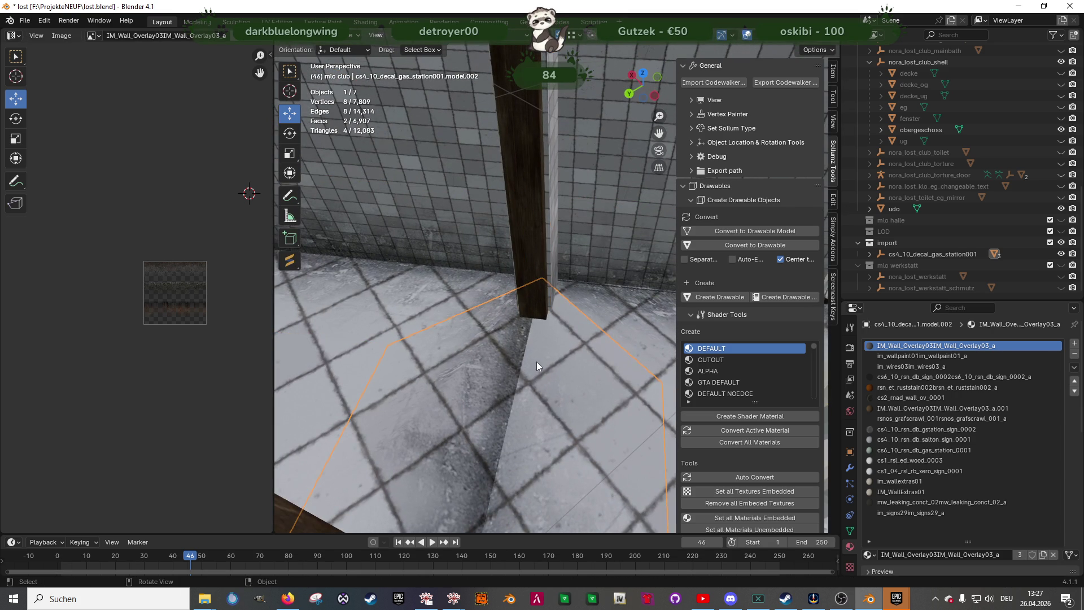
pyautogui.keyDown('shift'); pyautogui.click(612, 310); pyautogui.keyUp('shift')
pyautogui.rightClick(609, 307)
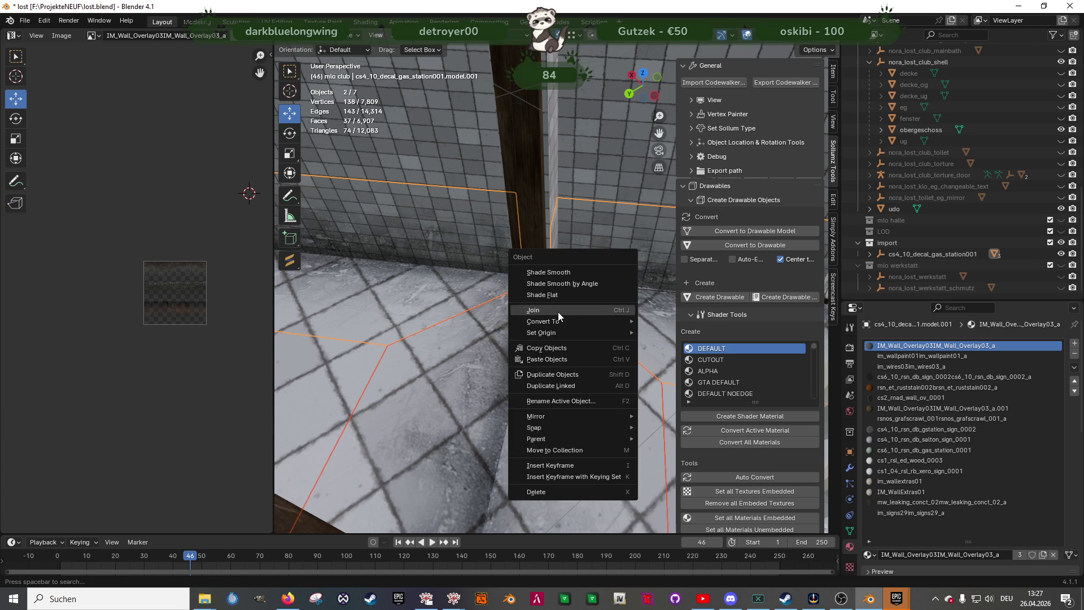
# Join the two floor decal strips into one object with Ctrl+J
pyautogui.hotkey('ctrl', 'j')
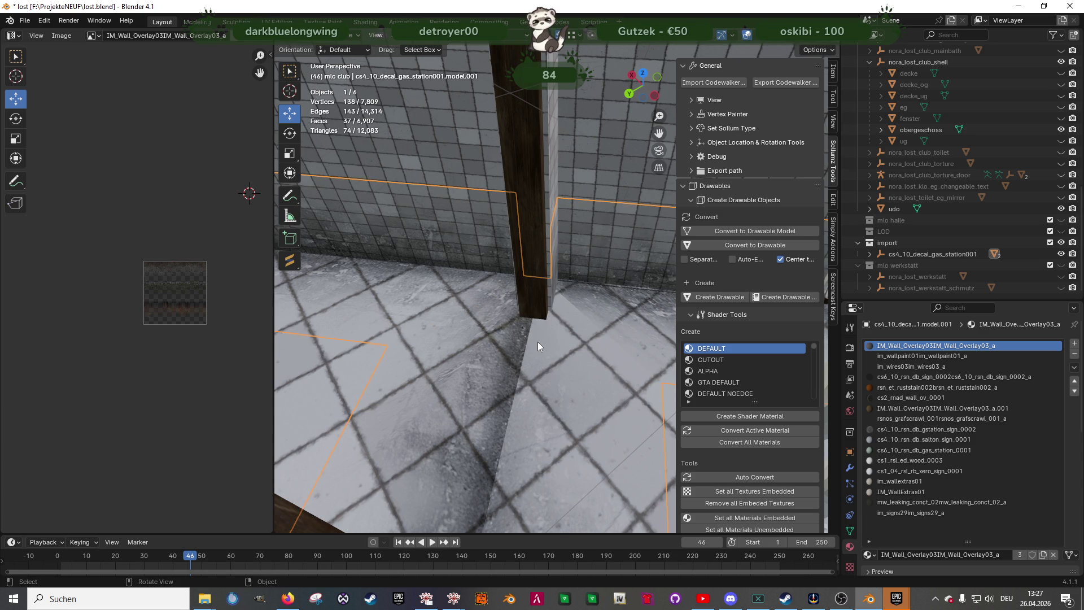
pyautogui.moveTo(338, 333)
pyautogui.mouseDown(button='middle')
pyautogui.moveTo(485, 360)
pyautogui.moveTo(544, 415)
pyautogui.moveTo(485, 366)
pyautogui.moveTo(564, 395)
pyautogui.moveTo(510, 402)
pyautogui.moveTo(507, 348)
pyautogui.mouseUp(button='middle')
pyautogui.scroll(2, 486, 353)
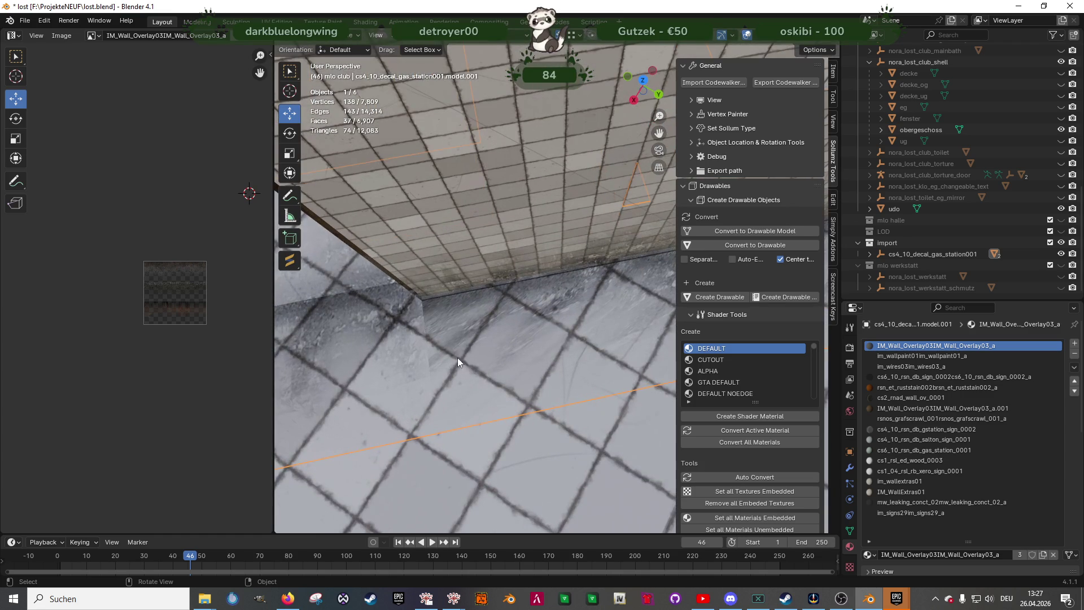
# Slide one strip face's left UV vertex further along X on the overlay texture
pyautogui.press('Tab')
pyautogui.click(455, 357)
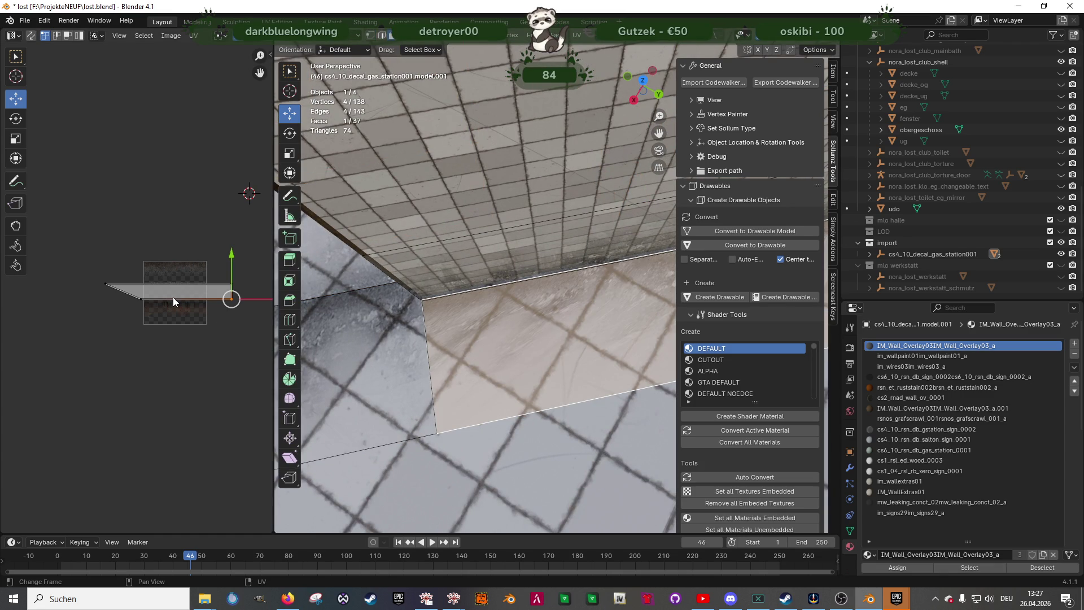
pyautogui.click(107, 284)
pyautogui.moveTo(140, 286); pyautogui.dragTo(164, 275)
pyautogui.press('Tab')
pyautogui.moveTo(437, 340)
pyautogui.mouseDown(button='middle')
pyautogui.moveTo(466, 358)
pyautogui.moveTo(636, 340)
pyautogui.moveTo(442, 366)
pyautogui.moveTo(558, 344)
pyautogui.moveTo(560, 363)
pyautogui.moveTo(479, 341)
pyautogui.moveTo(577, 405)
pyautogui.moveTo(545, 392)
pyautogui.moveTo(567, 426)
pyautogui.mouseUp(button='middle')
pyautogui.moveTo(514, 386)
pyautogui.mouseDown(button='middle')
pyautogui.moveTo(557, 419)
pyautogui.moveTo(490, 406)
pyautogui.moveTo(551, 391)
pyautogui.moveTo(503, 404)
pyautogui.moveTo(594, 406)
pyautogui.moveTo(640, 387)
pyautogui.moveTo(581, 366)
pyautogui.moveTo(527, 391)
pyautogui.moveTo(472, 377)
pyautogui.moveTo(507, 411)
pyautogui.moveTo(401, 422)
pyautogui.moveTo(433, 432)
pyautogui.mouseUp(button='middle')
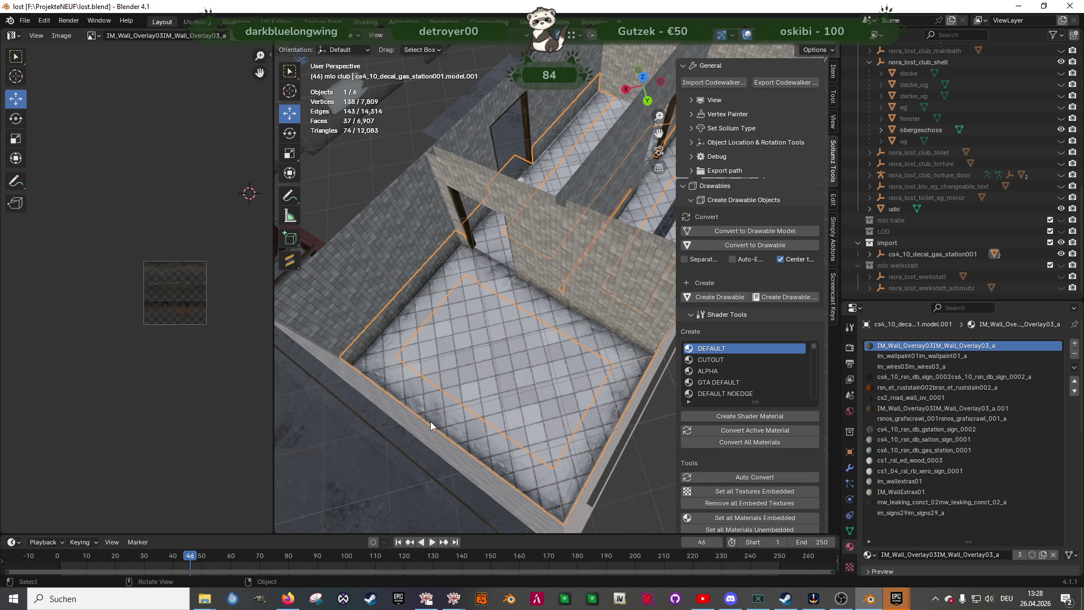
pyautogui.moveTo(433, 247)
pyautogui.mouseDown(button='middle')
pyautogui.moveTo(595, 223)
pyautogui.moveTo(439, 284)
pyautogui.moveTo(503, 268)
pyautogui.moveTo(571, 228)
pyautogui.moveTo(584, 270)
pyautogui.moveTo(475, 299)
pyautogui.moveTo(398, 301)
pyautogui.moveTo(432, 291)
pyautogui.mouseUp(button='middle')
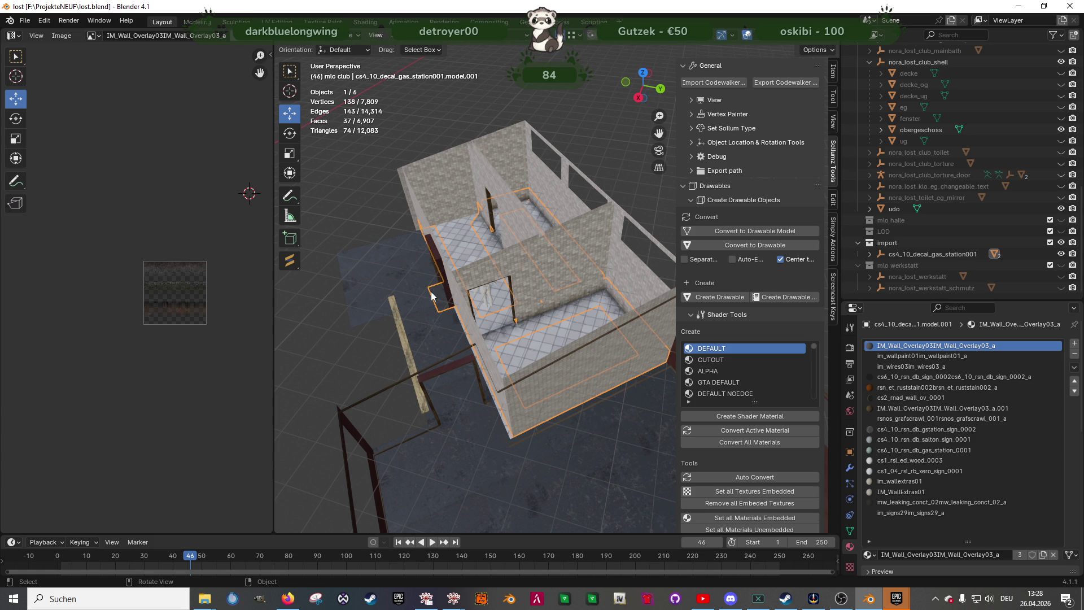
pyautogui.moveTo(401, 274)
pyautogui.mouseDown(button='middle')
pyautogui.moveTo(529, 334)
pyautogui.moveTo(528, 347)
pyautogui.moveTo(515, 344)
pyautogui.moveTo(539, 305)
pyautogui.moveTo(574, 297)
pyautogui.moveTo(623, 311)
pyautogui.moveTo(643, 327)
pyautogui.moveTo(646, 357)
pyautogui.moveTo(551, 360)
pyautogui.moveTo(624, 376)
pyautogui.moveTo(591, 346)
pyautogui.moveTo(630, 348)
pyautogui.moveTo(506, 347)
pyautogui.mouseUp(button='middle')
pyautogui.click(568, 497)
pyautogui.moveTo(568, 497)
pyautogui.mouseDown(button='middle')
pyautogui.moveTo(514, 480)
pyautogui.moveTo(473, 439)
pyautogui.moveTo(550, 445)
pyautogui.moveTo(592, 425)
pyautogui.moveTo(561, 404)
pyautogui.moveTo(637, 424)
pyautogui.moveTo(613, 431)
pyautogui.mouseUp(button='middle')
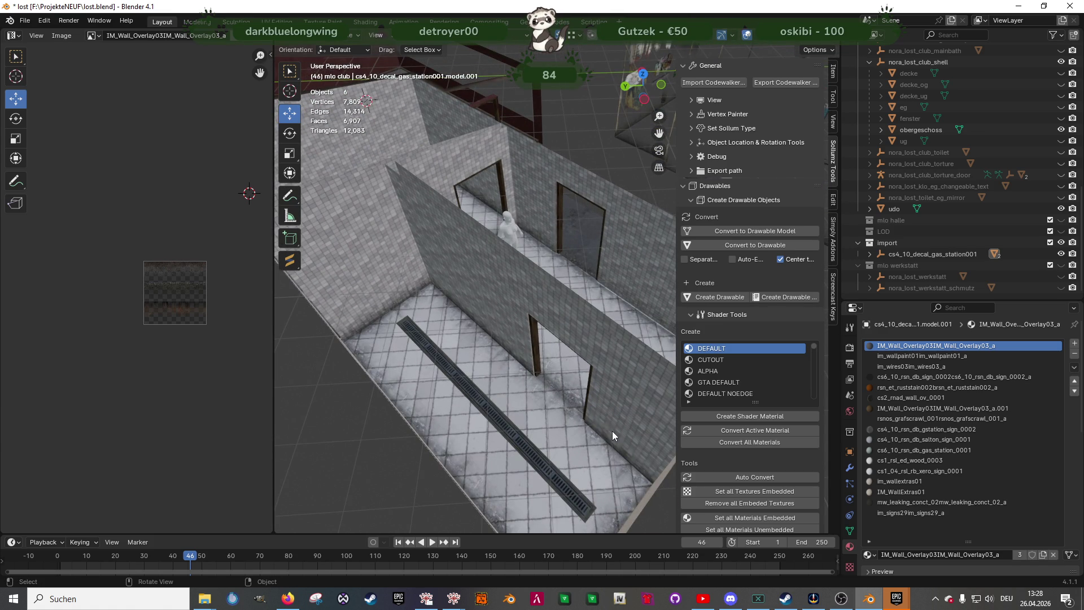
pyautogui.moveTo(507, 377)
pyautogui.mouseDown(button='middle')
pyautogui.moveTo(450, 367)
pyautogui.moveTo(479, 394)
pyautogui.moveTo(425, 368)
pyautogui.moveTo(425, 460)
pyautogui.moveTo(624, 340)
pyautogui.moveTo(619, 361)
pyautogui.moveTo(444, 341)
pyautogui.moveTo(503, 384)
pyautogui.moveTo(522, 347)
pyautogui.moveTo(456, 322)
pyautogui.moveTo(486, 310)
pyautogui.moveTo(478, 314)
pyautogui.moveTo(620, 361)
pyautogui.moveTo(520, 345)
pyautogui.moveTo(528, 357)
pyautogui.moveTo(601, 365)
pyautogui.moveTo(553, 364)
pyautogui.moveTo(586, 368)
pyautogui.moveTo(621, 350)
pyautogui.moveTo(586, 319)
pyautogui.moveTo(555, 323)
pyautogui.moveTo(521, 349)
pyautogui.moveTo(490, 323)
pyautogui.moveTo(506, 340)
pyautogui.moveTo(494, 349)
pyautogui.moveTo(435, 341)
pyautogui.moveTo(411, 350)
pyautogui.mouseUp(button='middle')
pyautogui.moveTo(507, 322)
pyautogui.mouseDown(button='middle')
pyautogui.moveTo(453, 341)
pyautogui.moveTo(524, 364)
pyautogui.moveTo(476, 357)
pyautogui.moveTo(474, 370)
pyautogui.moveTo(523, 374)
pyautogui.moveTo(449, 371)
pyautogui.moveTo(500, 401)
pyautogui.moveTo(537, 398)
pyautogui.moveTo(527, 384)
pyautogui.moveTo(467, 388)
pyautogui.moveTo(593, 416)
pyautogui.moveTo(503, 395)
pyautogui.moveTo(535, 391)
pyautogui.moveTo(515, 388)
pyautogui.moveTo(595, 459)
pyautogui.moveTo(510, 420)
pyautogui.moveTo(511, 431)
pyautogui.moveTo(440, 406)
pyautogui.moveTo(489, 416)
pyautogui.moveTo(507, 342)
pyautogui.moveTo(477, 332)
pyautogui.moveTo(522, 388)
pyautogui.moveTo(629, 388)
pyautogui.moveTo(550, 404)
pyautogui.moveTo(554, 354)
pyautogui.moveTo(506, 310)
pyautogui.moveTo(502, 358)
pyautogui.moveTo(489, 367)
pyautogui.moveTo(539, 368)
pyautogui.moveTo(365, 351)
pyautogui.moveTo(527, 317)
pyautogui.moveTo(396, 375)
pyautogui.moveTo(580, 349)
pyautogui.moveTo(480, 351)
pyautogui.moveTo(520, 346)
pyautogui.moveTo(523, 363)
pyautogui.moveTo(538, 357)
pyautogui.mouseUp(button='middle')
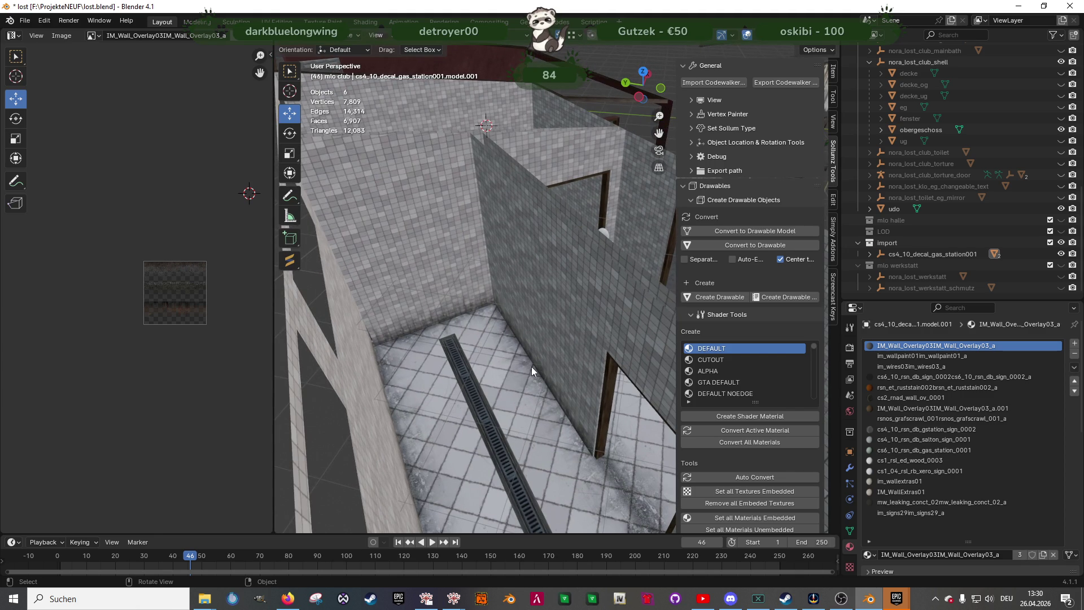
pyautogui.click(530, 367)
# In Edit Mode, select the floor-edge decal strip faces
pyautogui.press('Tab')
pyautogui.click(530, 367)
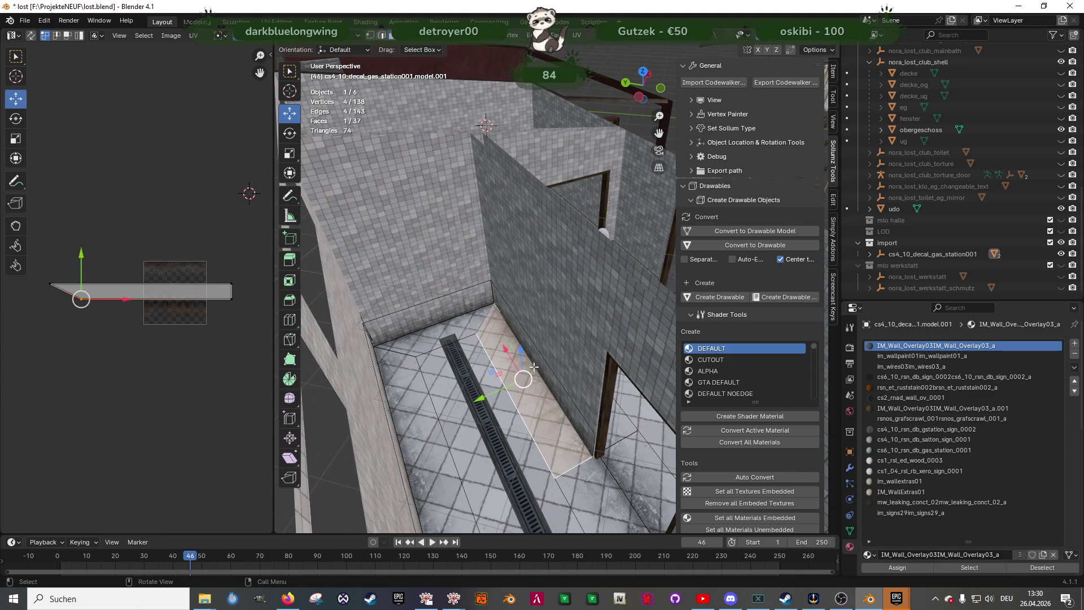
pyautogui.keyDown('shift'); pyautogui.click(451, 314); pyautogui.keyUp('shift')
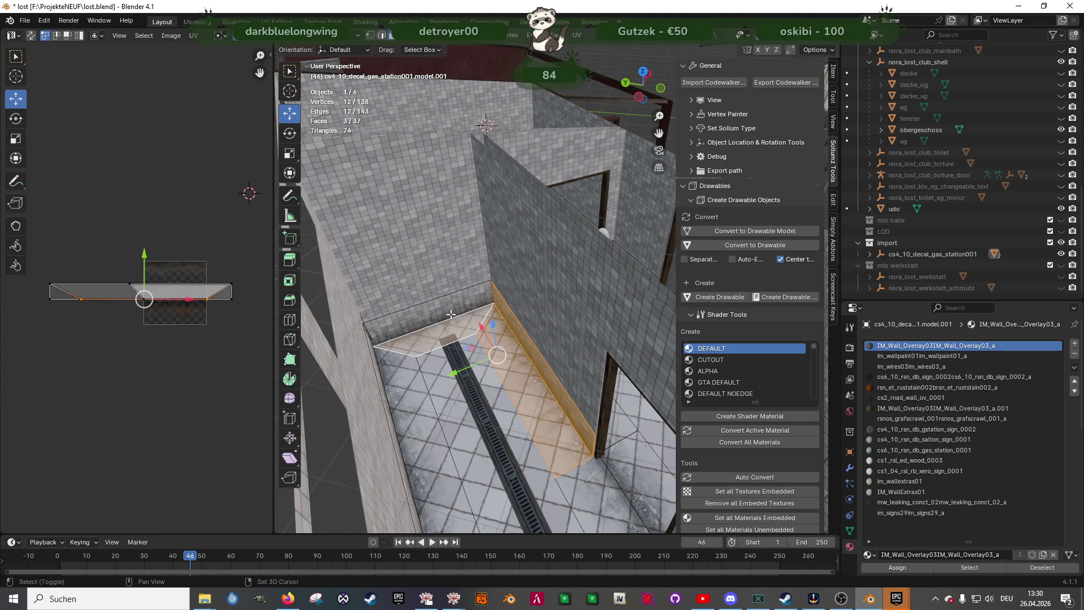
pyautogui.keyDown('shift'); pyautogui.click(408, 371); pyautogui.keyUp('shift')
pyautogui.moveTo(408, 370)
pyautogui.mouseDown(button='middle')
pyautogui.moveTo(450, 350)
pyautogui.moveTo(509, 345)
pyautogui.moveTo(667, 352)
pyautogui.moveTo(595, 300)
pyautogui.mouseUp(button='middle')
pyautogui.keyDown('shift'); pyautogui.click(424, 340); pyautogui.keyUp('shift')
pyautogui.keyDown('shift'); pyautogui.click(577, 185); pyautogui.keyUp('shift')
pyautogui.moveTo(577, 185)
pyautogui.mouseDown(button='middle')
pyautogui.moveTo(551, 226)
pyautogui.moveTo(568, 269)
pyautogui.mouseUp(button='middle')
pyautogui.keyDown('shift'); pyautogui.click(547, 211); pyautogui.keyUp('shift')
# Duplicate the selected strip faces and raise the copy to wall-top height
pyautogui.hotkey('shift', 'd')
pyautogui.press('Escape')
pyautogui.moveTo(568, 270); pyautogui.dragTo(567, 133)
# Flip the duplicated strip faces 180° around the X axis
pyautogui.hotkey('shift', 'space')
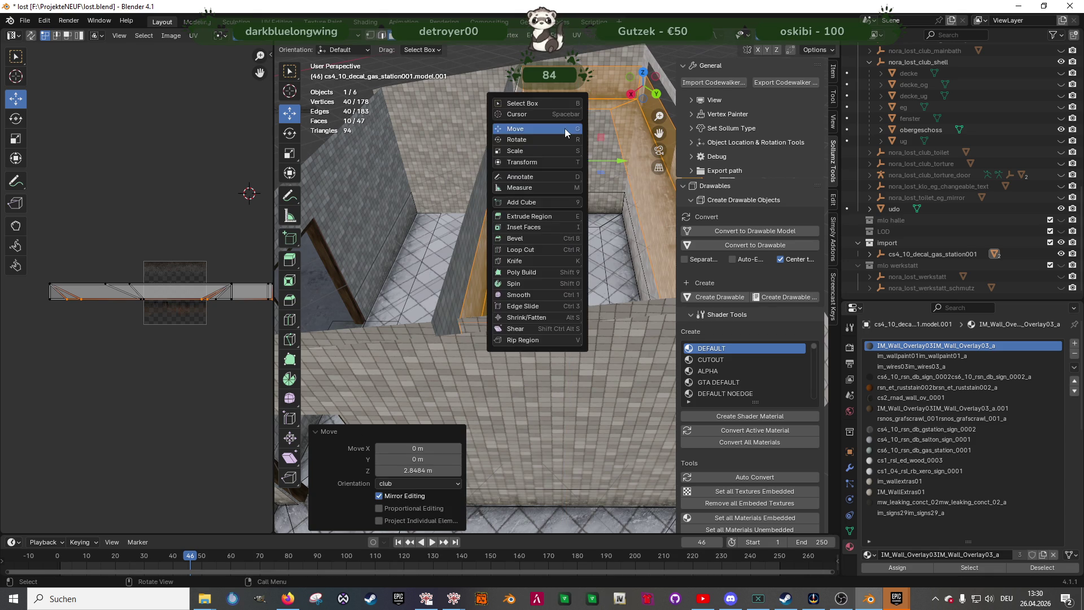
pyautogui.click(565, 139)
pyautogui.moveTo(562, 150); pyautogui.dragTo(562, 114, button='middle')
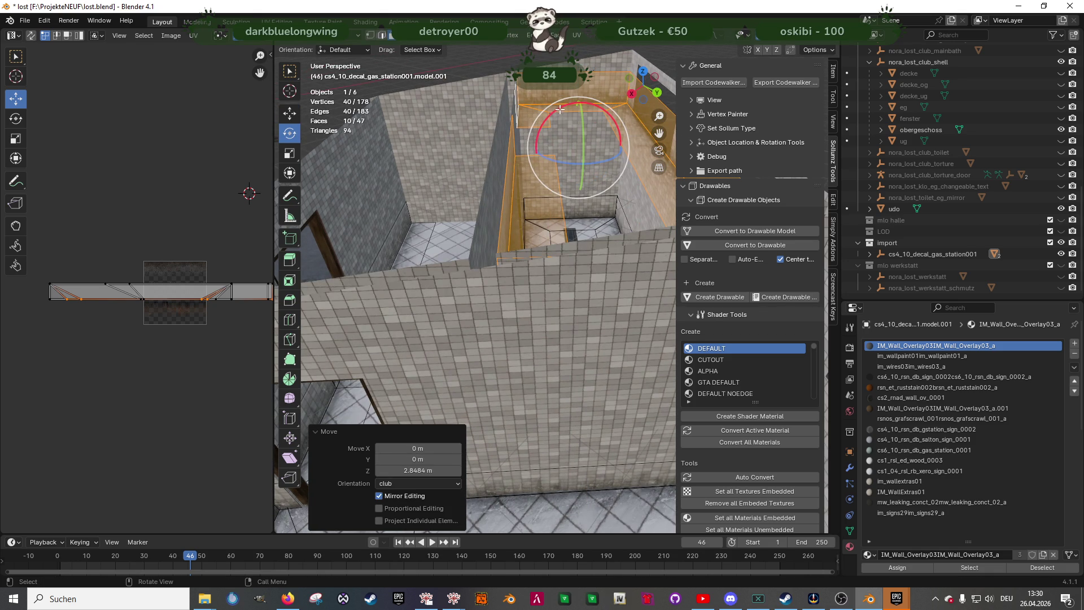
pyautogui.moveTo(560, 109); pyautogui.dragTo(565, 103)
pyautogui.write('0')
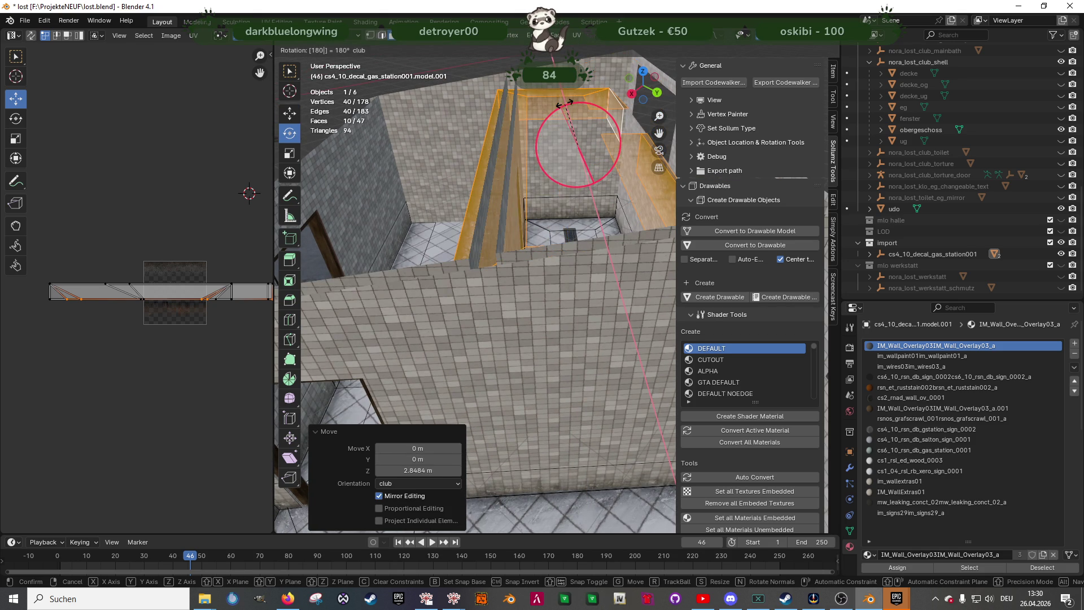
pyautogui.press('Return')
# Move the flipped strips onto the wall tops, offset X -0.29, Y 0.31, Z 0.71 m
pyautogui.hotkey('shift', 'space')
pyautogui.click(558, 134)
pyautogui.press('1')
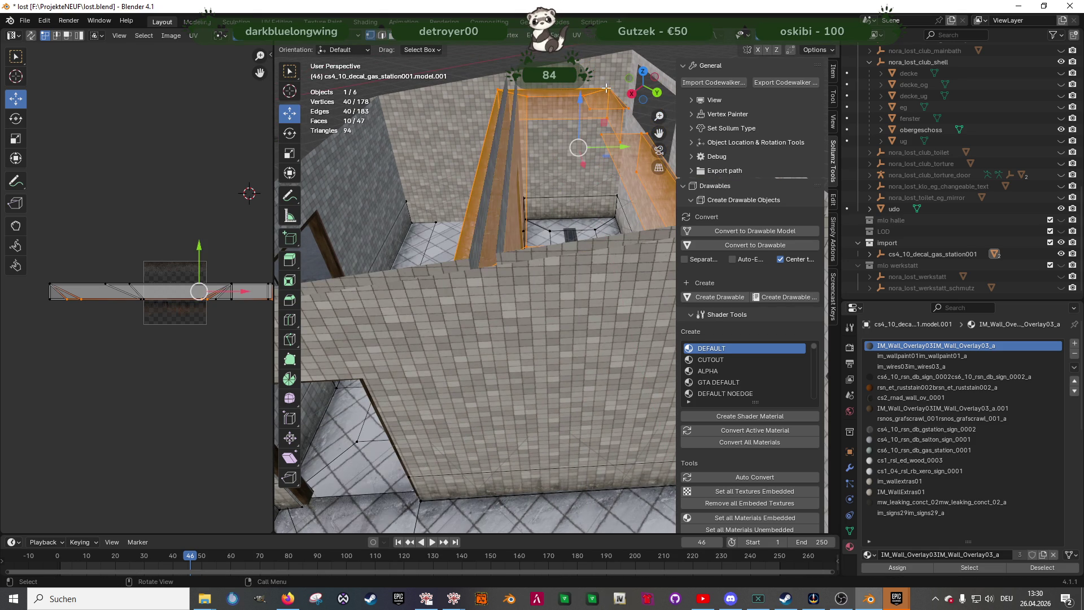
pyautogui.moveTo(581, 130); pyautogui.dragTo(573, 150, button='middle')
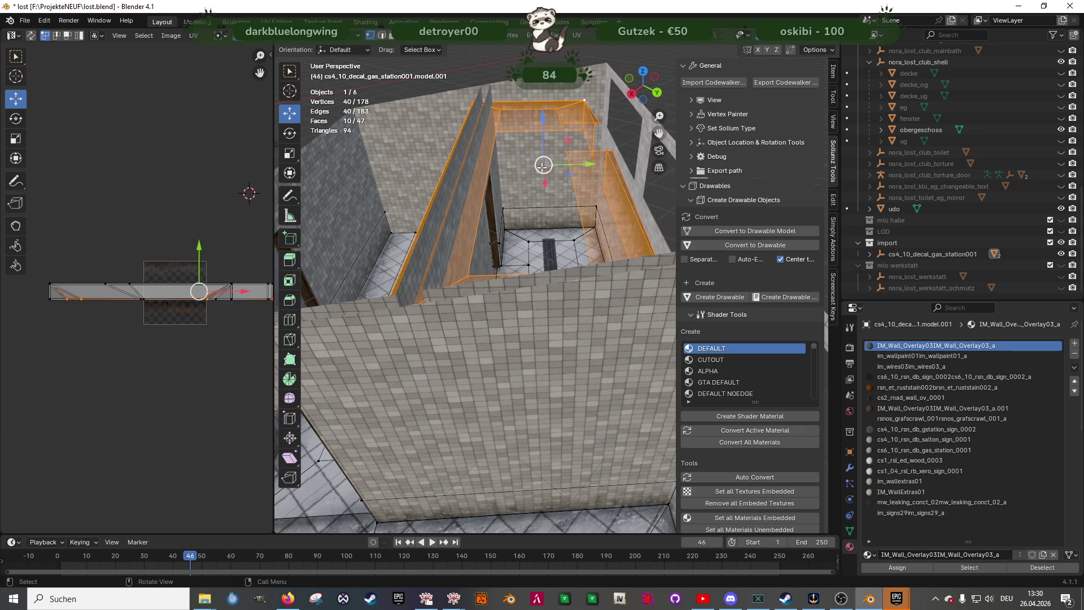
pyautogui.press('g')
pyautogui.click(606, 62)
pyautogui.moveTo(606, 61)
pyautogui.mouseDown(button='middle')
pyautogui.moveTo(620, 220)
pyautogui.moveTo(556, 183)
pyautogui.moveTo(551, 95)
pyautogui.mouseUp(button='middle')
# Nudge the raised decal strips 0.025 m sideways to line up with the wall tops
pyautogui.moveTo(515, 61); pyautogui.dragTo(517, 58)
pyautogui.moveTo(517, 58); pyautogui.dragTo(547, 176, button='middle')
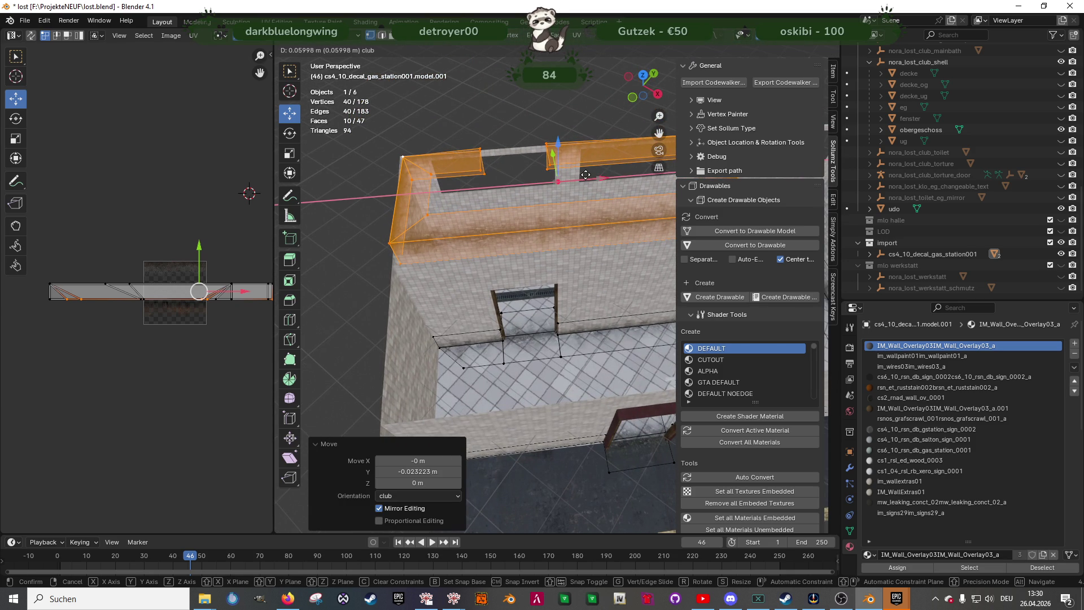
pyautogui.moveTo(598, 190)
pyautogui.mouseDown(button='middle')
pyautogui.moveTo(529, 251)
pyautogui.moveTo(532, 275)
pyautogui.moveTo(476, 284)
pyautogui.mouseUp(button='middle')
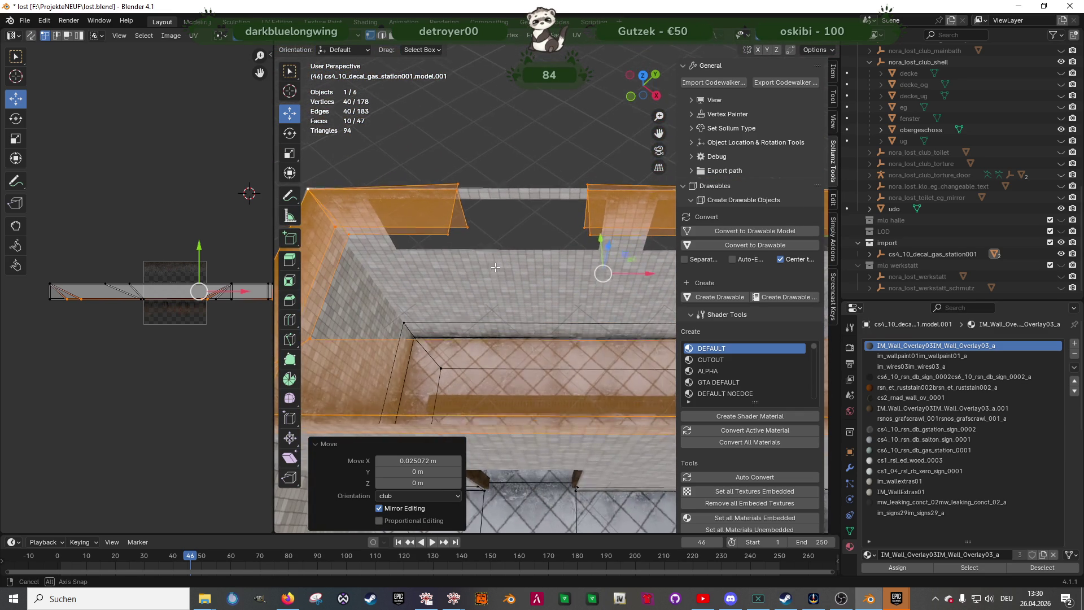
# Select a face on the wall-top strip and switch to wireframe shading
pyautogui.keyDown('shift'); pyautogui.click(422, 219); pyautogui.keyUp('shift')
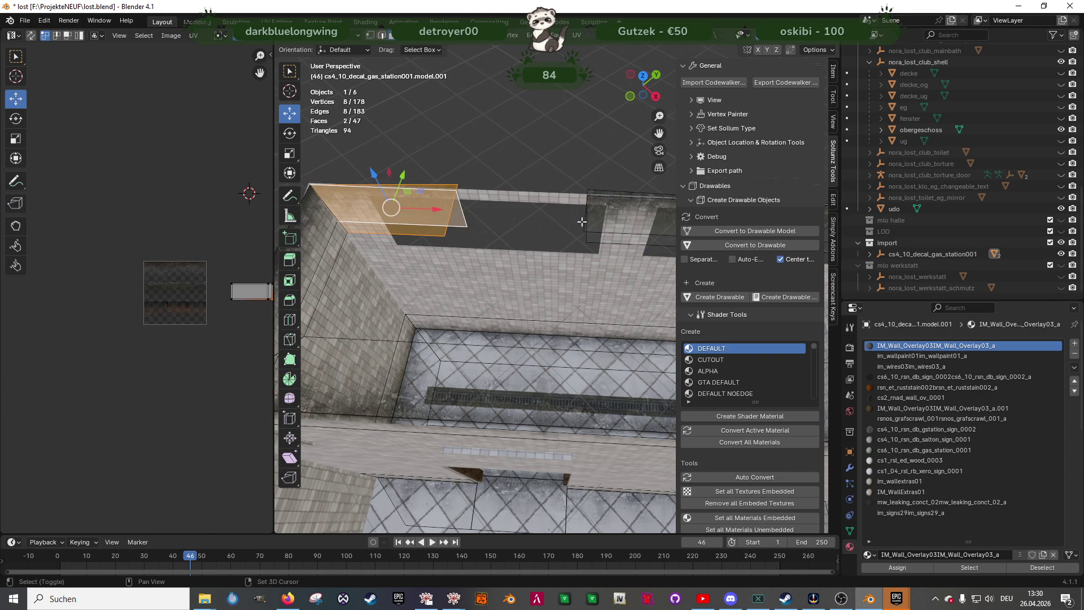
pyautogui.moveTo(595, 227)
pyautogui.mouseDown(button='middle')
pyautogui.moveTo(585, 205)
pyautogui.moveTo(609, 291)
pyautogui.moveTo(636, 227)
pyautogui.moveTo(636, 188)
pyautogui.mouseUp(button='middle')
pyautogui.hotkey('shift', 'z')
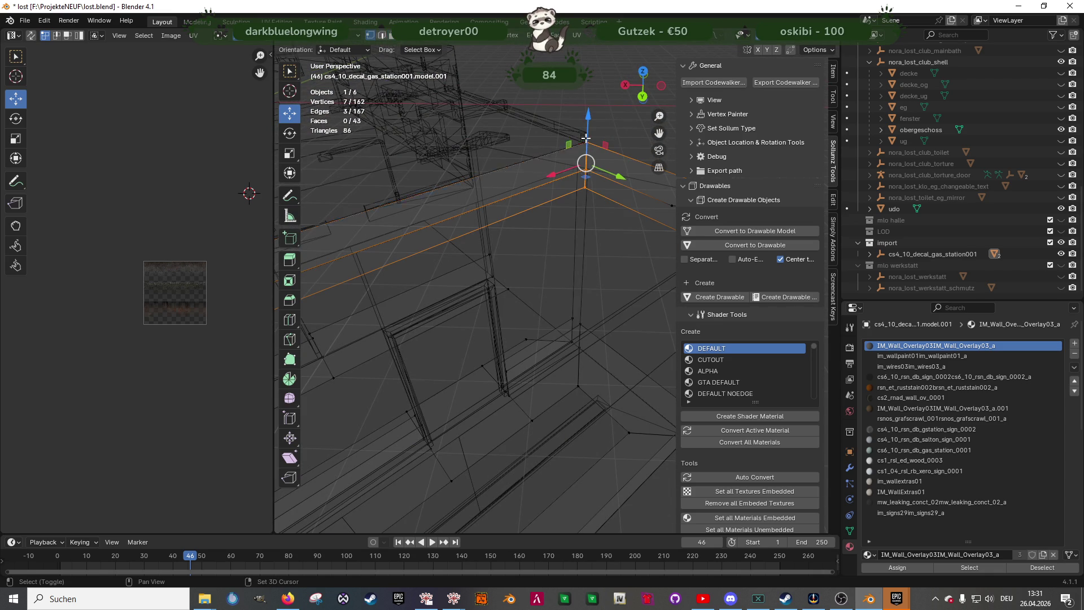
# Lower the wall-top strip's edge vertices 0.362 m in Z, then select a strip face in solid view
pyautogui.moveTo(588, 123); pyautogui.dragTo(588, 161)
pyautogui.scroll(-1, 588, 209)
pyautogui.moveTo(588, 209)
pyautogui.mouseDown(button='middle')
pyautogui.moveTo(511, 294)
pyautogui.moveTo(482, 271)
pyautogui.moveTo(474, 203)
pyautogui.mouseUp(button='middle')
pyautogui.moveTo(523, 245); pyautogui.dragTo(523, 244)
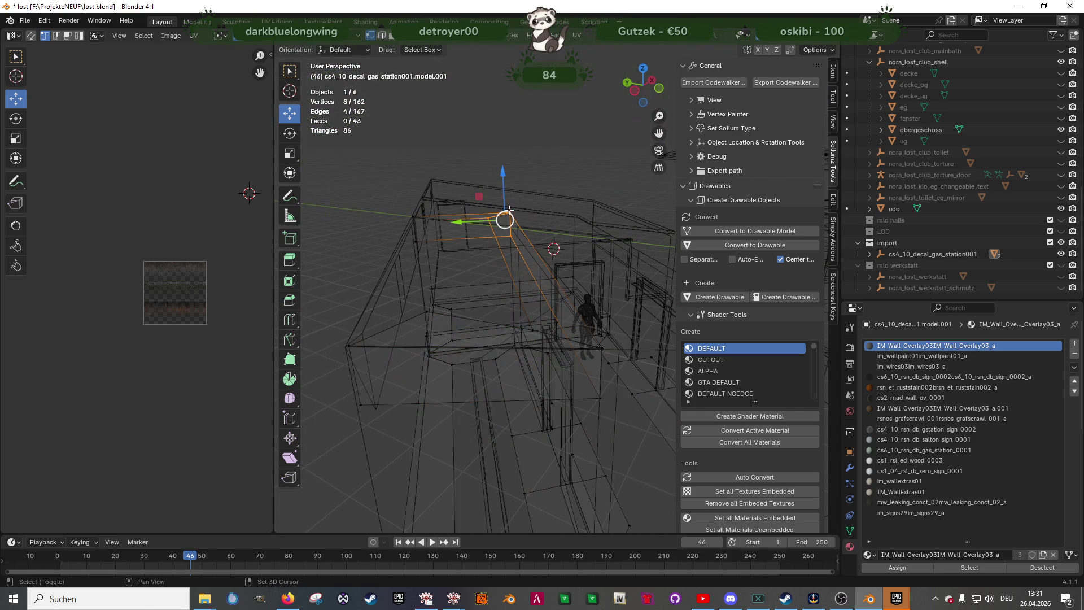
pyautogui.moveTo(503, 184); pyautogui.dragTo(511, 221)
pyautogui.moveTo(508, 236)
pyautogui.mouseDown(button='middle')
pyautogui.moveTo(484, 256)
pyautogui.moveTo(547, 239)
pyautogui.moveTo(508, 216)
pyautogui.moveTo(476, 217)
pyautogui.mouseUp(button='middle')
pyautogui.hotkey('shift', 'z')
pyautogui.click(524, 216)
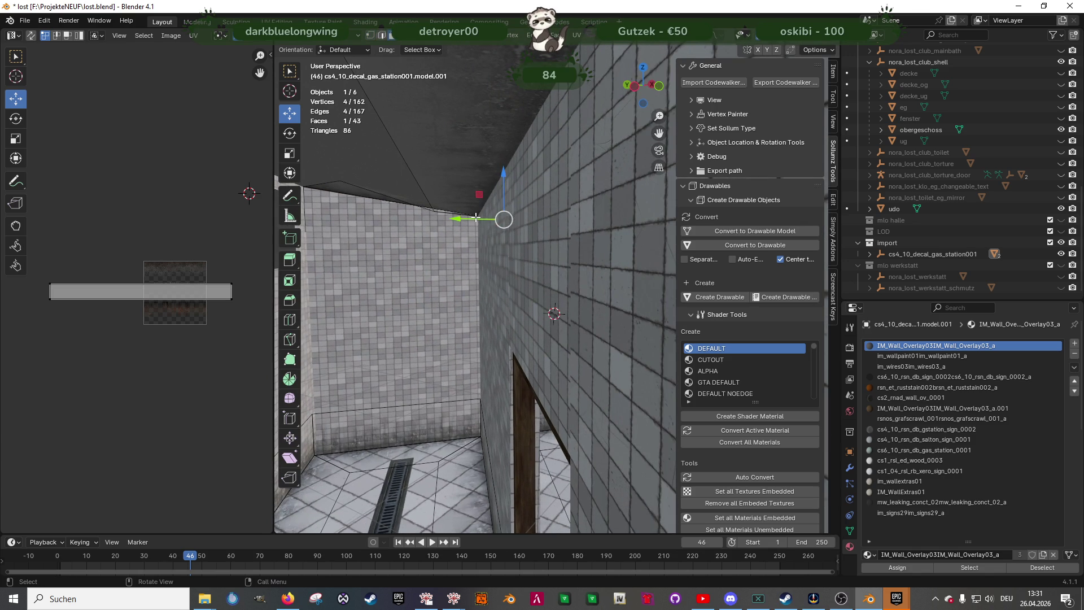
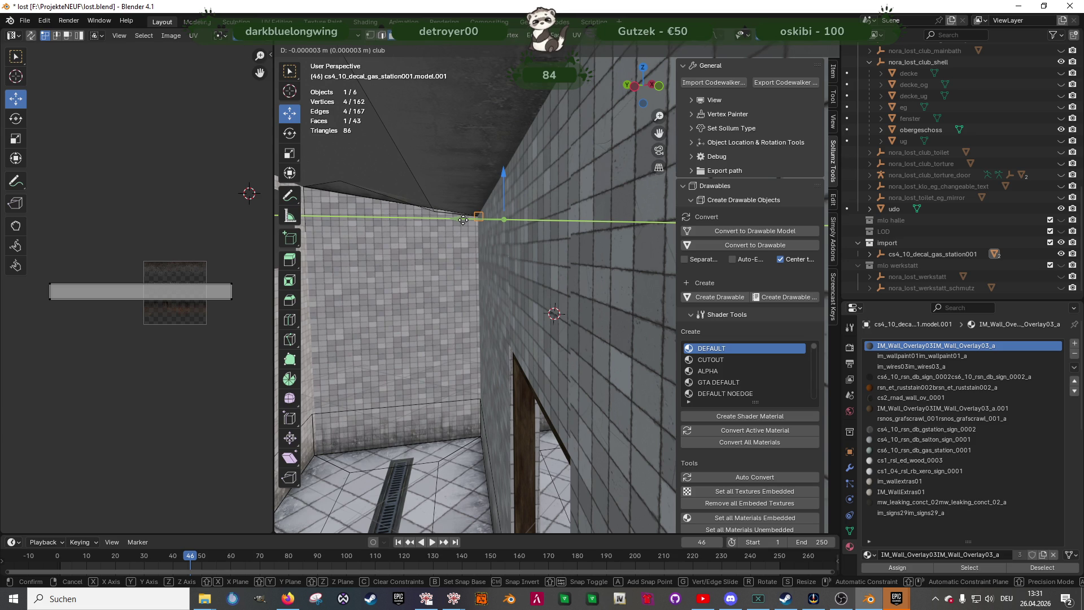
# Slide the grime overlay face along the Y axis toward the wall corner
pyautogui.click(462, 220)
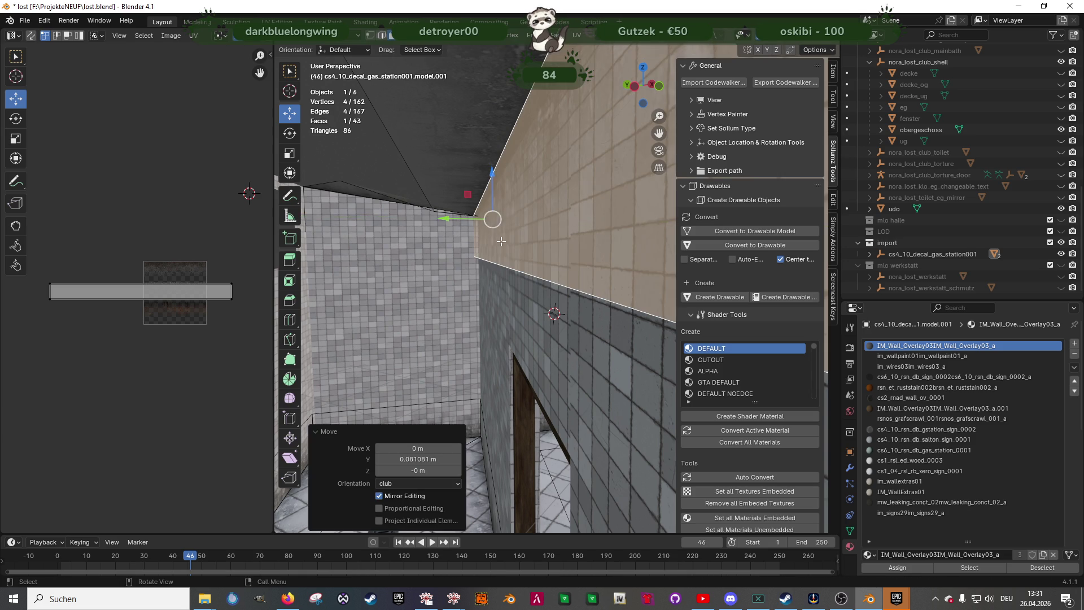
pyautogui.scroll(6, 494, 226)
pyautogui.moveTo(502, 241); pyautogui.dragTo(494, 227, button='middle')
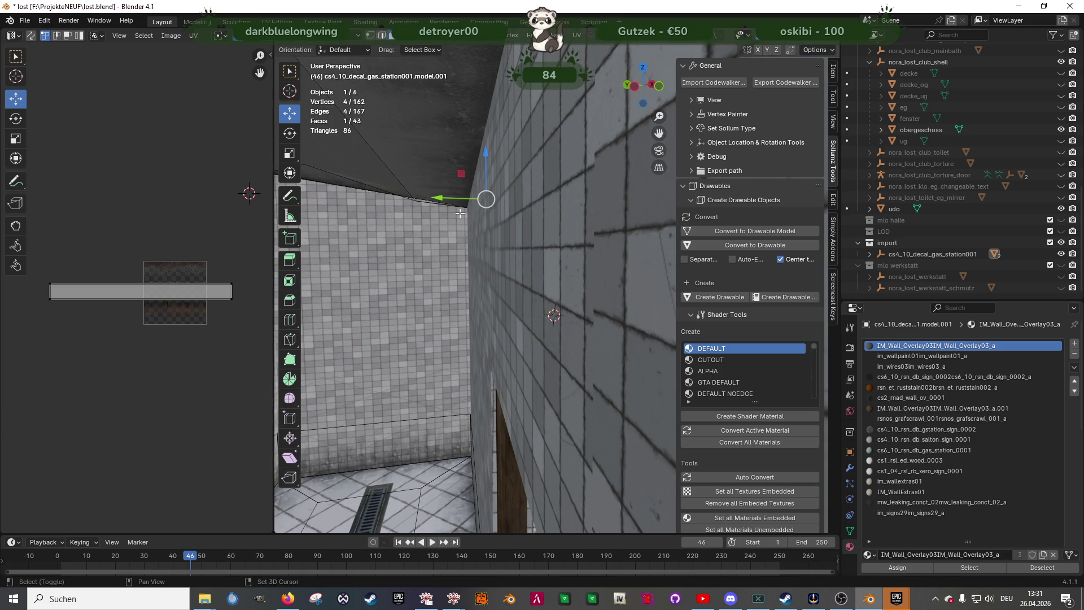
pyautogui.moveTo(455, 200); pyautogui.dragTo(449, 199)
pyautogui.moveTo(449, 199)
pyautogui.mouseDown(button='middle')
pyautogui.moveTo(562, 296)
pyautogui.moveTo(631, 300)
pyautogui.moveTo(489, 280)
pyautogui.moveTo(395, 188)
pyautogui.moveTo(486, 226)
pyautogui.mouseUp(button='middle')
# Shift the overlay face -0.025434 m along X toward the wall
pyautogui.moveTo(355, 155); pyautogui.dragTo(431, 222, button='middle')
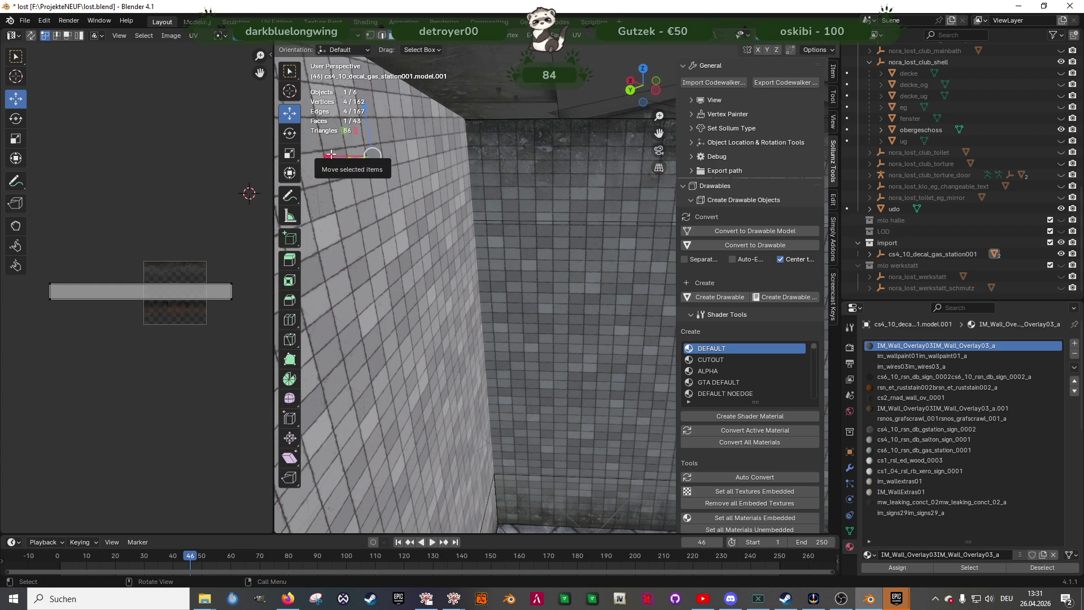
pyautogui.moveTo(332, 156); pyautogui.dragTo(363, 159)
pyautogui.moveTo(380, 158)
pyautogui.mouseDown(button='middle')
pyautogui.moveTo(418, 150)
pyautogui.moveTo(621, 224)
pyautogui.moveTo(484, 220)
pyautogui.moveTo(510, 258)
pyautogui.mouseUp(button='middle')
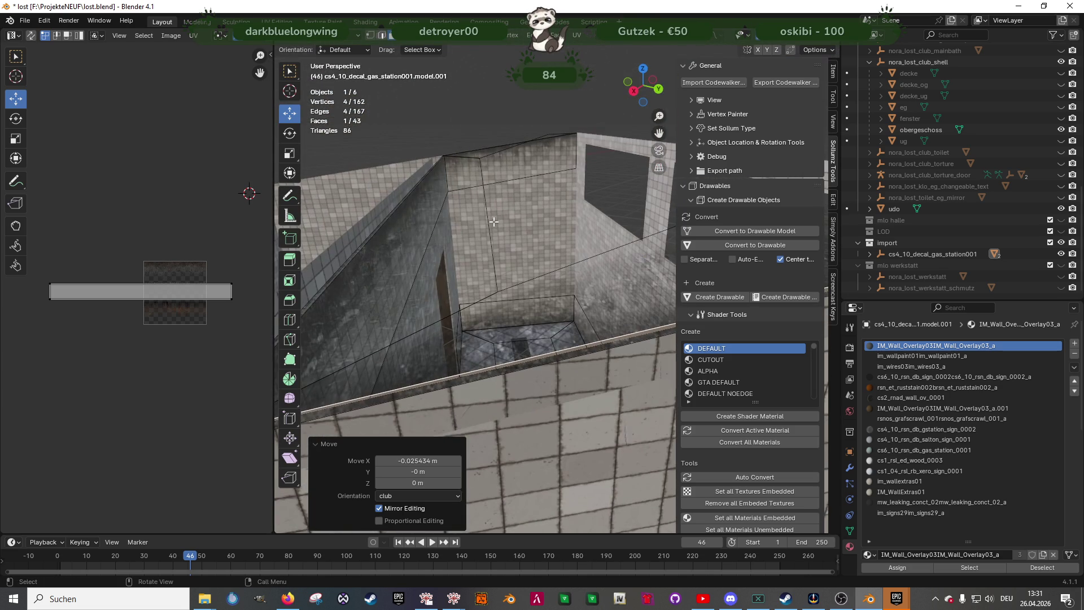
# Move the selected overlay edge along X onto the wall, then switch to wireframe shading
pyautogui.moveTo(513, 164)
pyautogui.mouseDown(button='middle')
pyautogui.moveTo(536, 217)
pyautogui.moveTo(405, 237)
pyautogui.moveTo(572, 279)
pyautogui.mouseUp(button='middle')
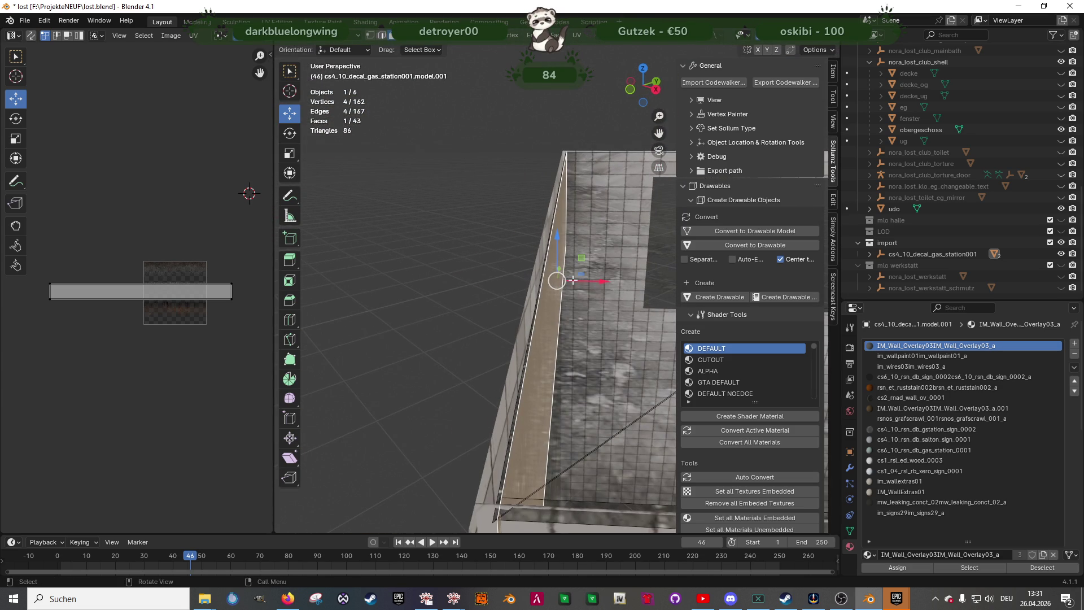
pyautogui.moveTo(581, 281); pyautogui.dragTo(574, 285)
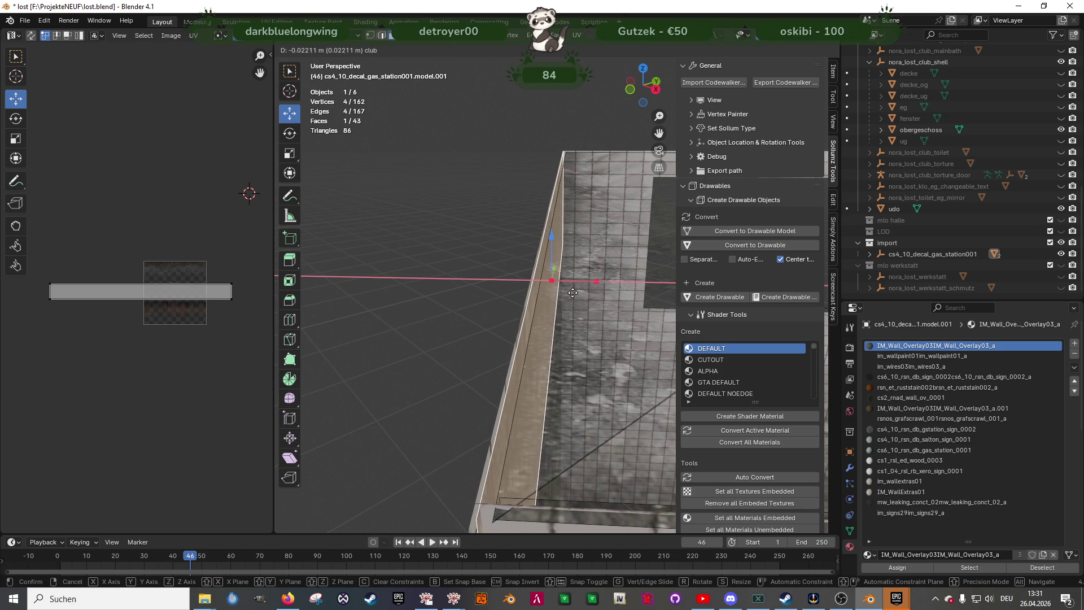
pyautogui.moveTo(574, 293); pyautogui.dragTo(573, 292)
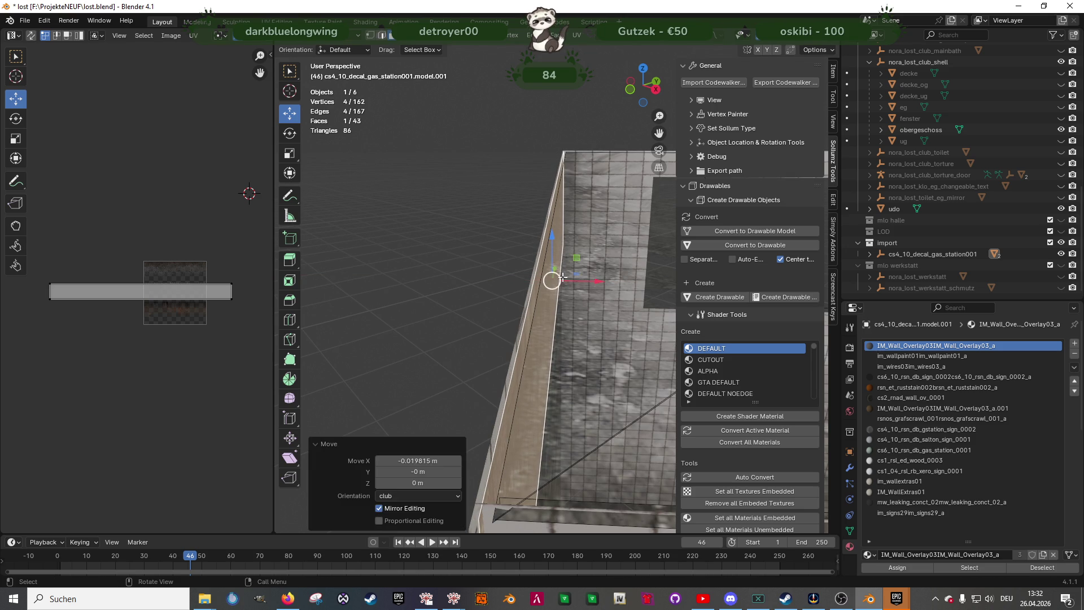
pyautogui.click(531, 419)
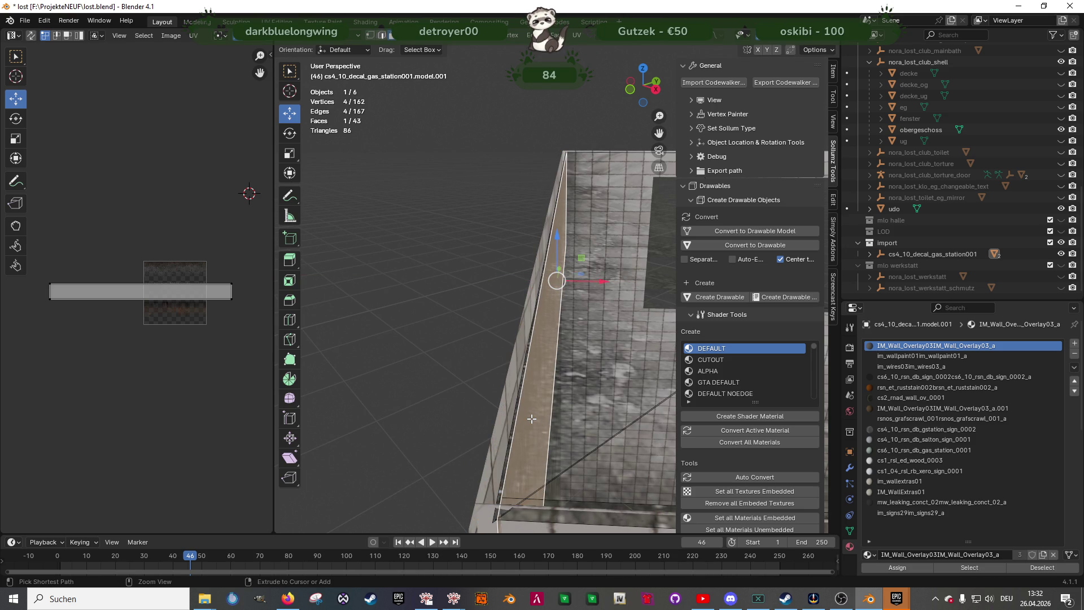
pyautogui.hotkey('ctrl', 'z')
pyautogui.hotkey('shift', 'z')
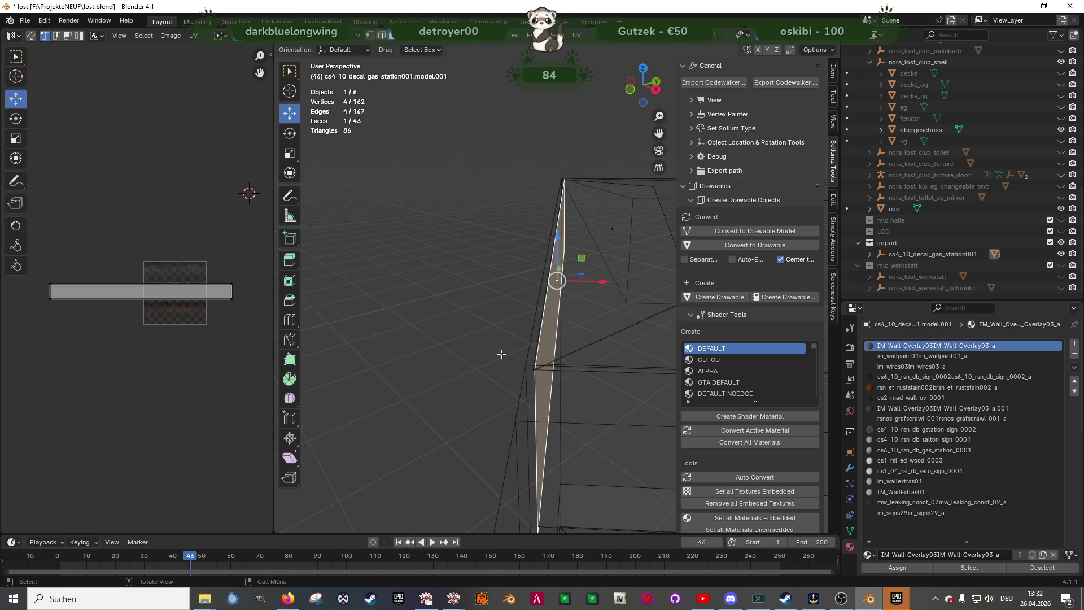
# Box-select the overlay's corner face and shift it along X
pyautogui.moveTo(499, 141); pyautogui.dragTo(581, 472)
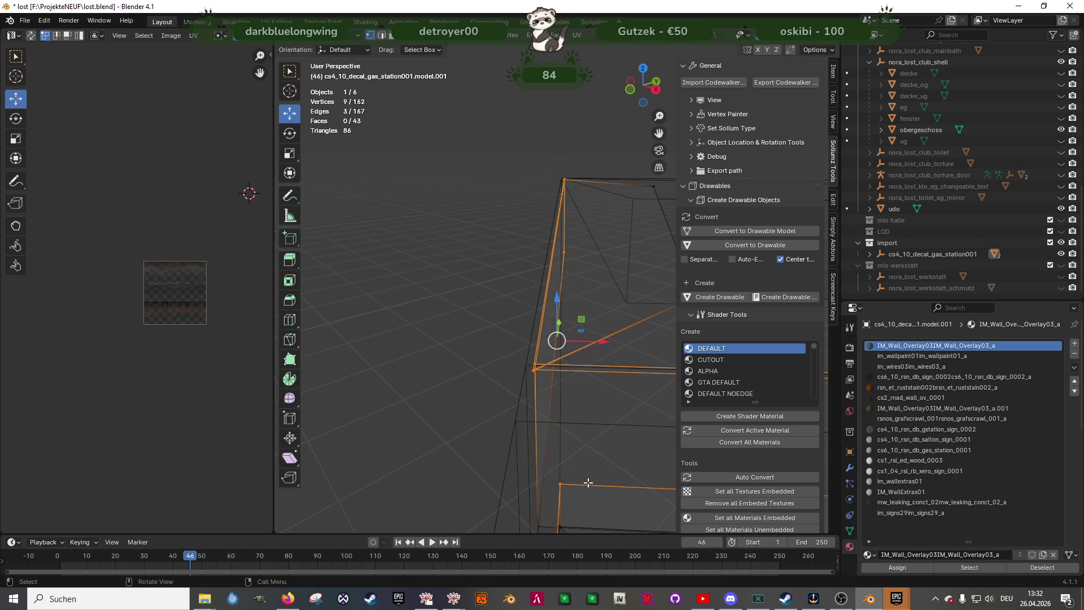
pyautogui.moveTo(522, 396); pyautogui.dragTo(557, 451)
pyautogui.moveTo(562, 424)
pyautogui.mouseDown(button='middle')
pyautogui.moveTo(572, 396)
pyautogui.moveTo(558, 318)
pyautogui.mouseUp(button='middle')
pyautogui.hotkey('shift', 'z')
pyautogui.moveTo(578, 310); pyautogui.dragTo(566, 312)
pyautogui.moveTo(566, 312)
pyautogui.mouseDown(button='middle')
pyautogui.moveTo(534, 310)
pyautogui.moveTo(482, 339)
pyautogui.moveTo(503, 248)
pyautogui.mouseUp(button='middle')
# Unhide the decke and decke_og ceiling objects
pyautogui.click(511, 214)
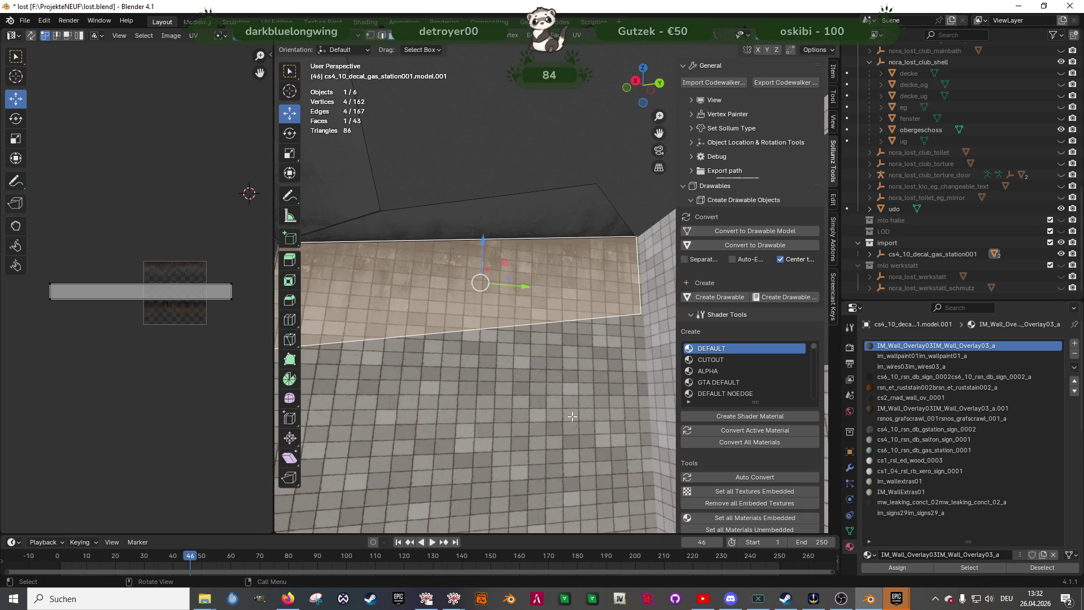
pyautogui.click(1061, 73)
pyautogui.click(1061, 84)
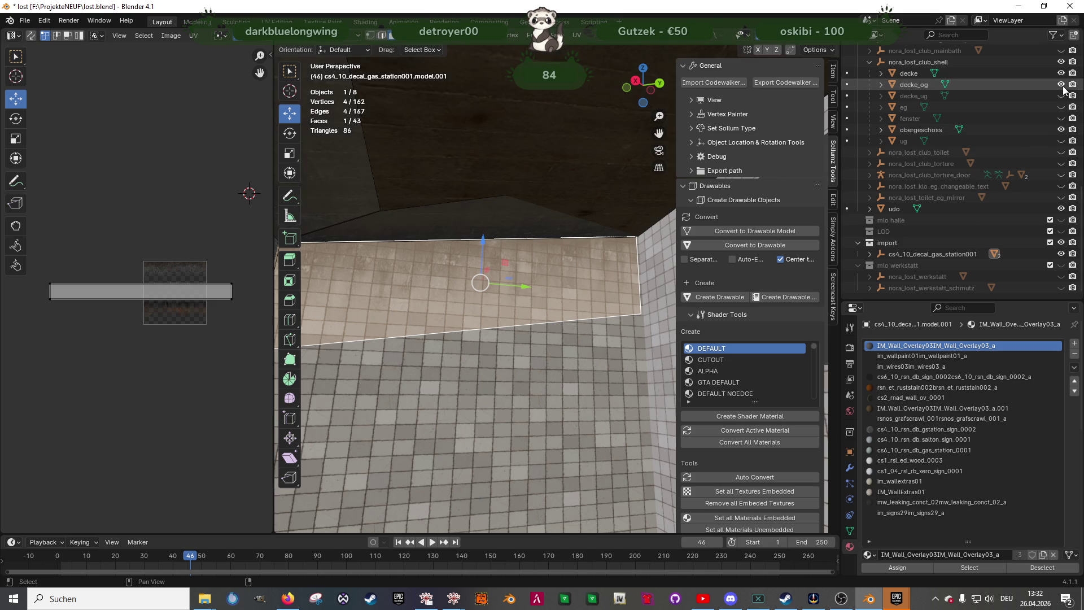
# Select the overlay vertex at the ceiling edge and trial-move it along Z and Y
pyautogui.click(506, 215)
pyautogui.hotkey('ctrl', 'z')
pyautogui.click(591, 189)
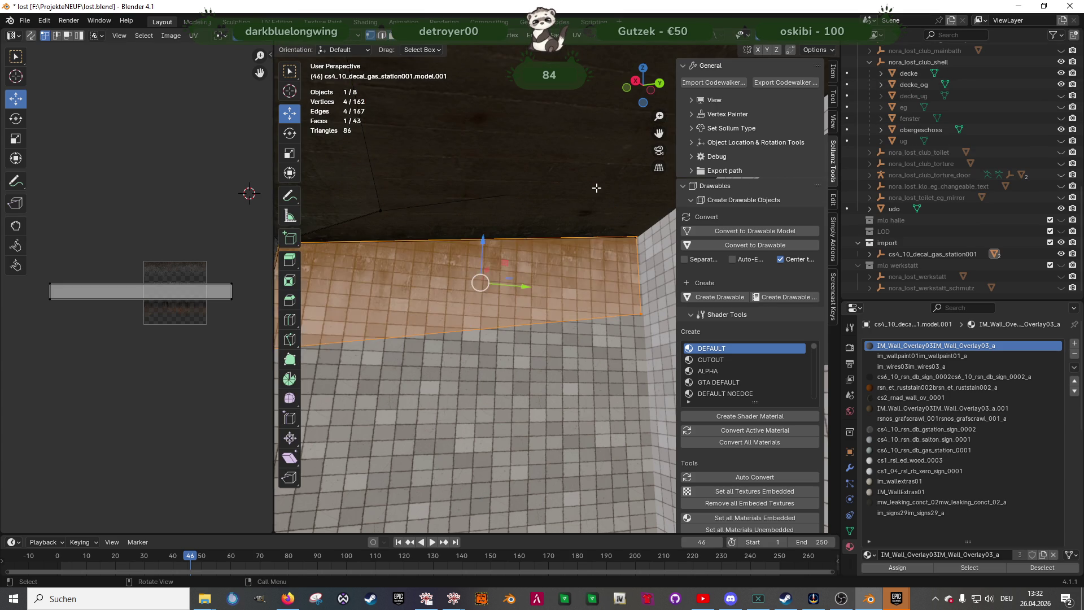
pyautogui.click(608, 186)
pyautogui.moveTo(608, 187); pyautogui.dragTo(663, 178, button='middle')
pyautogui.moveTo(602, 179)
pyautogui.mouseDown()
pyautogui.moveTo(601, 226)
pyautogui.moveTo(599, 210)
pyautogui.mouseUp()
pyautogui.moveTo(599, 210); pyautogui.dragTo(593, 220, button='middle')
pyautogui.moveTo(593, 221)
pyautogui.mouseDown()
pyautogui.moveTo(672, 225)
pyautogui.moveTo(581, 275)
pyautogui.mouseUp()
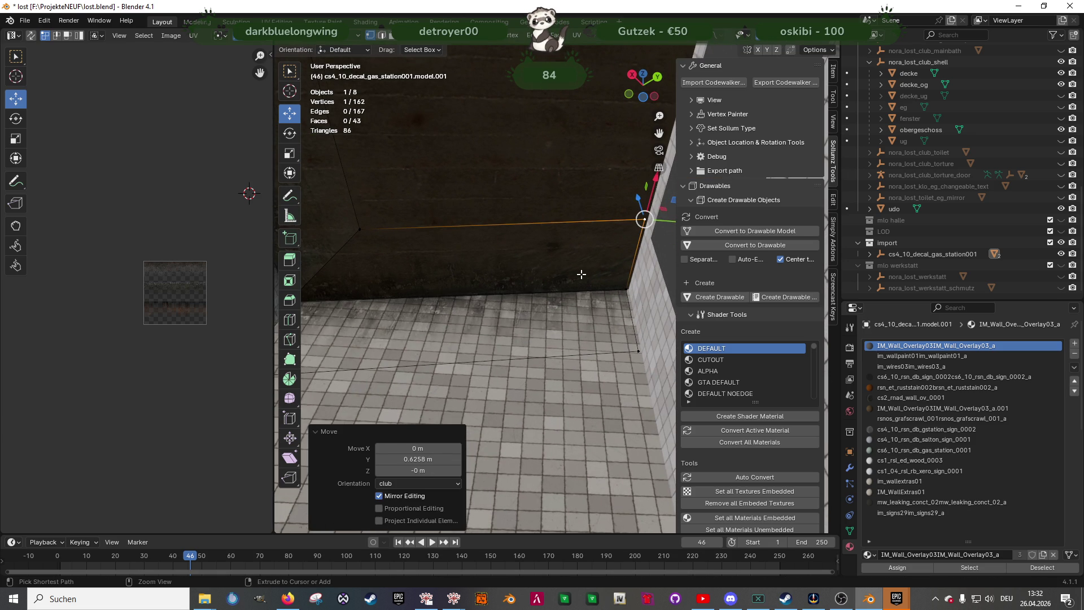
pyautogui.hotkey('ctrl', 'z')
# Slide the ceiling-edge vertex 0.6258 m along Y into the wall corner and centre on it
pyautogui.moveTo(542, 271)
pyautogui.mouseDown(button='middle')
pyautogui.moveTo(501, 239)
pyautogui.moveTo(554, 258)
pyautogui.moveTo(533, 245)
pyautogui.moveTo(564, 249)
pyautogui.moveTo(598, 276)
pyautogui.moveTo(595, 244)
pyautogui.moveTo(584, 244)
pyautogui.moveTo(596, 242)
pyautogui.mouseUp(button='middle')
pyautogui.moveTo(602, 193); pyautogui.dragTo(602, 191)
pyautogui.moveTo(638, 236); pyautogui.dragTo(617, 229)
pyautogui.press('g')
pyautogui.press('z')
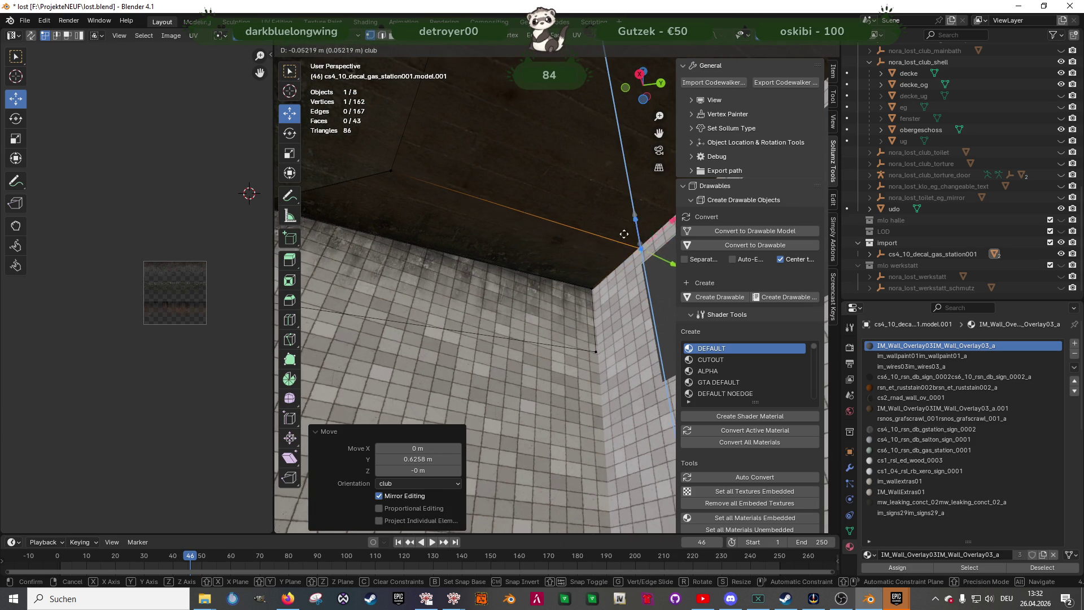
pyautogui.click(617, 229)
pyautogui.moveTo(617, 229)
pyautogui.mouseDown(button='middle')
pyautogui.moveTo(508, 283)
pyautogui.moveTo(585, 284)
pyautogui.moveTo(640, 343)
pyautogui.mouseUp(button='middle')
pyautogui.press('KP_Decimal')
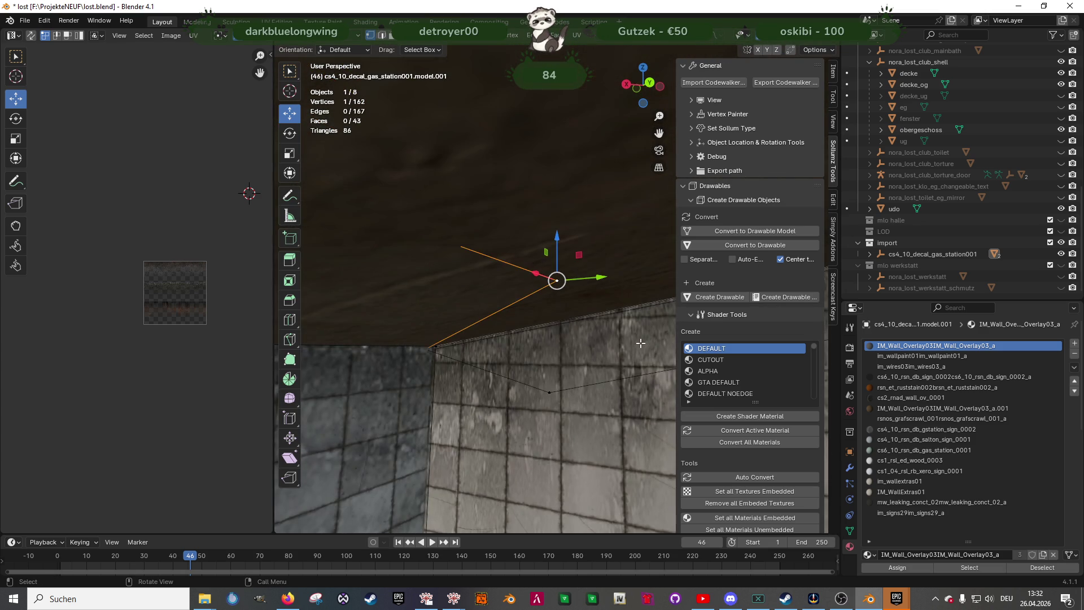
# Raise two ceiling-corner vertices 0.013981 m along Z, using X-ray to grab the hidden one
pyautogui.moveTo(554, 310); pyautogui.dragTo(556, 284)
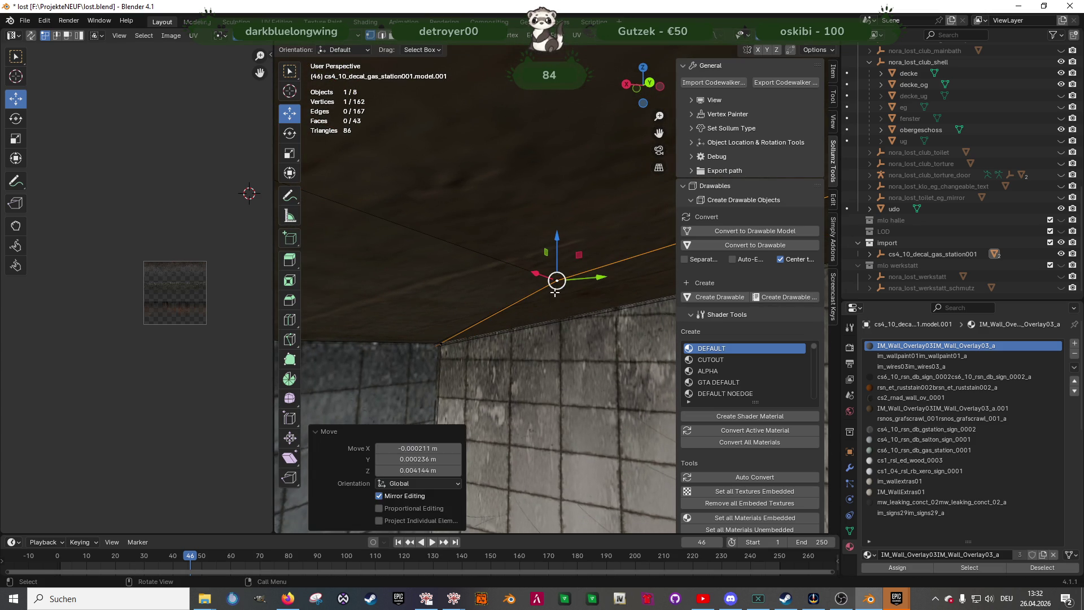
pyautogui.moveTo(542, 308)
pyautogui.mouseDown(button='middle')
pyautogui.moveTo(446, 317)
pyautogui.moveTo(589, 314)
pyautogui.mouseUp(button='middle')
pyautogui.hotkey('alt', 'z')
pyautogui.keyDown('shift'); pyautogui.moveTo(551, 239); pyautogui.dragTo(588, 312); pyautogui.keyUp('shift')
pyautogui.hotkey('alt', 'z')
pyautogui.moveTo(582, 252); pyautogui.dragTo(549, 133)
pyautogui.moveTo(549, 132); pyautogui.dragTo(556, 159, button='middle')
pyautogui.moveTo(565, 156)
pyautogui.mouseDown()
pyautogui.moveTo(559, 131)
pyautogui.moveTo(559, 141)
pyautogui.mouseUp()
pyautogui.moveTo(559, 141)
pyautogui.mouseDown(button='middle')
pyautogui.moveTo(528, 296)
pyautogui.moveTo(431, 293)
pyautogui.moveTo(462, 276)
pyautogui.moveTo(535, 266)
pyautogui.moveTo(443, 303)
pyautogui.moveTo(523, 310)
pyautogui.moveTo(440, 343)
pyautogui.moveTo(462, 350)
pyautogui.moveTo(436, 346)
pyautogui.moveTo(447, 358)
pyautogui.moveTo(545, 328)
pyautogui.mouseUp(button='middle')
# Lift two ceiling-edge vertices 0.093588 m along Z against the ceiling
pyautogui.click(434, 350)
pyautogui.moveTo(522, 219); pyautogui.dragTo(588, 310)
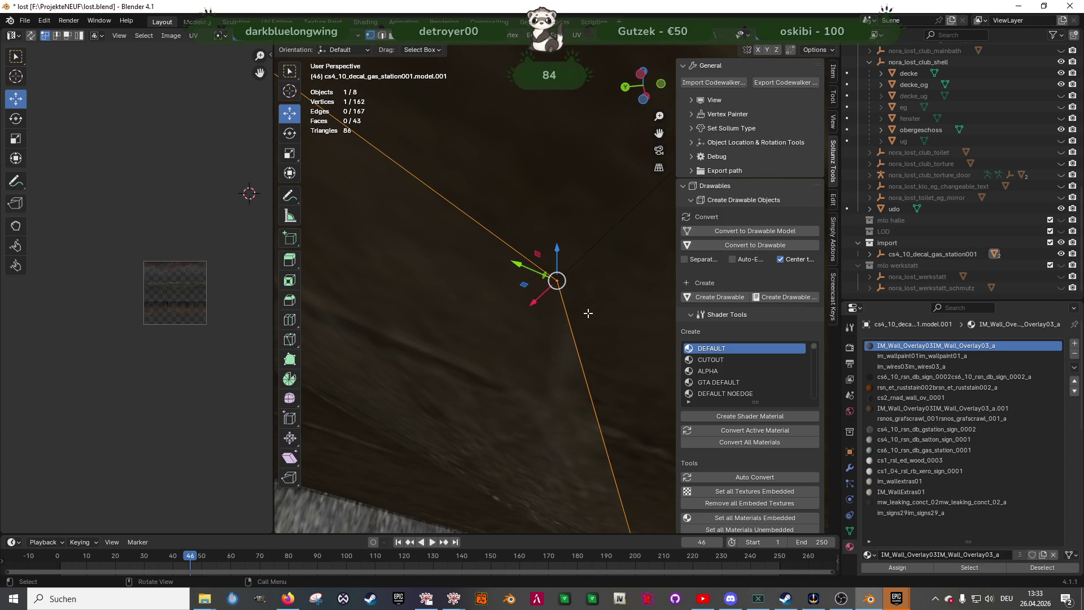
pyautogui.hotkey('shift', 'z')
pyautogui.moveTo(509, 204); pyautogui.dragTo(583, 329)
pyautogui.hotkey('shift', 'z')
pyautogui.moveTo(584, 329); pyautogui.dragTo(564, 319, button='middle')
pyautogui.press('g')
pyautogui.press('z')
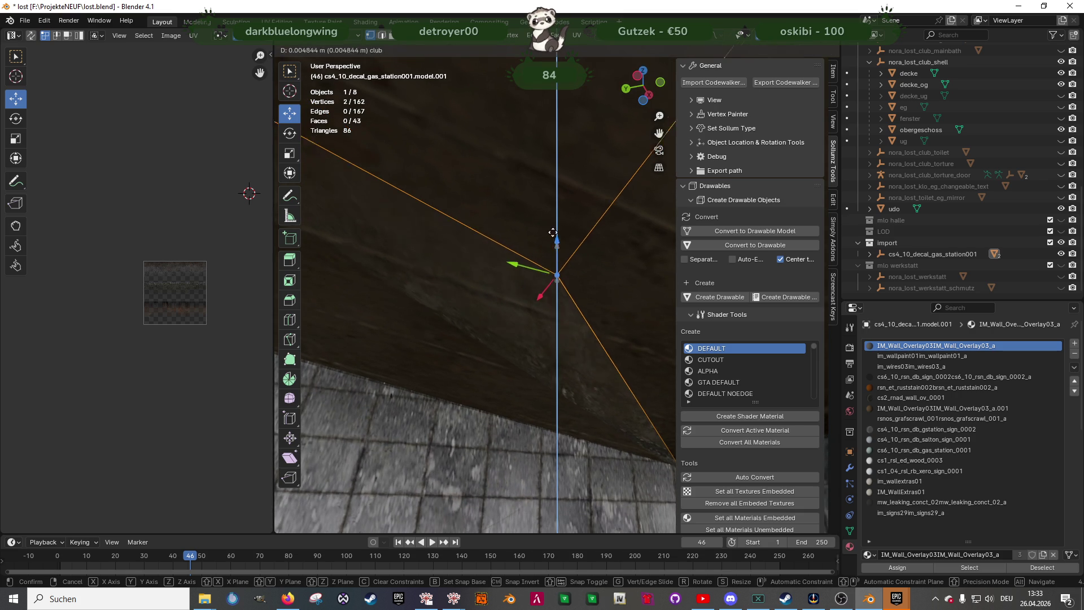
pyautogui.click(546, 141)
pyautogui.moveTo(546, 141)
pyautogui.mouseDown(button='middle')
pyautogui.moveTo(370, 249)
pyautogui.moveTo(630, 231)
pyautogui.mouseUp(button='middle')
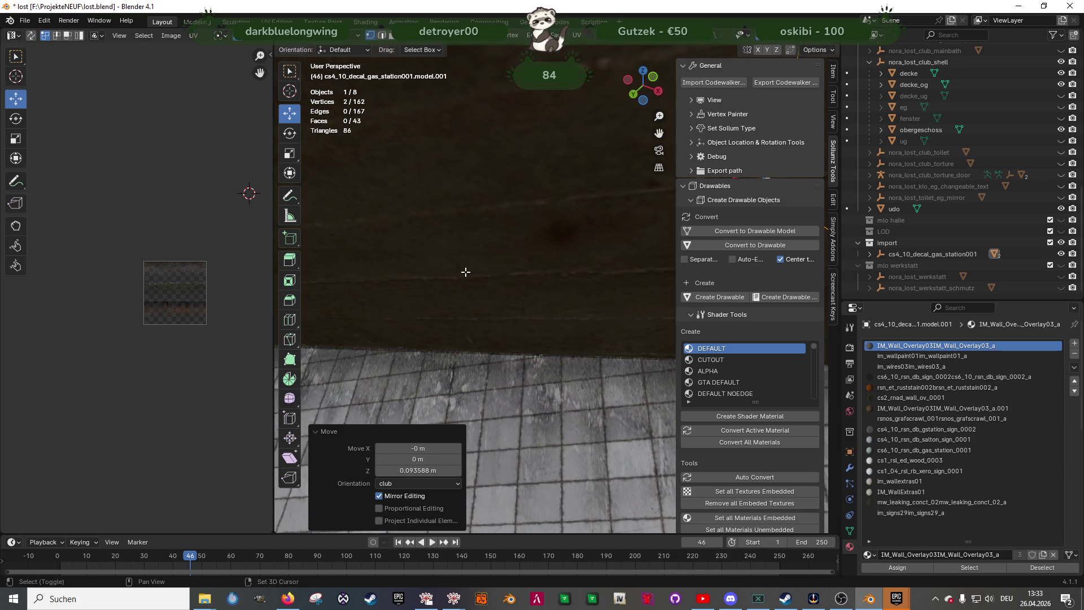
# Extend a corner vertex 0.6255 m along Y, snap it along Z, and return to Object Mode
pyautogui.hotkey('shift', 'z')
pyautogui.click(383, 242)
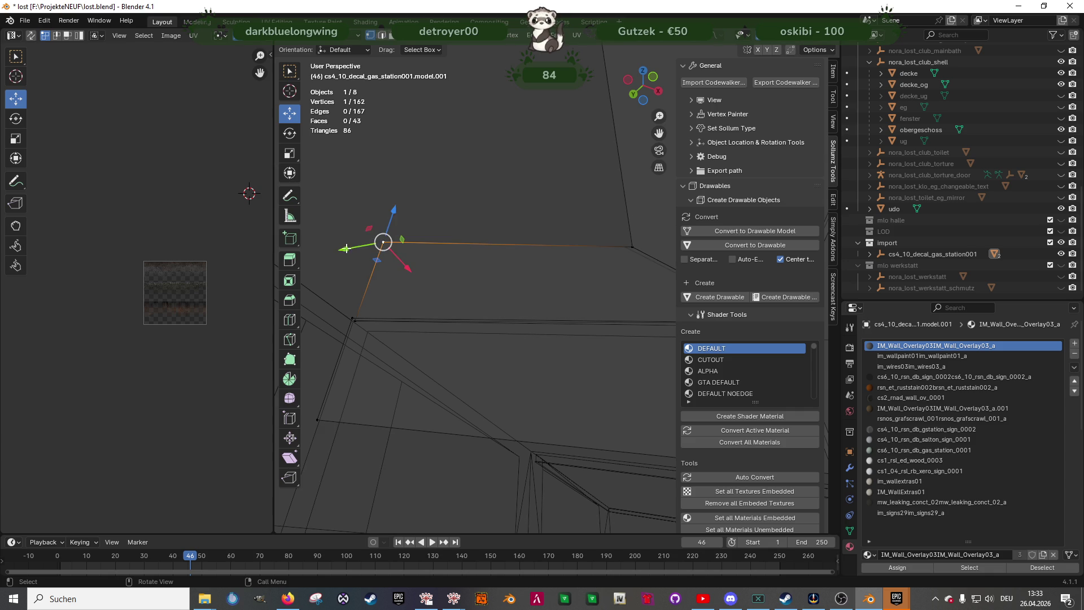
pyautogui.moveTo(348, 254); pyautogui.dragTo(358, 327)
pyautogui.scroll(-2, 405, 297)
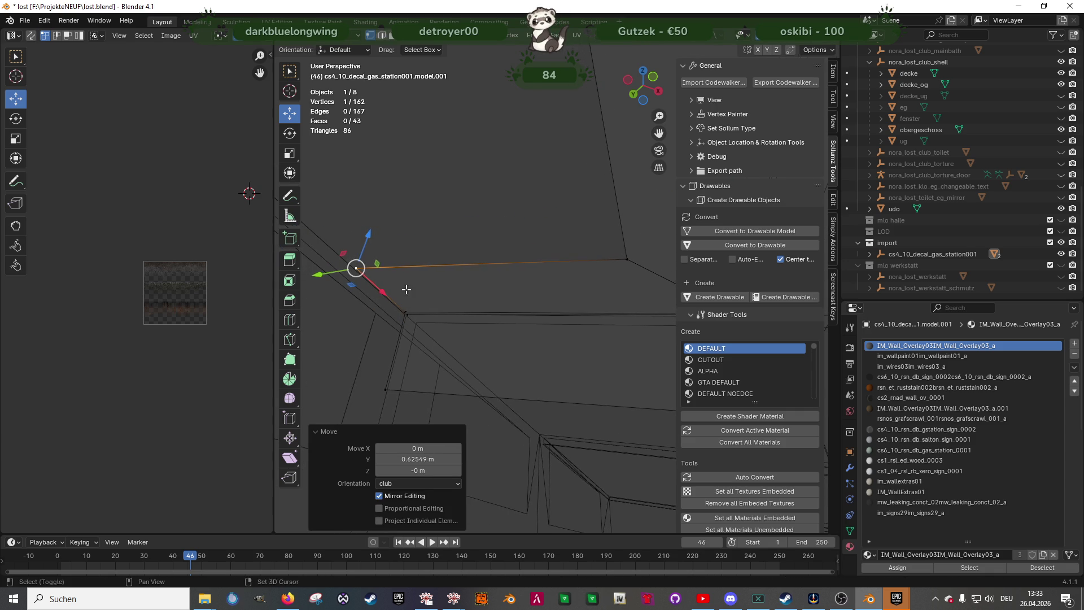
pyautogui.moveTo(366, 241); pyautogui.dragTo(400, 310)
pyautogui.hotkey('shift', 'z')
pyautogui.scroll(3, 516, 294)
pyautogui.moveTo(387, 232); pyautogui.dragTo(390, 234)
pyautogui.moveTo(463, 266)
pyautogui.mouseDown(button='middle')
pyautogui.moveTo(539, 298)
pyautogui.moveTo(483, 244)
pyautogui.mouseUp(button='middle')
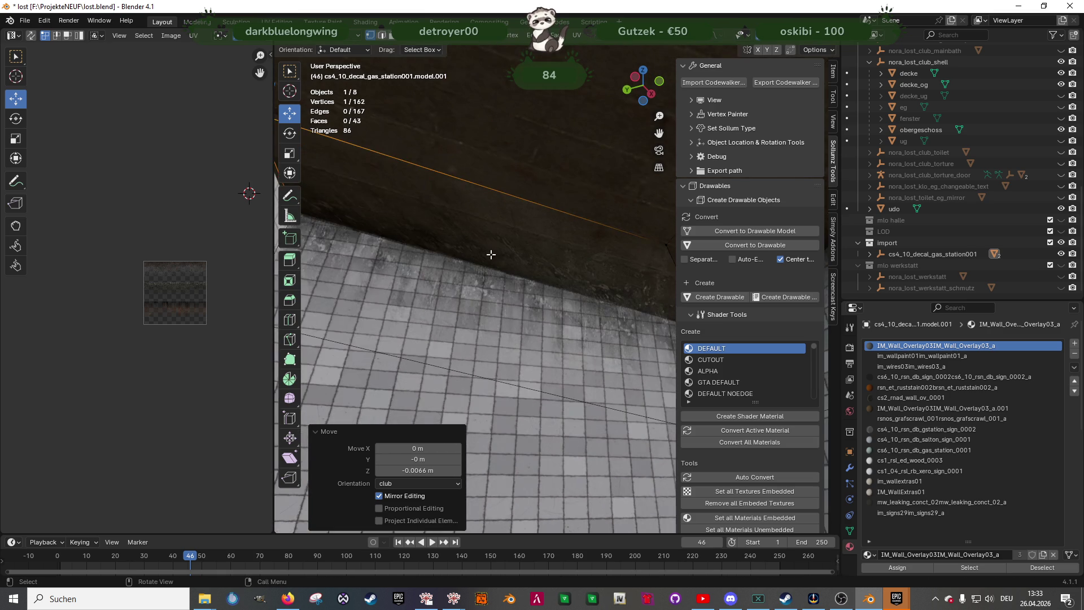
pyautogui.press('Tab')
pyautogui.moveTo(514, 309)
pyautogui.mouseDown(button='middle')
pyautogui.moveTo(578, 347)
pyautogui.moveTo(561, 300)
pyautogui.moveTo(513, 372)
pyautogui.mouseUp(button='middle')
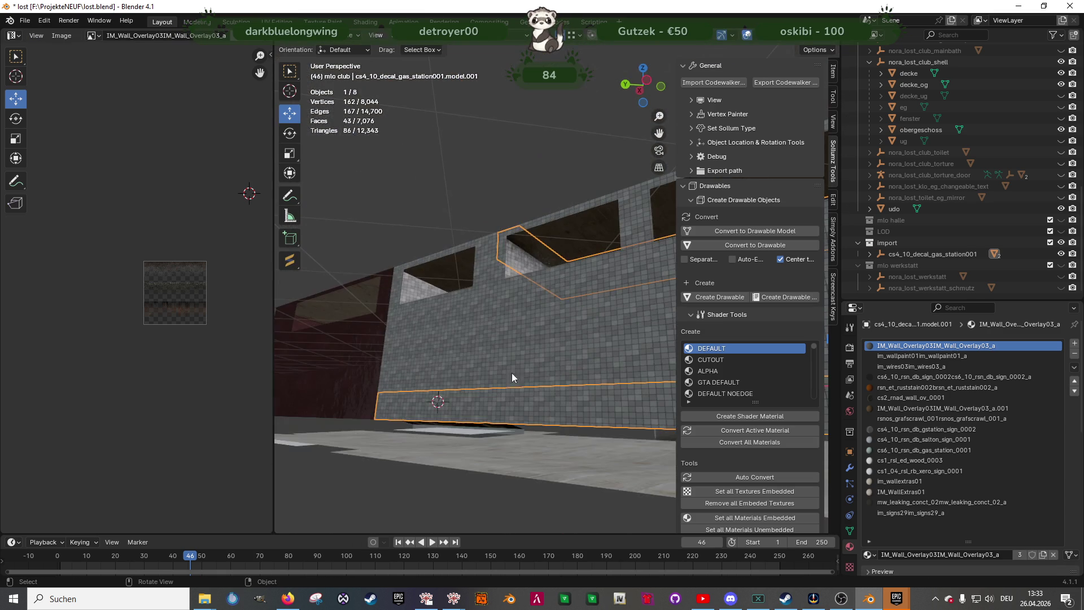
# Toggle the cs4_10_decal_gas_station001 decals on and off to compare the tiled wall
pyautogui.click(428, 210)
pyautogui.moveTo(427, 210)
pyautogui.mouseDown(button='middle')
pyautogui.moveTo(538, 270)
pyautogui.moveTo(499, 301)
pyautogui.moveTo(635, 306)
pyautogui.moveTo(581, 302)
pyautogui.moveTo(503, 259)
pyautogui.moveTo(550, 253)
pyautogui.mouseUp(button='middle')
pyautogui.scroll(2, 522, 300)
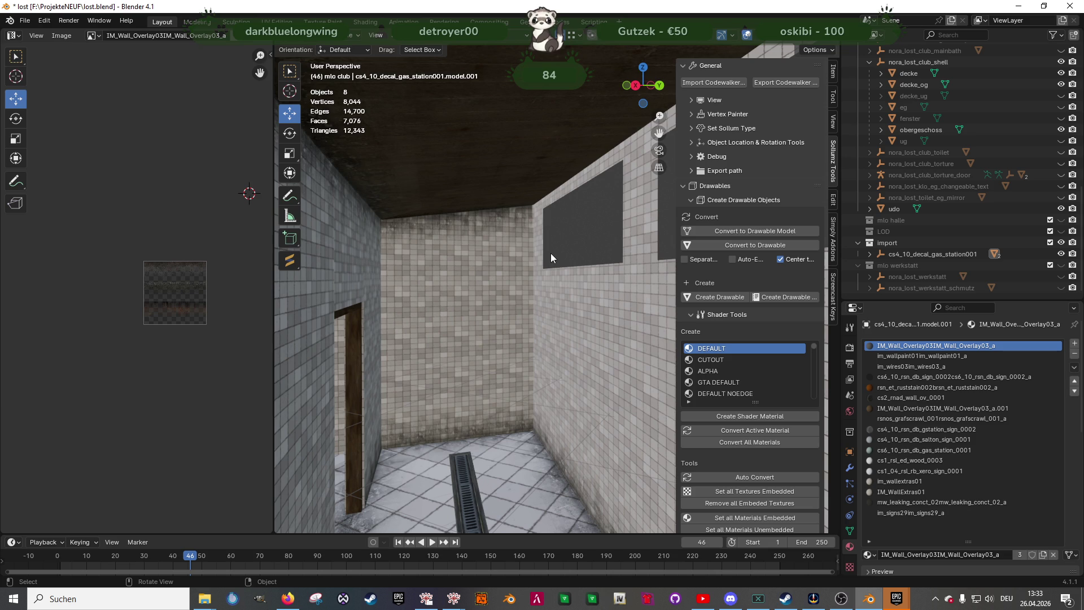
pyautogui.click(523, 220)
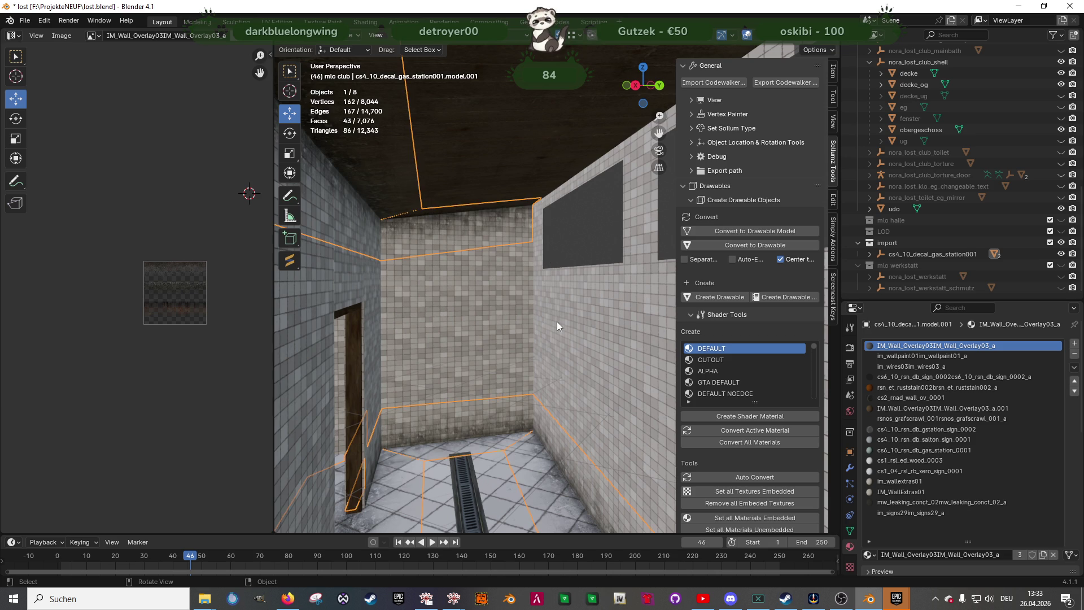
pyautogui.click(1065, 258)
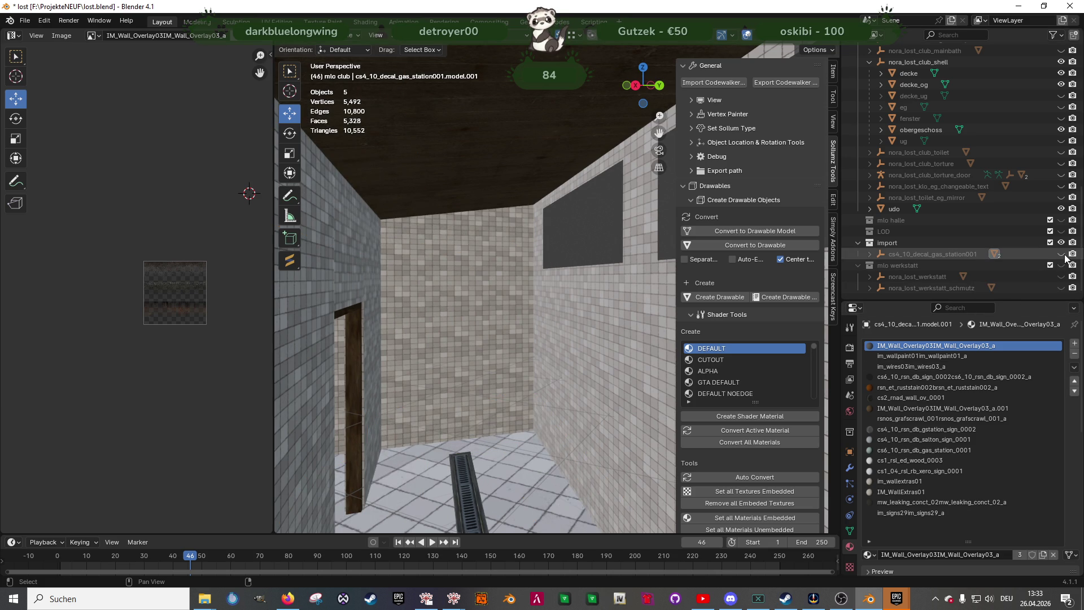
pyautogui.click(1061, 254)
pyautogui.click(1064, 255)
pyautogui.click(1065, 255)
pyautogui.click(1065, 254)
pyautogui.click(1065, 255)
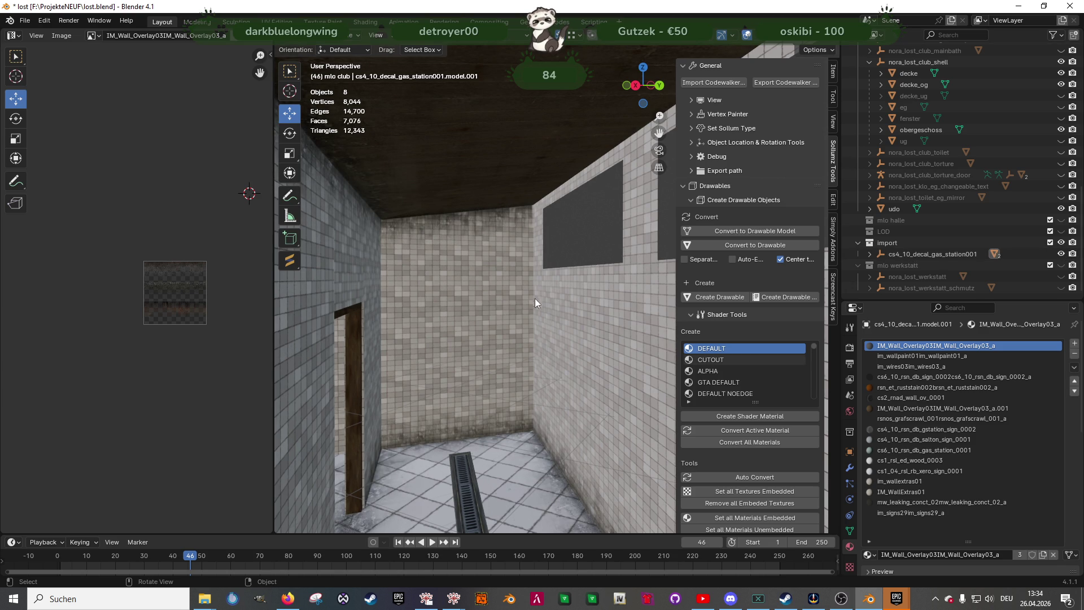
pyautogui.scroll(5, 547, 307)
pyautogui.scroll(-3, 574, 293)
# Select the gas-station decal mesh and enter Edit Mode showing its 162 vertices
pyautogui.click(441, 230)
pyautogui.moveTo(477, 264); pyautogui.dragTo(433, 263, button='middle')
pyautogui.press('Delete')
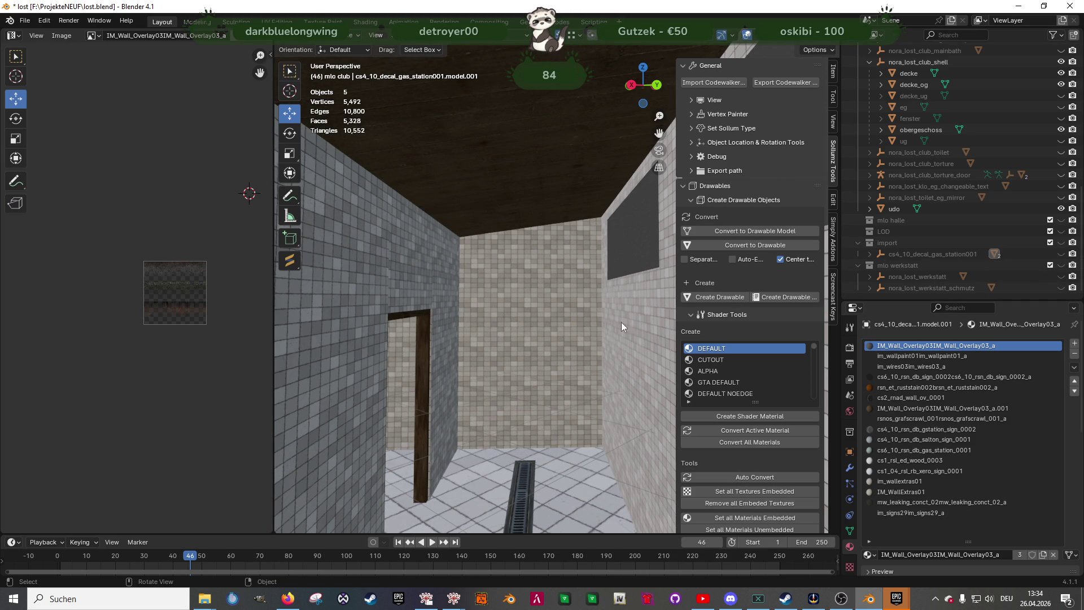
pyautogui.click(1062, 246)
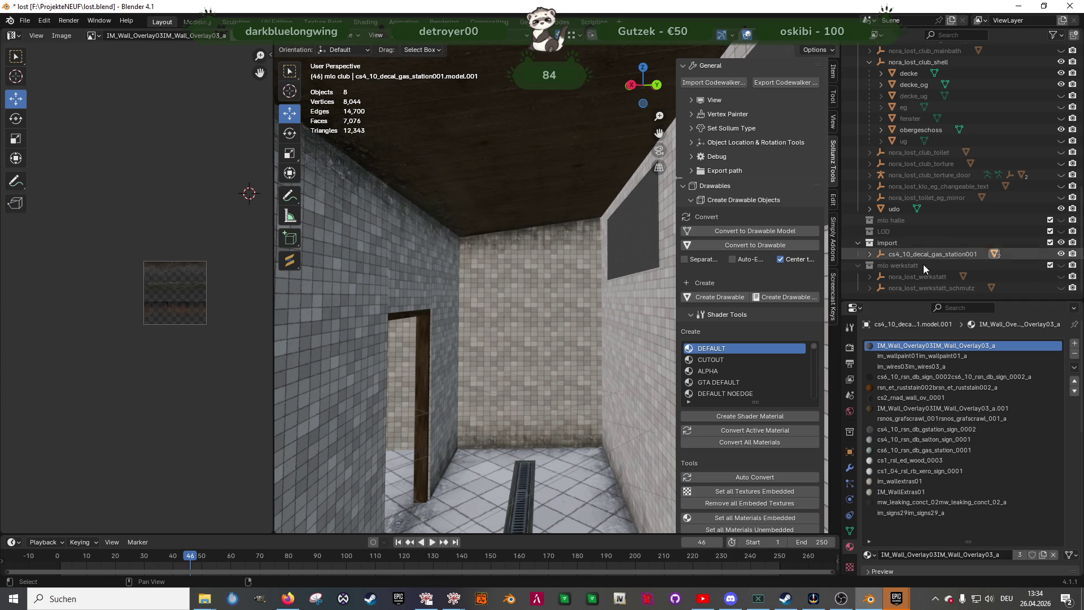
pyautogui.click(428, 233)
pyautogui.press('Tab')
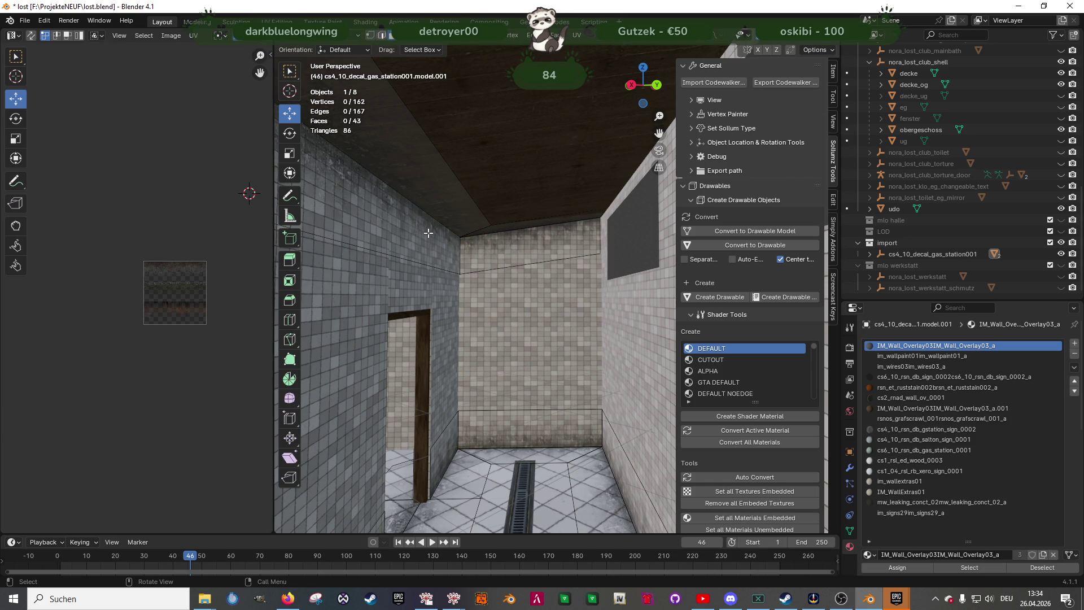
# Select the decal's vertical corner edge and frame the view on it near the window
pyautogui.click(429, 226)
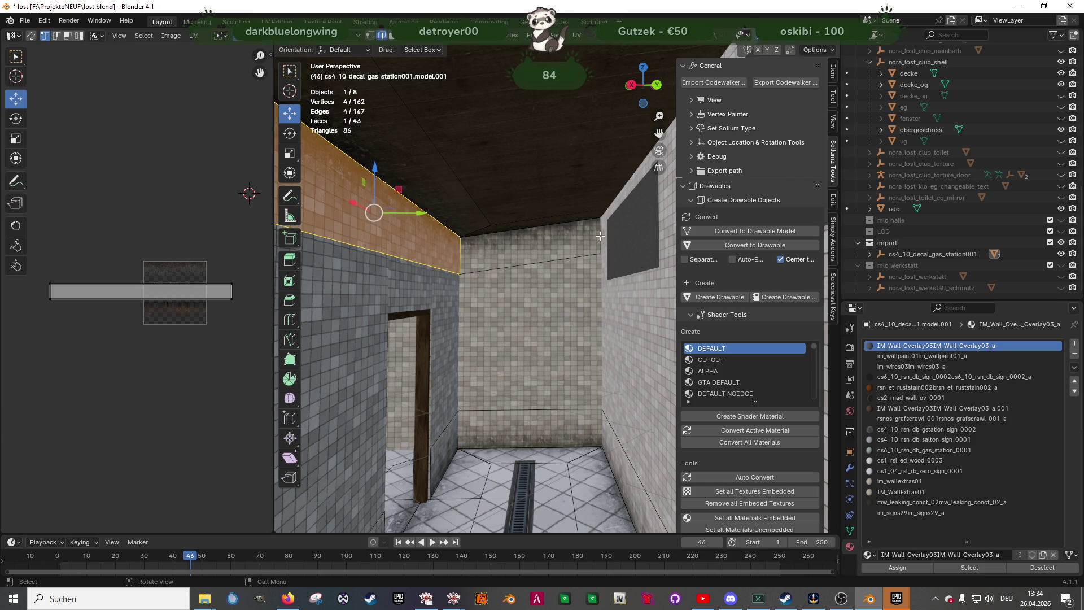
pyautogui.click(593, 240)
pyautogui.moveTo(593, 240); pyautogui.dragTo(599, 254, button='middle')
pyautogui.scroll(5, 600, 258)
pyautogui.press('KP_Decimal')
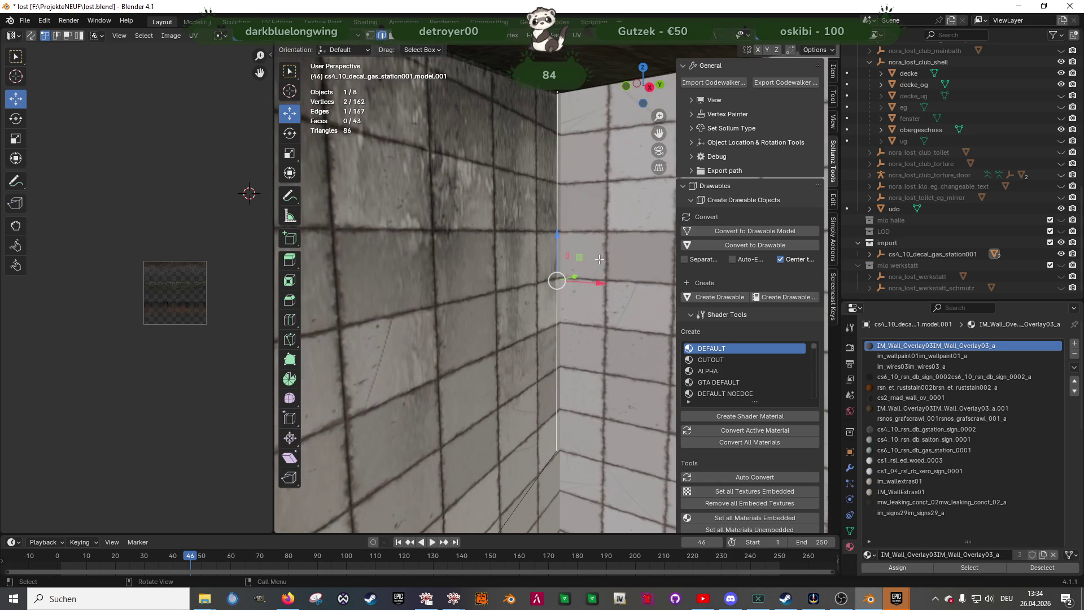
pyautogui.scroll(-3, 615, 252)
pyautogui.scroll(-2, 569, 375)
pyautogui.moveTo(569, 375)
pyautogui.keyDown('shift'); pyautogui.mouseDown(button='middle')
pyautogui.moveTo(518, 303)
pyautogui.moveTo(577, 291)
pyautogui.mouseUp(button='middle'); pyautogui.keyUp('shift')
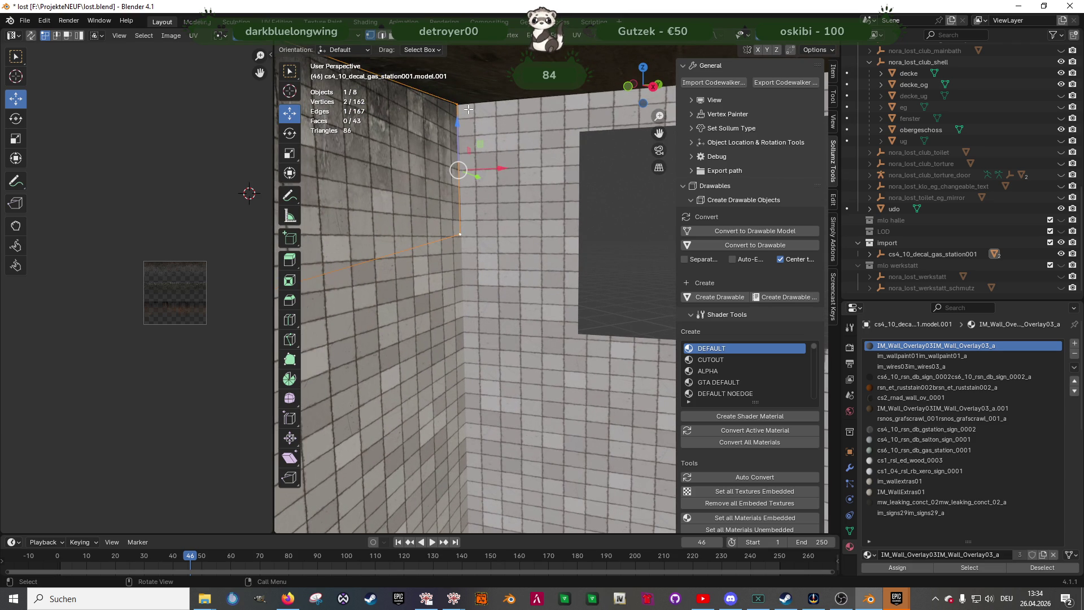
# Try extruding the corner edge along X, then undo and cancel the attempt
pyautogui.press('e')
pyautogui.press('x')
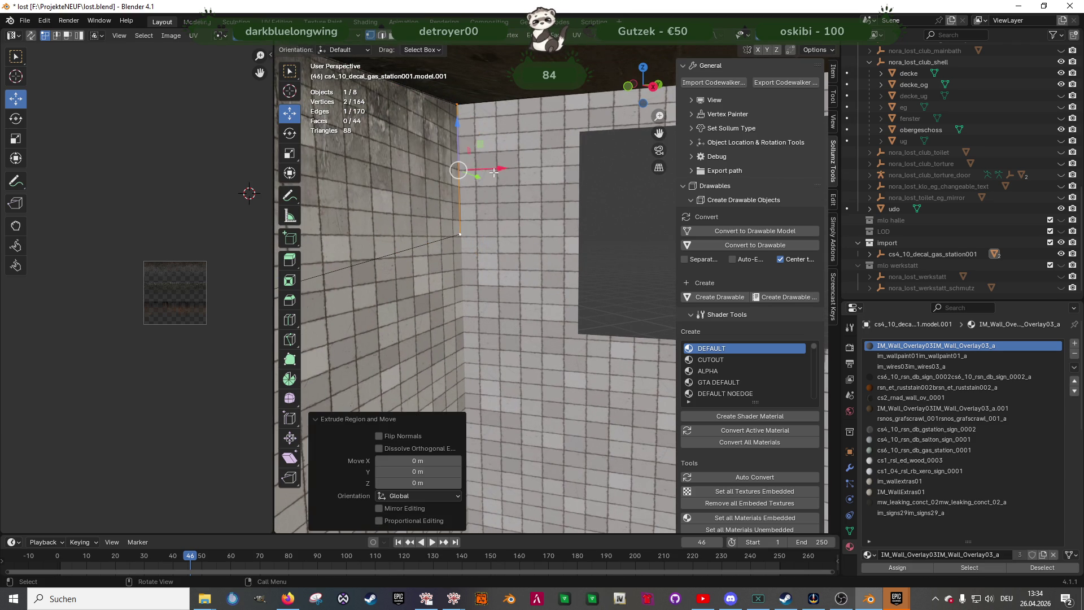
pyautogui.click(578, 340)
pyautogui.press('g')
pyautogui.press('g')
pyautogui.press('Escape')
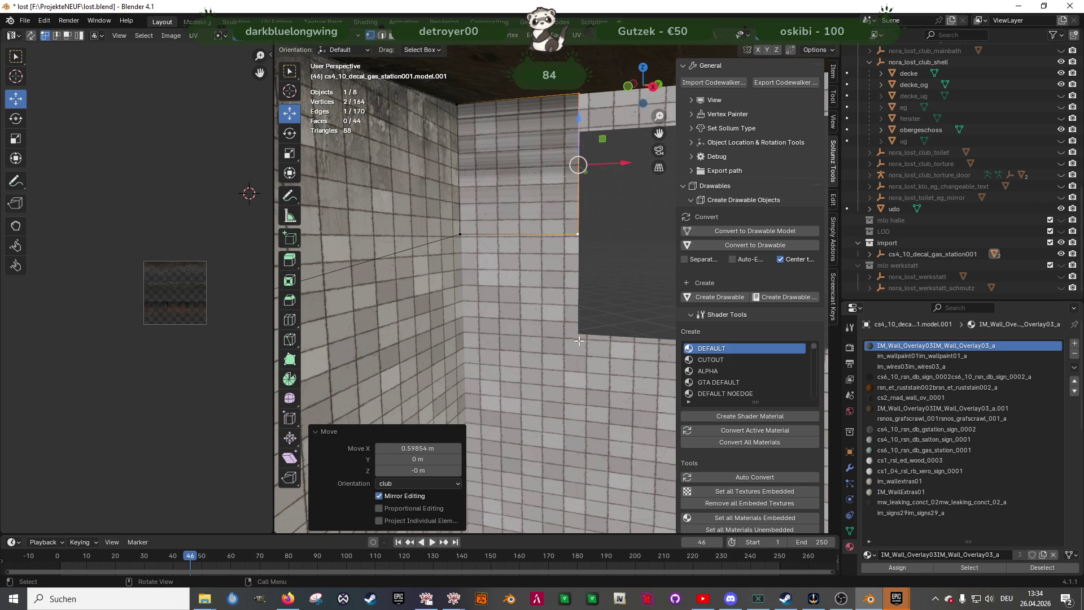
pyautogui.hotkey('ctrl', 'z')
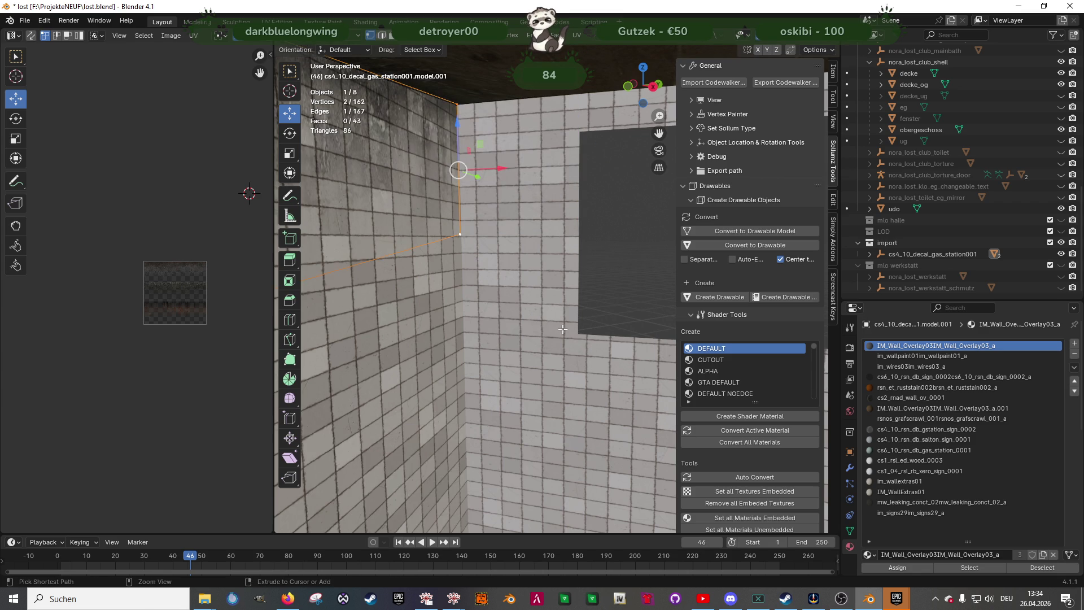
pyautogui.press('e')
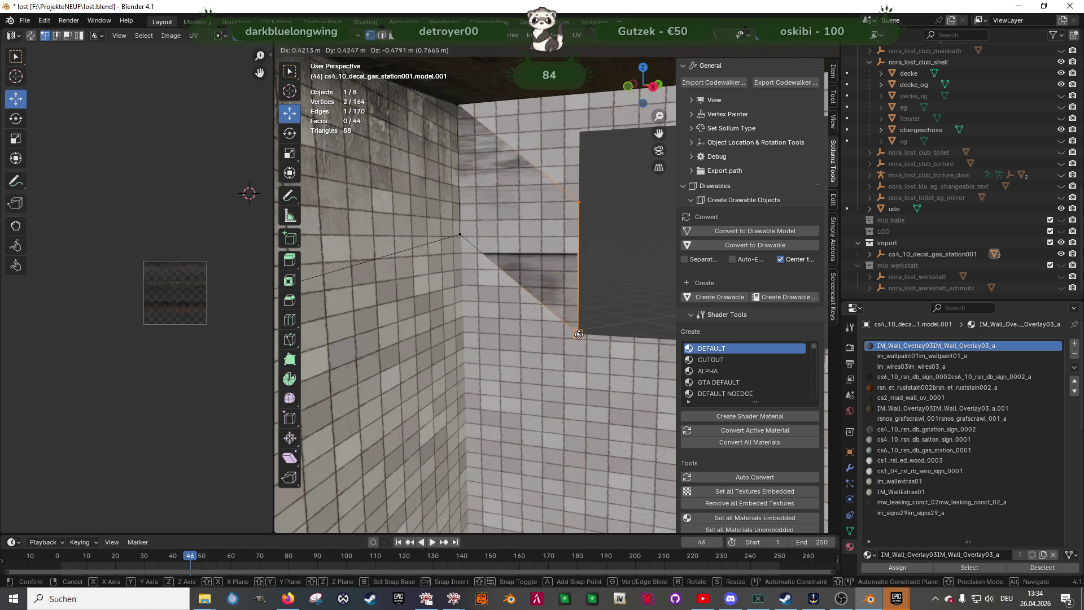
pyautogui.press('ctrl')
pyautogui.press('Escape')
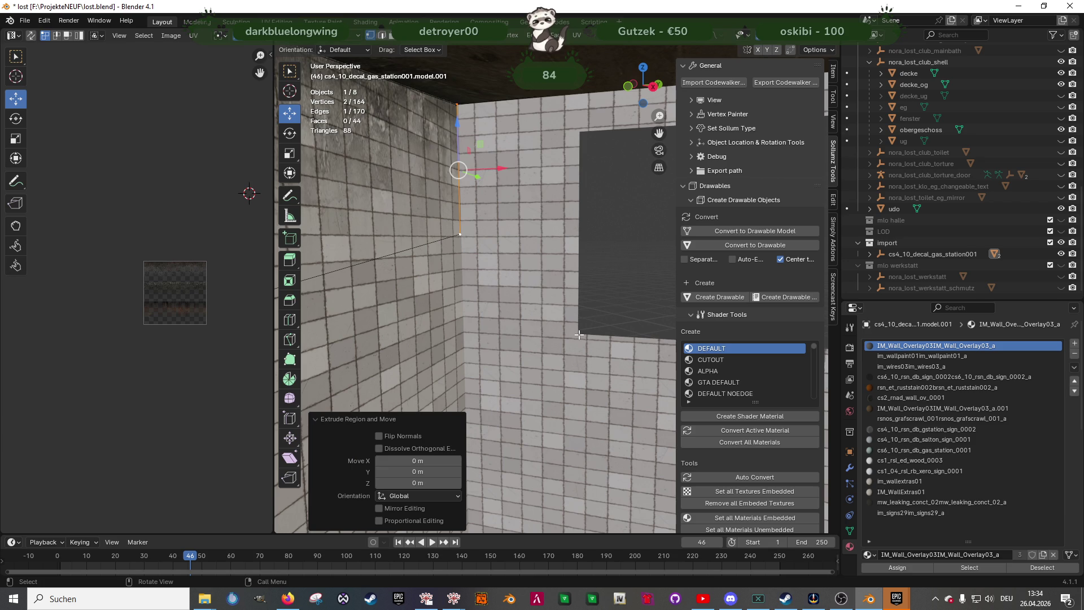
# Move the edge, extrude it about 2.7 m along X, then undo the extrusion
pyautogui.moveTo(530, 261)
pyautogui.mouseDown(button='middle')
pyautogui.moveTo(571, 263)
pyautogui.moveTo(499, 310)
pyautogui.mouseUp(button='middle')
pyautogui.press('g')
pyautogui.press('x')
pyautogui.click(585, 263)
pyautogui.scroll(6, 499, 311)
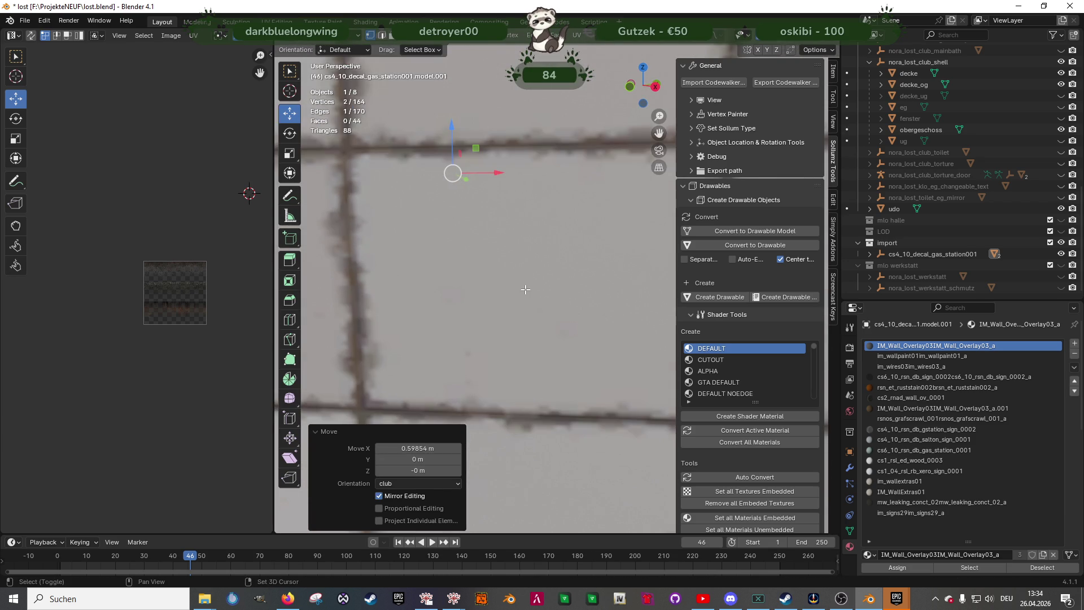
pyautogui.moveTo(536, 274)
pyautogui.mouseDown(button='middle')
pyautogui.moveTo(554, 298)
pyautogui.moveTo(576, 298)
pyautogui.moveTo(535, 298)
pyautogui.moveTo(547, 276)
pyautogui.moveTo(513, 283)
pyautogui.moveTo(571, 281)
pyautogui.moveTo(539, 289)
pyautogui.mouseUp(button='middle')
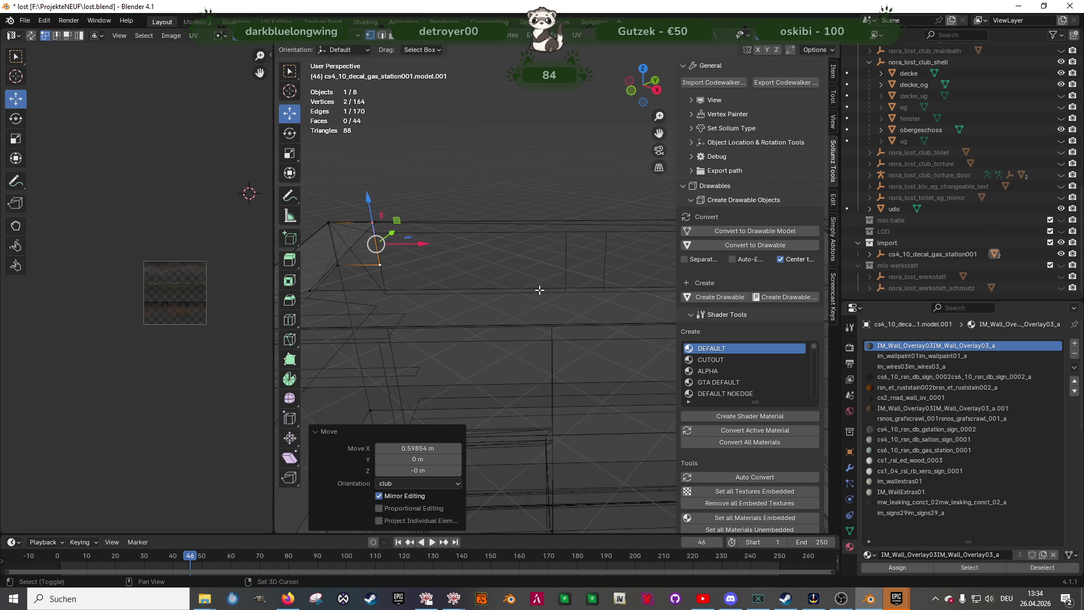
pyautogui.press('e')
pyautogui.rightClick(488, 263)
pyautogui.moveTo(427, 244); pyautogui.dragTo(577, 251)
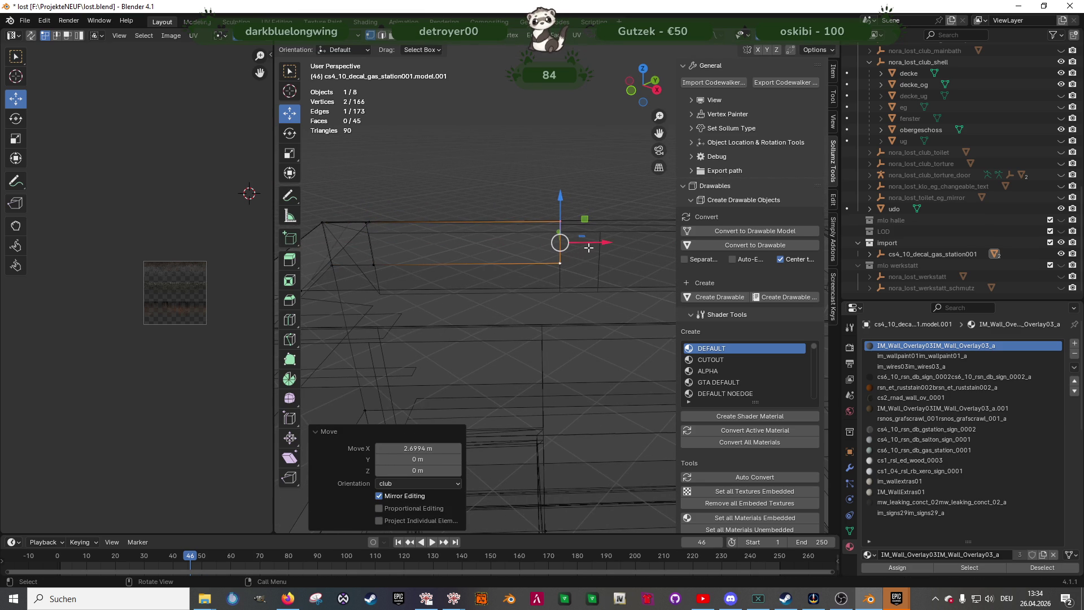
pyautogui.hotkey('ctrl', 'z')
pyautogui.hotkey('ctrl', 'z')
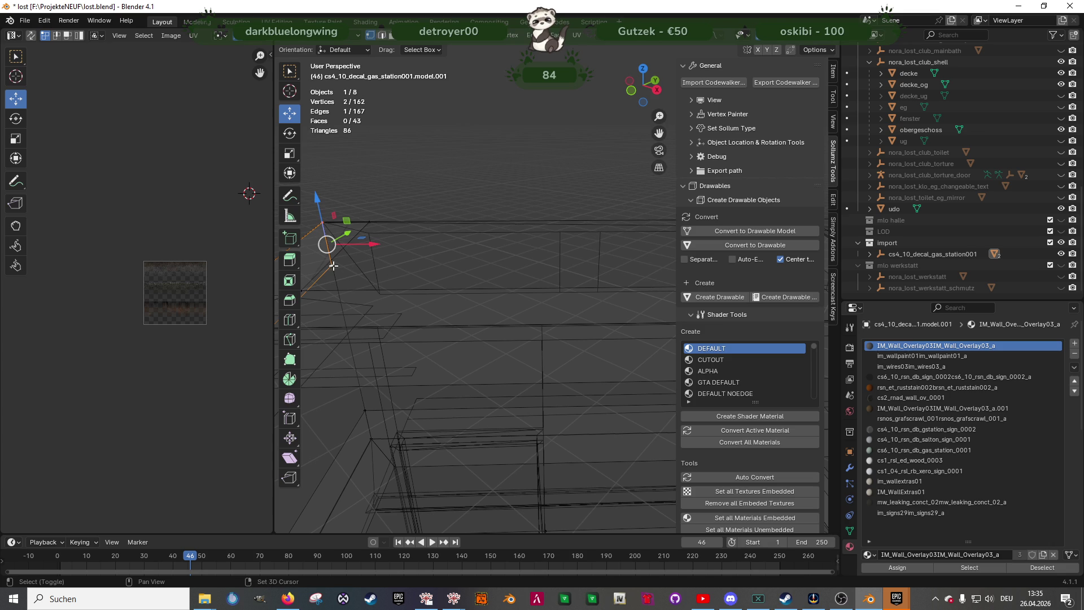
# Add a loop cut across the strip, then dissolve the extra loop edge
pyautogui.moveTo(333, 266)
pyautogui.keyDown('ctrl'); pyautogui.mouseDown(button='middle')
pyautogui.moveTo(535, 273)
pyautogui.moveTo(576, 290)
pyautogui.moveTo(655, 257)
pyautogui.mouseUp(button='middle'); pyautogui.keyUp('ctrl')
pyautogui.hotkey('ctrl', 'r')
pyautogui.click(655, 256)
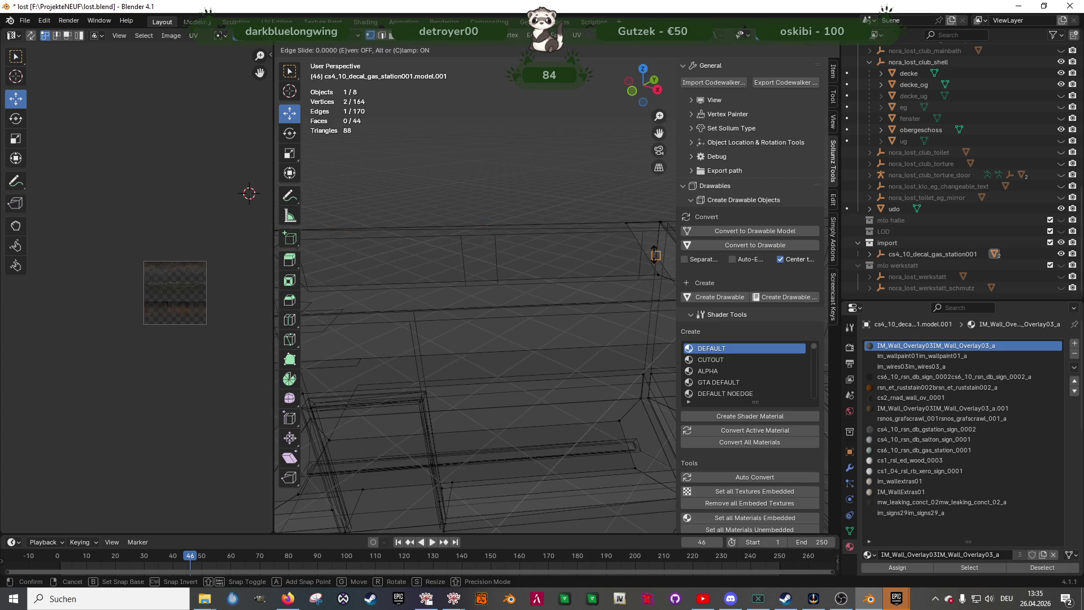
pyautogui.click(655, 239)
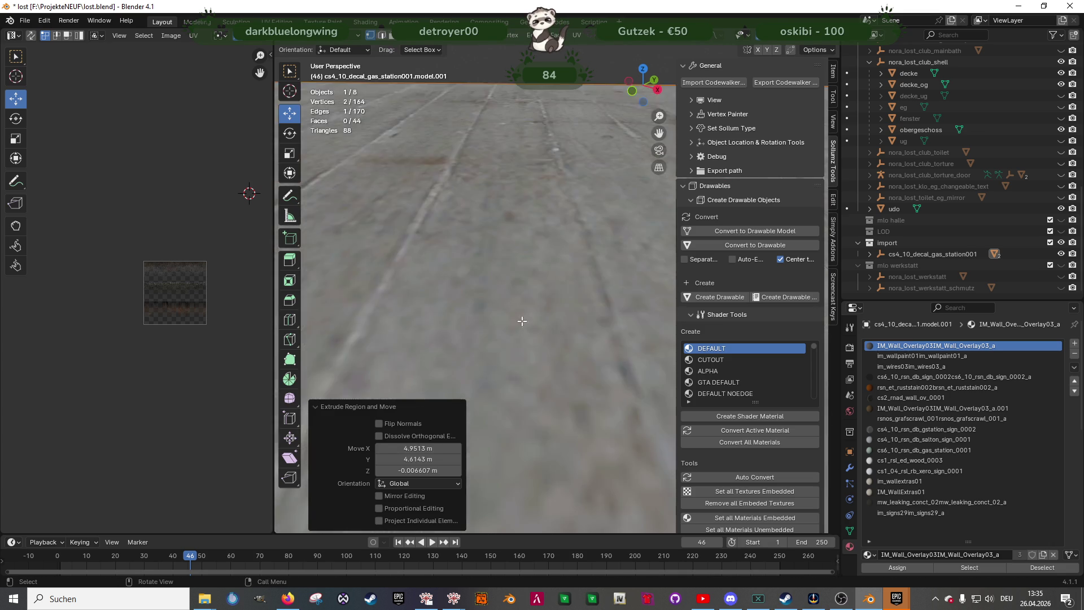
pyautogui.scroll(-5, 523, 311)
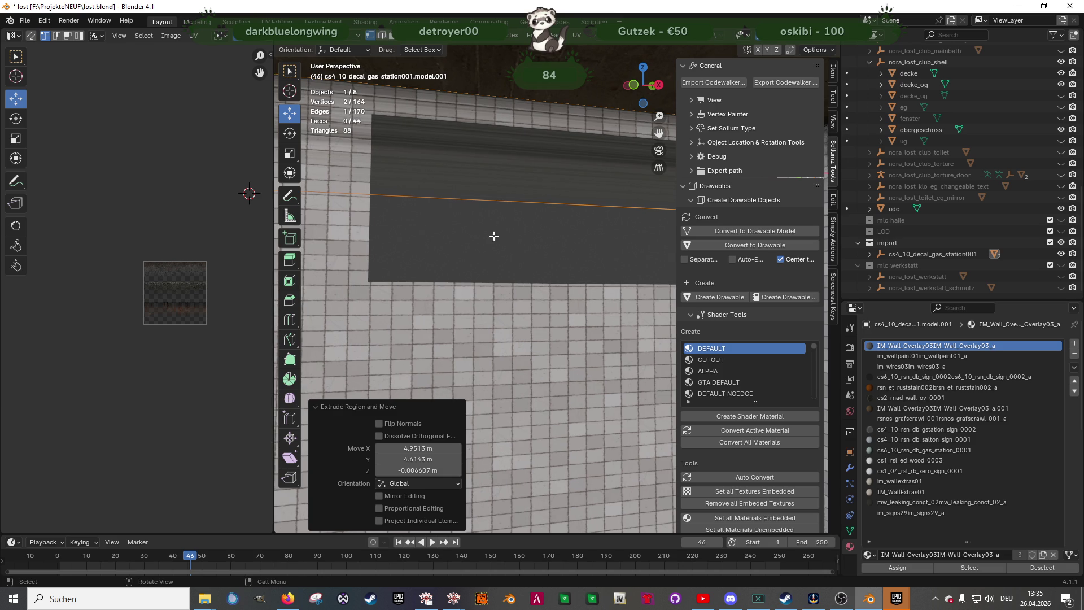
pyautogui.click(515, 174)
pyautogui.press('x')
pyautogui.click(517, 172)
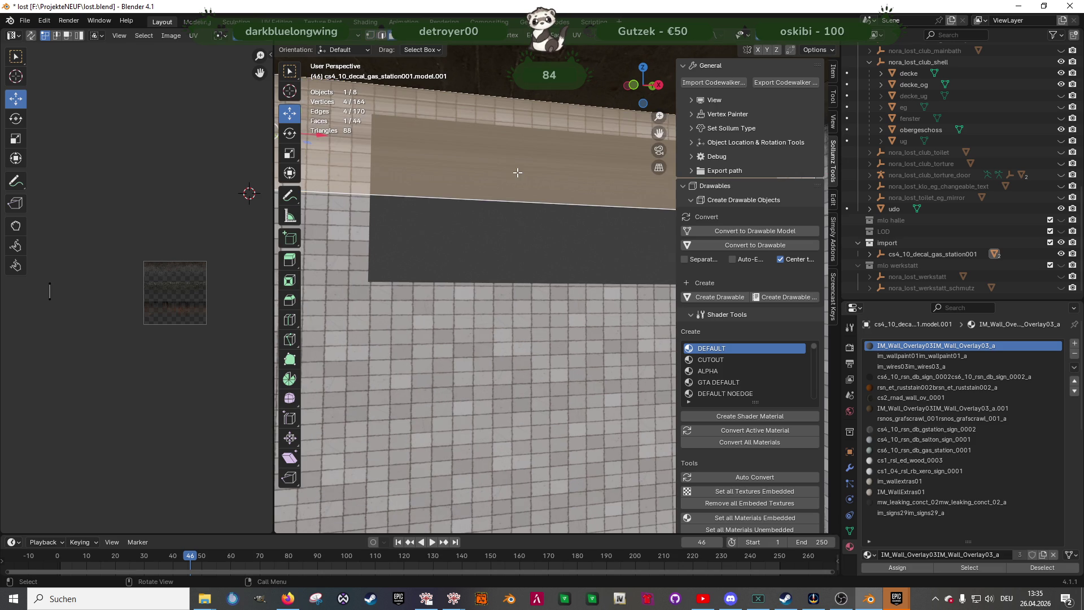
# Select the wall-corner vertex and the vertical edge above, then extrude it along the wall
pyautogui.moveTo(517, 172); pyautogui.dragTo(337, 247, button='middle')
pyautogui.click(335, 232)
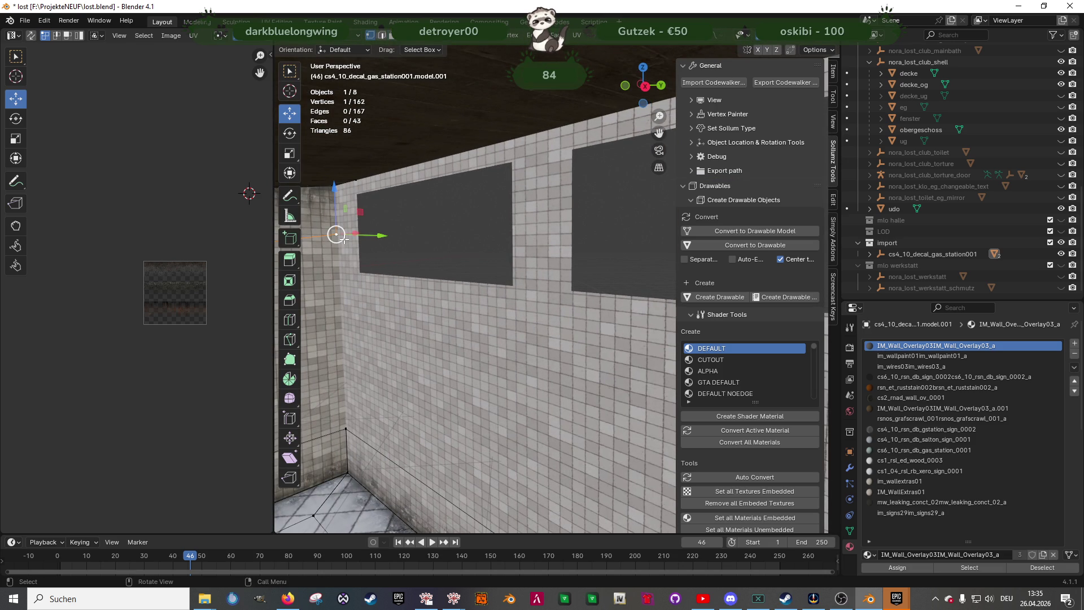
pyautogui.press('KP_Decimal')
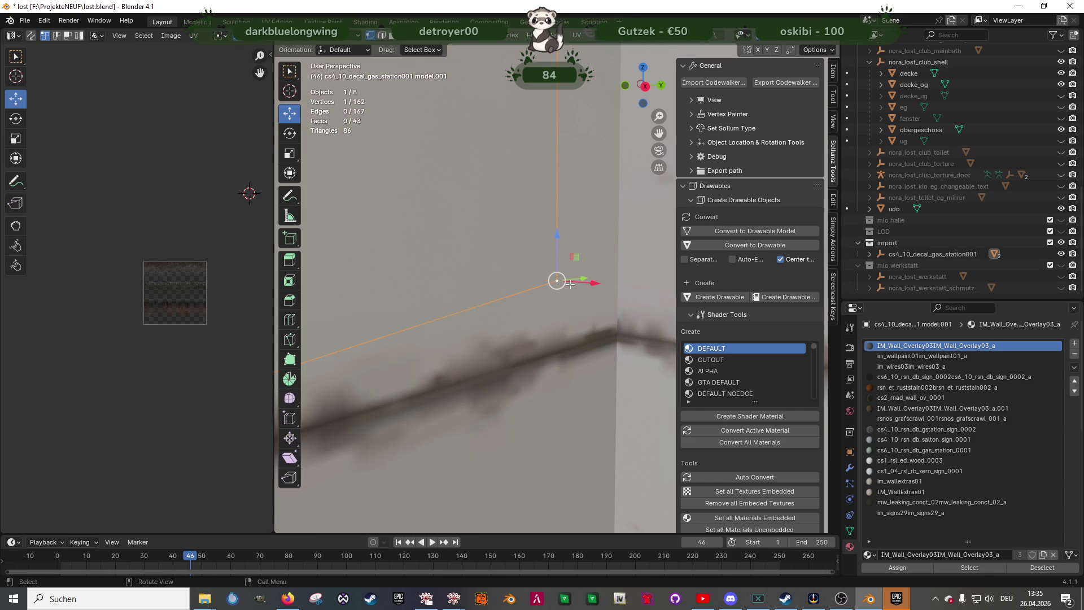
pyautogui.keyDown('shift'); pyautogui.click(557, 199); pyautogui.keyUp('shift')
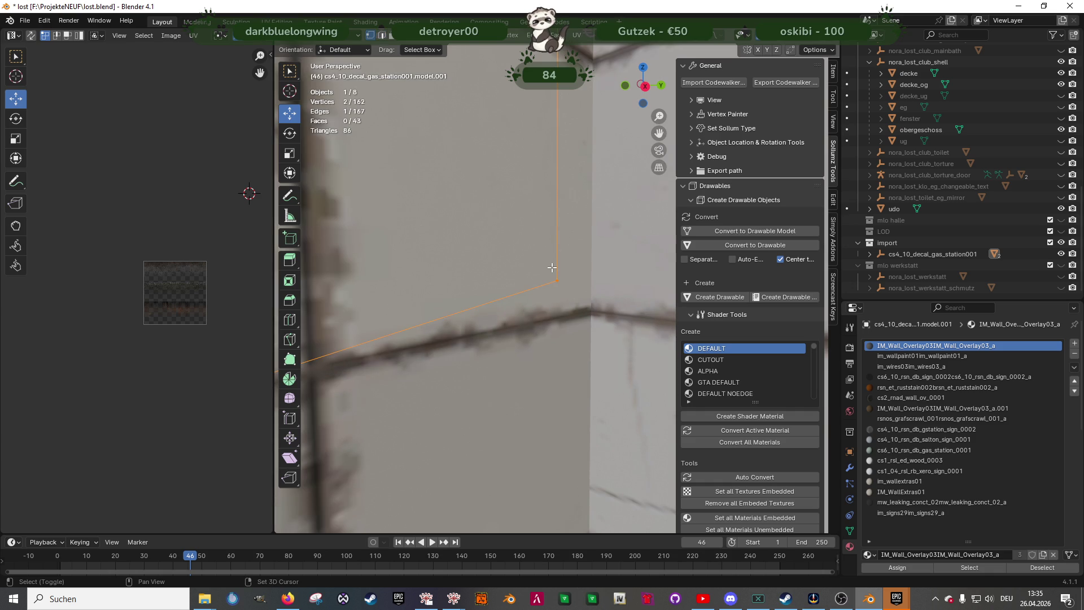
pyautogui.moveTo(556, 282)
pyautogui.mouseDown(button='middle')
pyautogui.moveTo(546, 289)
pyautogui.moveTo(603, 332)
pyautogui.moveTo(545, 336)
pyautogui.moveTo(617, 302)
pyautogui.moveTo(667, 310)
pyautogui.mouseUp(button='middle')
pyautogui.press('e')
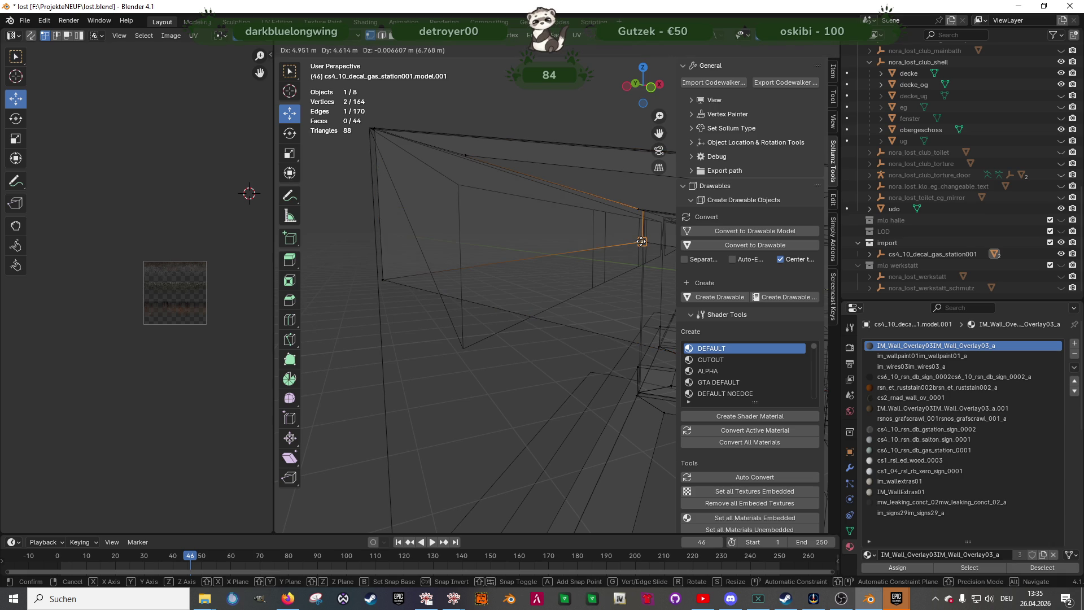
pyautogui.click(641, 241)
# Check the strip in textured shading and delete the misplaced strip face
pyautogui.hotkey('shift', 'z')
pyautogui.moveTo(608, 263)
pyautogui.mouseDown(button='middle')
pyautogui.moveTo(559, 243)
pyautogui.moveTo(440, 250)
pyautogui.mouseUp(button='middle')
pyautogui.click(434, 192)
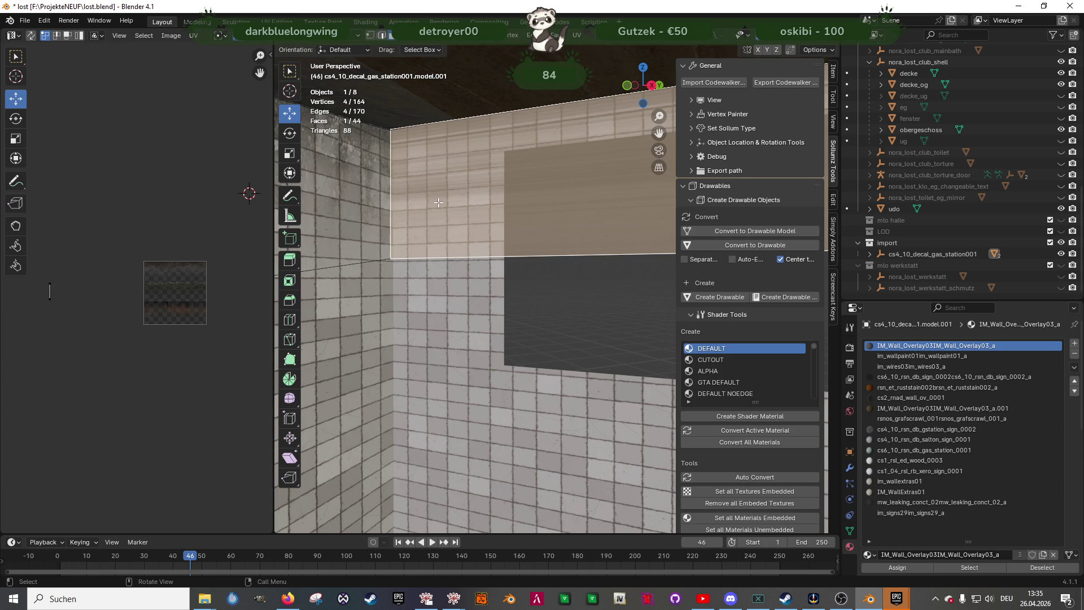
pyautogui.press('x')
pyautogui.click(434, 203)
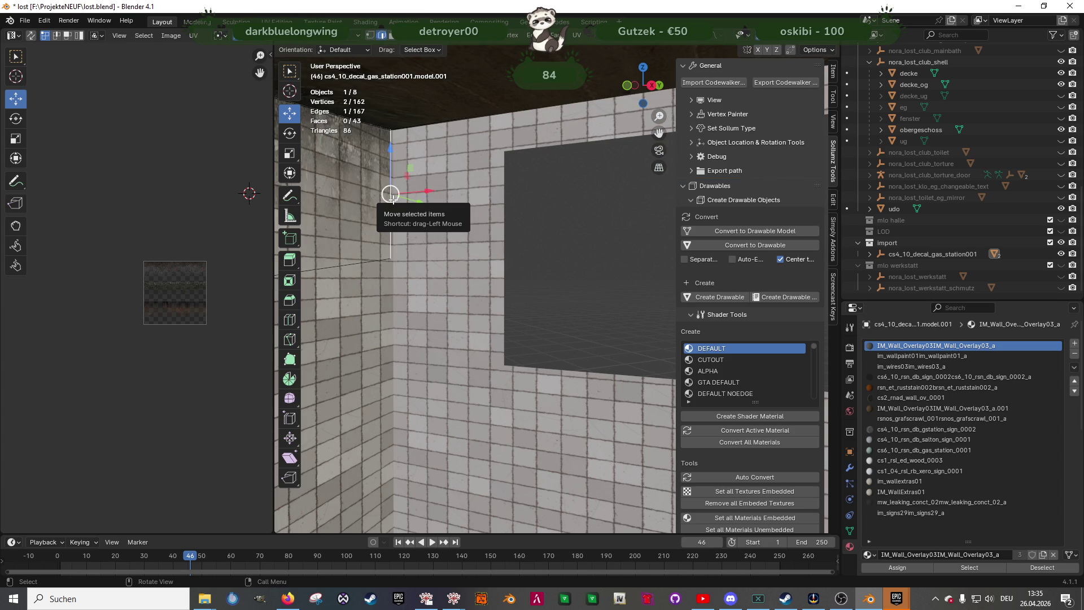
pyautogui.moveTo(429, 191); pyautogui.dragTo(448, 188)
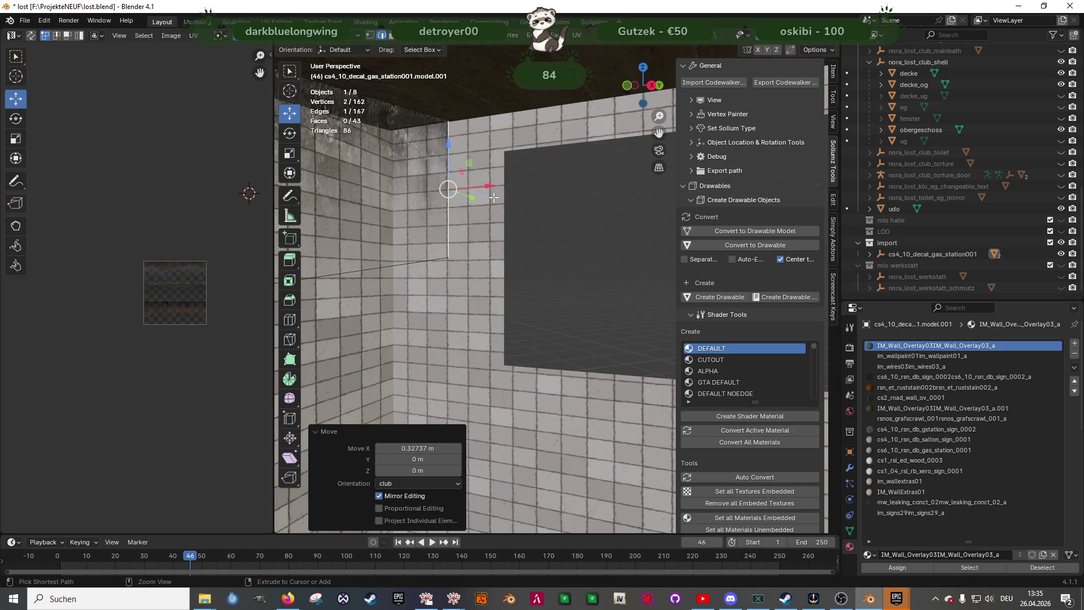
pyautogui.hotkey('ctrl', 'z')
# Extrude the window-wall corner edge along the ceiling edge and select the new strip face
pyautogui.moveTo(400, 226)
pyautogui.mouseDown(button='middle')
pyautogui.moveTo(570, 283)
pyautogui.moveTo(654, 271)
pyautogui.mouseUp(button='middle')
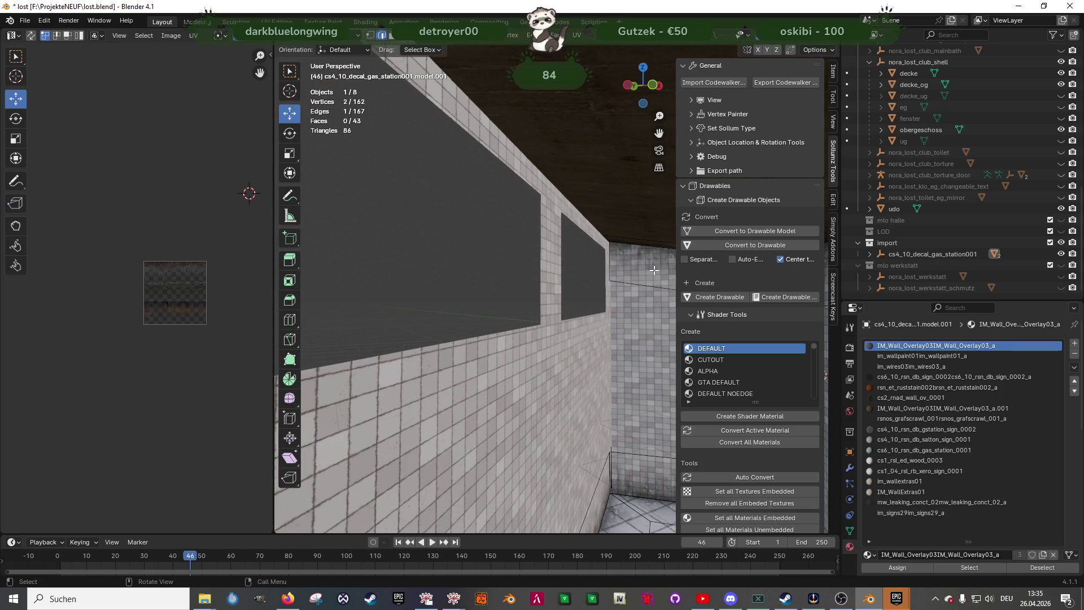
pyautogui.click(611, 262)
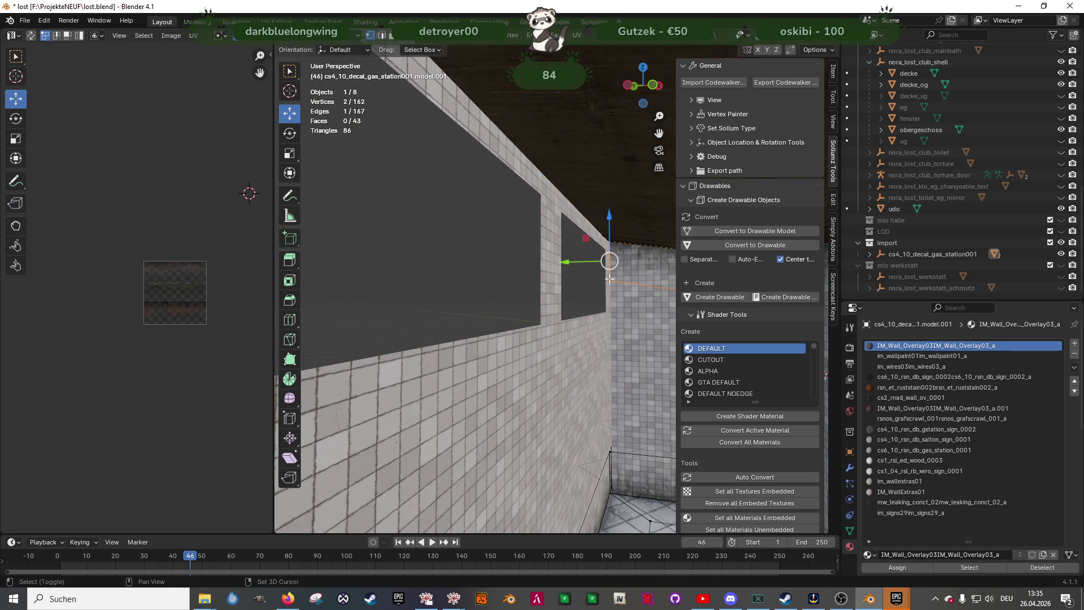
pyautogui.moveTo(610, 277)
pyautogui.mouseDown(button='middle')
pyautogui.moveTo(447, 271)
pyautogui.moveTo(407, 283)
pyautogui.mouseUp(button='middle')
pyautogui.press('e')
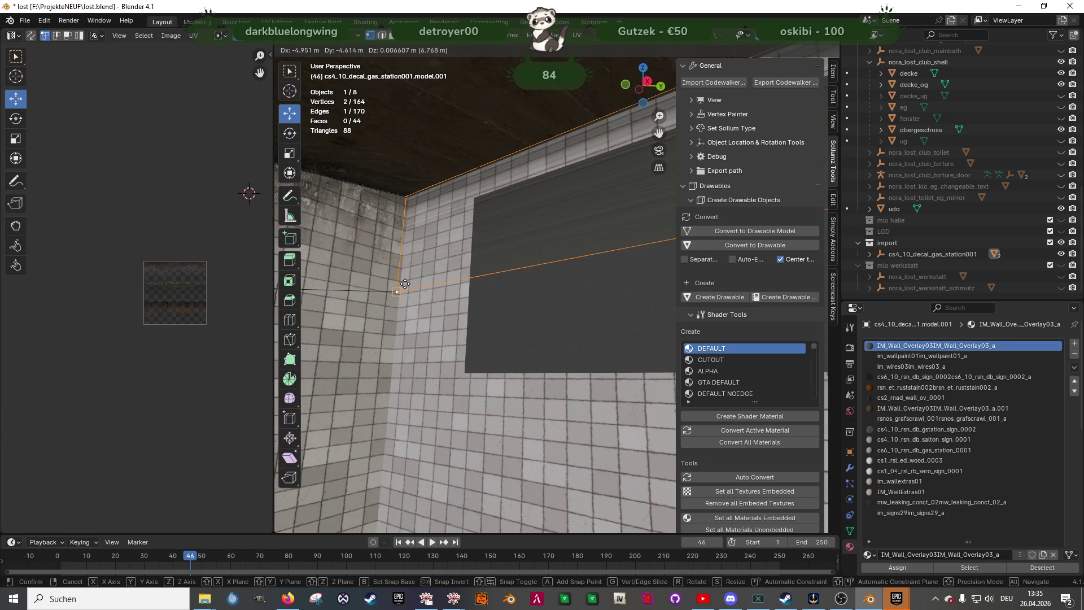
pyautogui.click(405, 284)
pyautogui.click(520, 228)
pyautogui.click(520, 228)
# Unwrap the new strip face and rotate its UV island horizontal
pyautogui.rightClick(520, 227)
pyautogui.moveTo(520, 225)
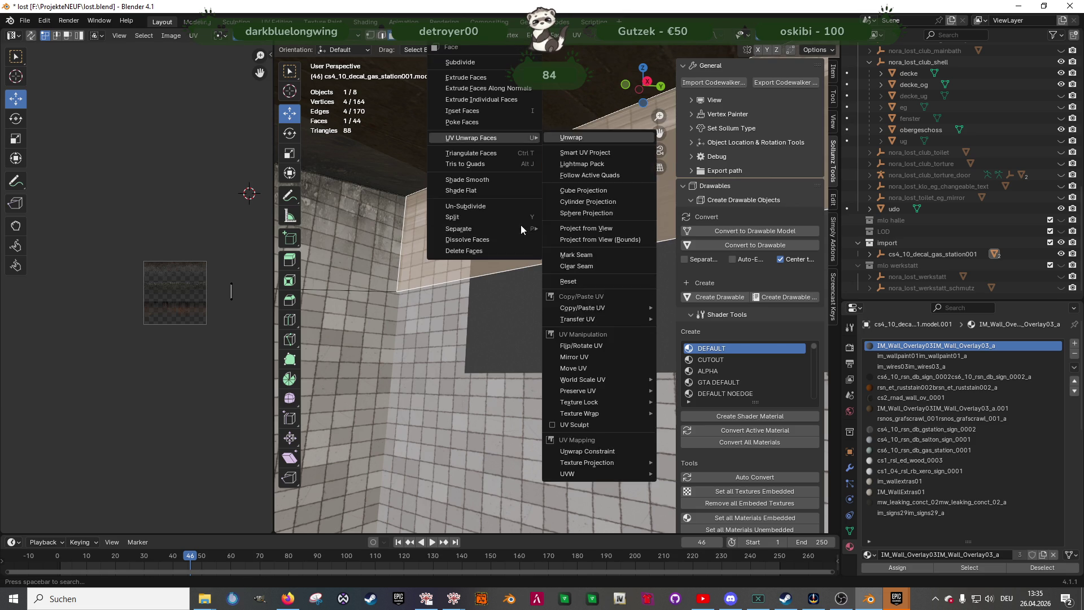
pyautogui.click(570, 226)
pyautogui.moveTo(125, 244); pyautogui.dragTo(191, 348)
pyautogui.hotkey('shift', 'space')
pyautogui.press('r')
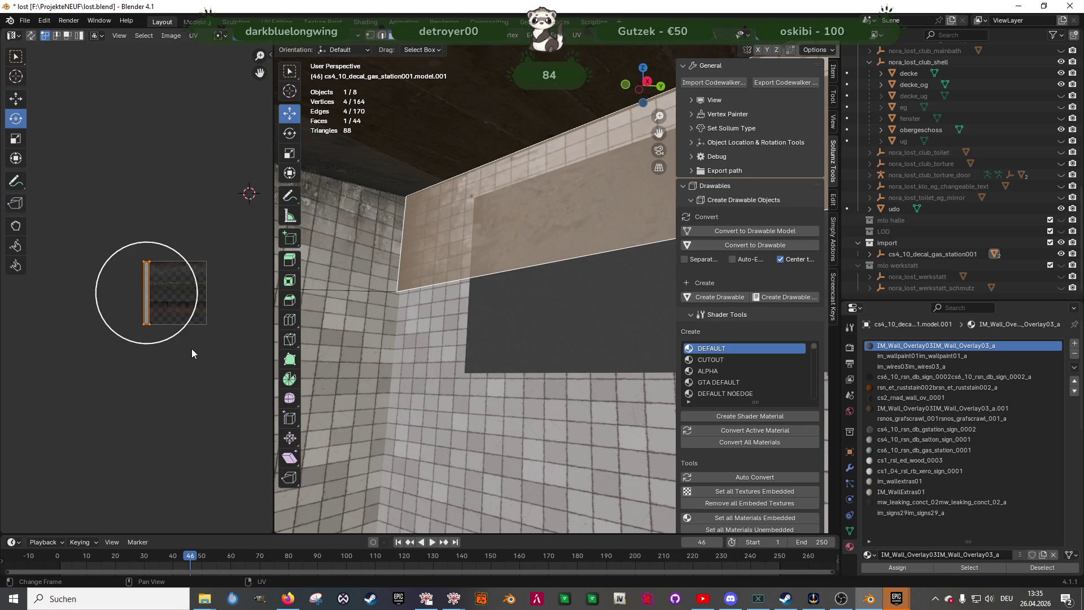
pyautogui.moveTo(174, 252)
pyautogui.mouseDown()
pyautogui.moveTo(208, 301)
pyautogui.moveTo(207, 345)
pyautogui.moveTo(169, 271)
pyautogui.moveTo(137, 294)
pyautogui.moveTo(152, 289)
pyautogui.mouseUp()
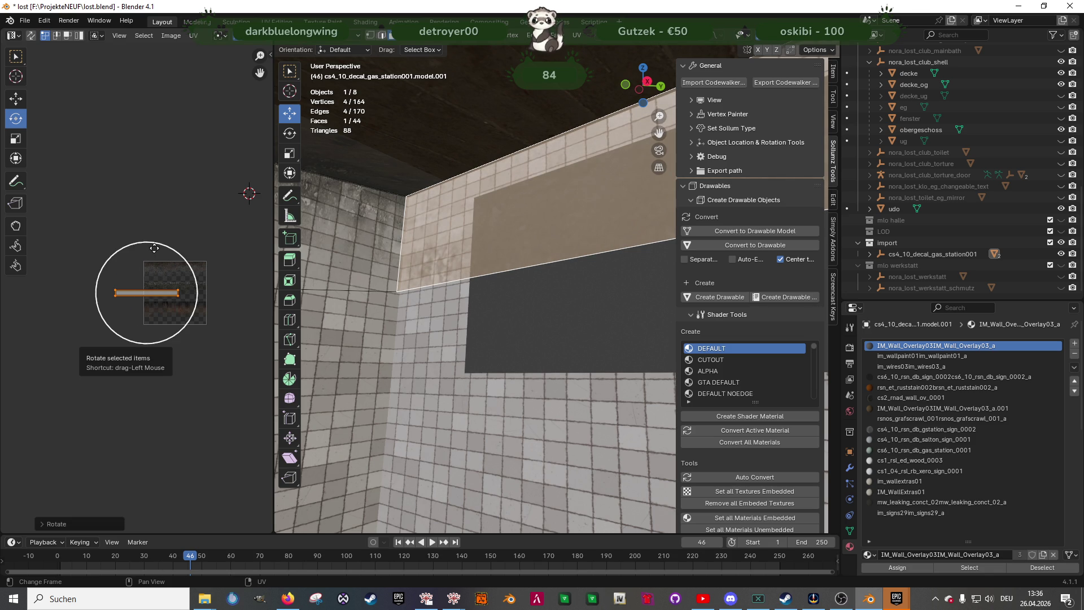
# Shift the UV strip upward on the texture, rotate it again, then delete the selected face
pyautogui.hotkey('shift', 'space')
pyautogui.press('g')
pyautogui.moveTo(143, 259); pyautogui.dragTo(149, 240)
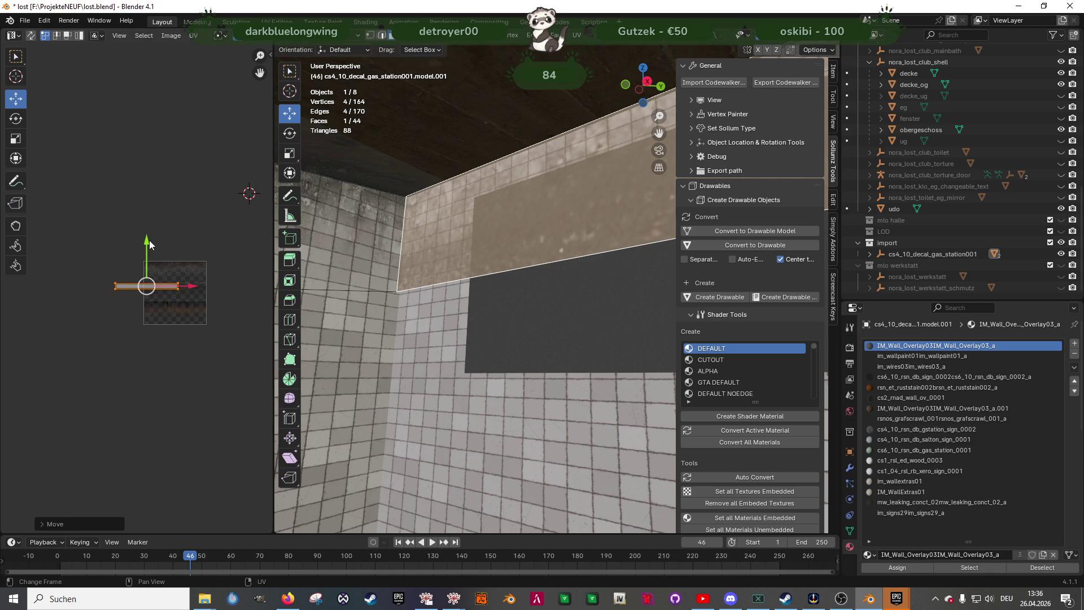
pyautogui.hotkey('shift', 'space')
pyautogui.press('r')
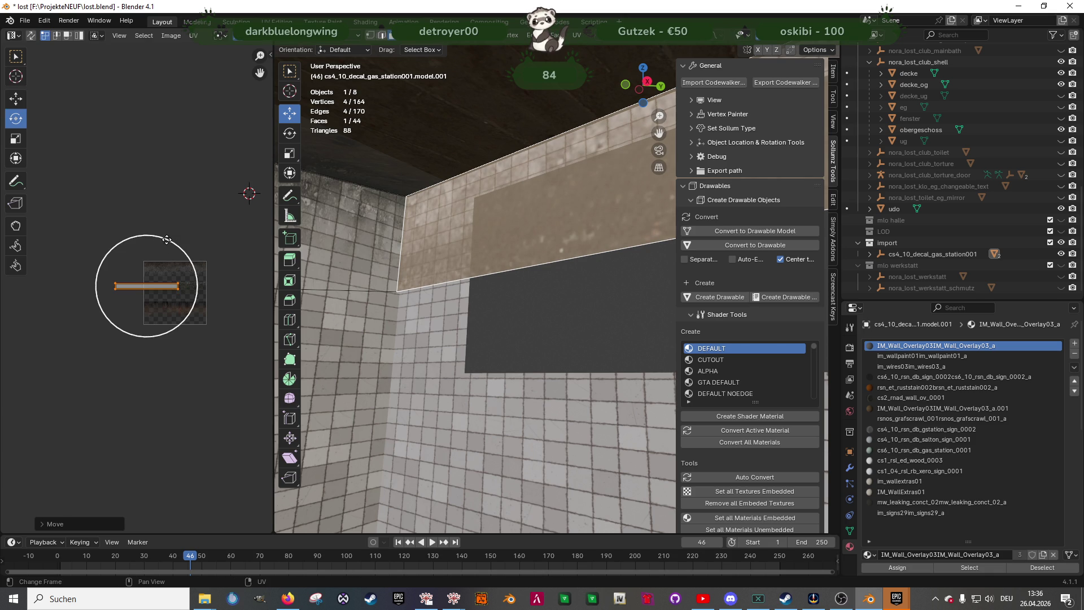
pyautogui.moveTo(171, 242); pyautogui.dragTo(195, 262)
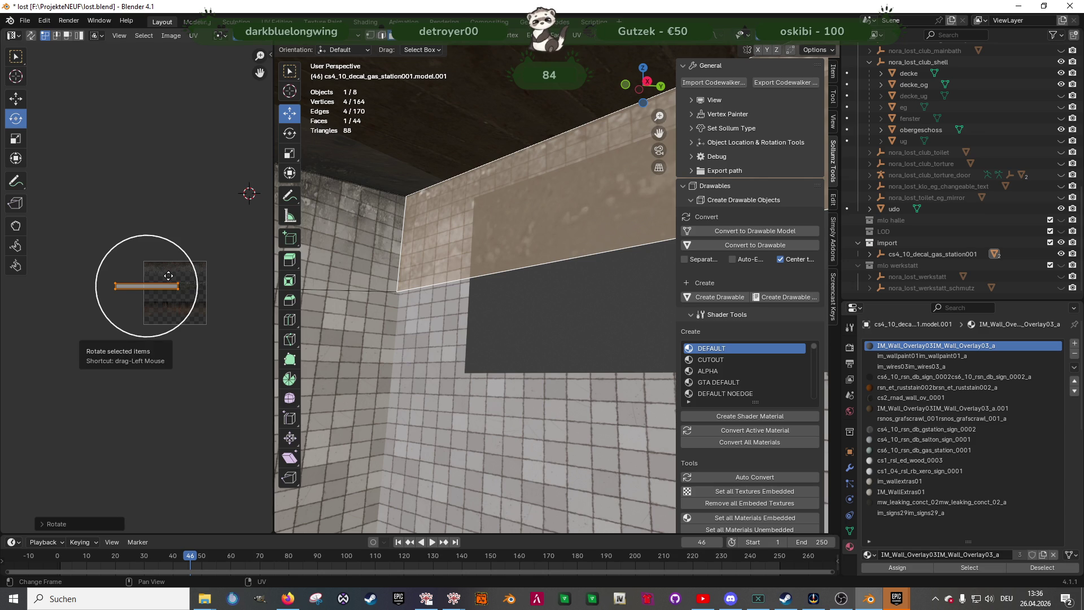
pyautogui.click(479, 251)
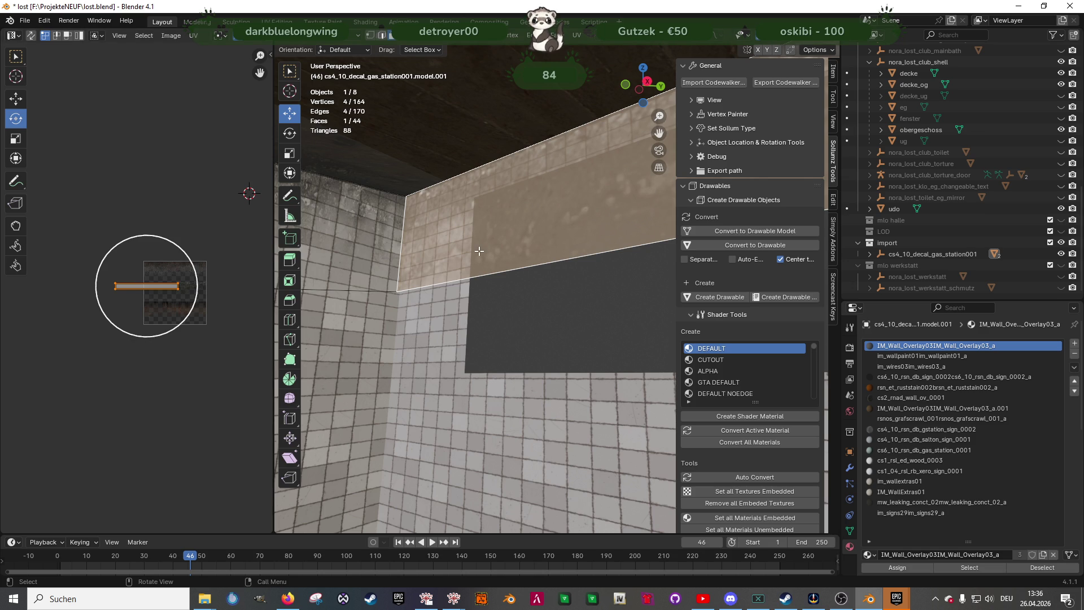
pyautogui.press('x')
pyautogui.click(479, 250)
# Extrude the strip's open edge along the wall and slide it along X to the wall end
pyautogui.click(393, 254)
pyautogui.moveTo(433, 252)
pyautogui.mouseDown(button='middle')
pyautogui.moveTo(444, 257)
pyautogui.moveTo(429, 243)
pyautogui.mouseUp(button='middle')
pyautogui.press('e')
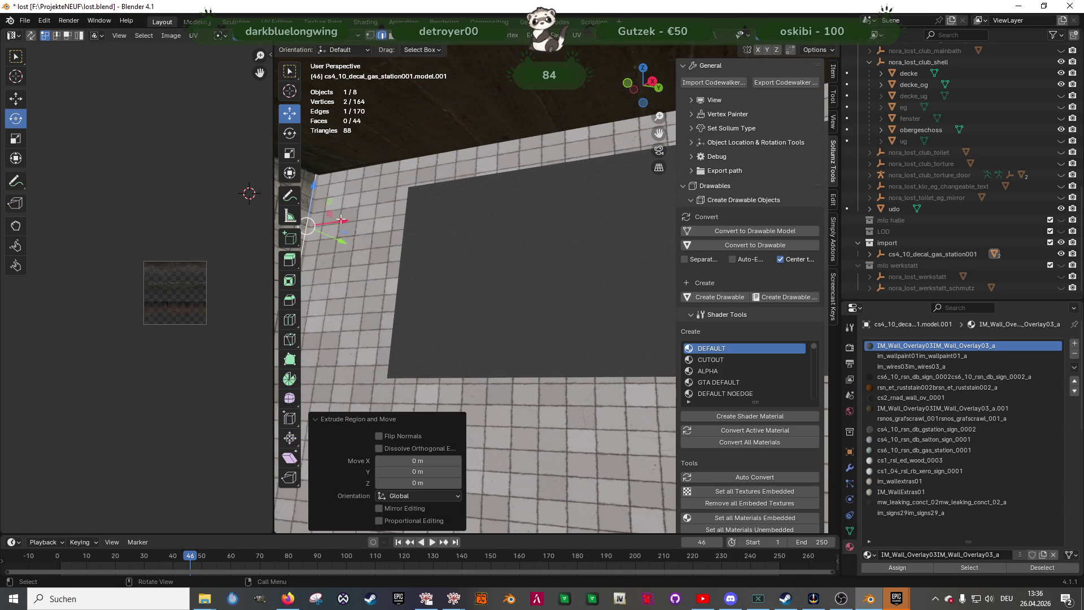
pyautogui.click(401, 186)
pyautogui.moveTo(411, 205)
pyautogui.mouseDown(button='middle')
pyautogui.moveTo(364, 205)
pyautogui.moveTo(483, 256)
pyautogui.moveTo(463, 238)
pyautogui.moveTo(552, 308)
pyautogui.moveTo(436, 327)
pyautogui.mouseUp(button='middle')
pyautogui.hotkey('shift', 'z')
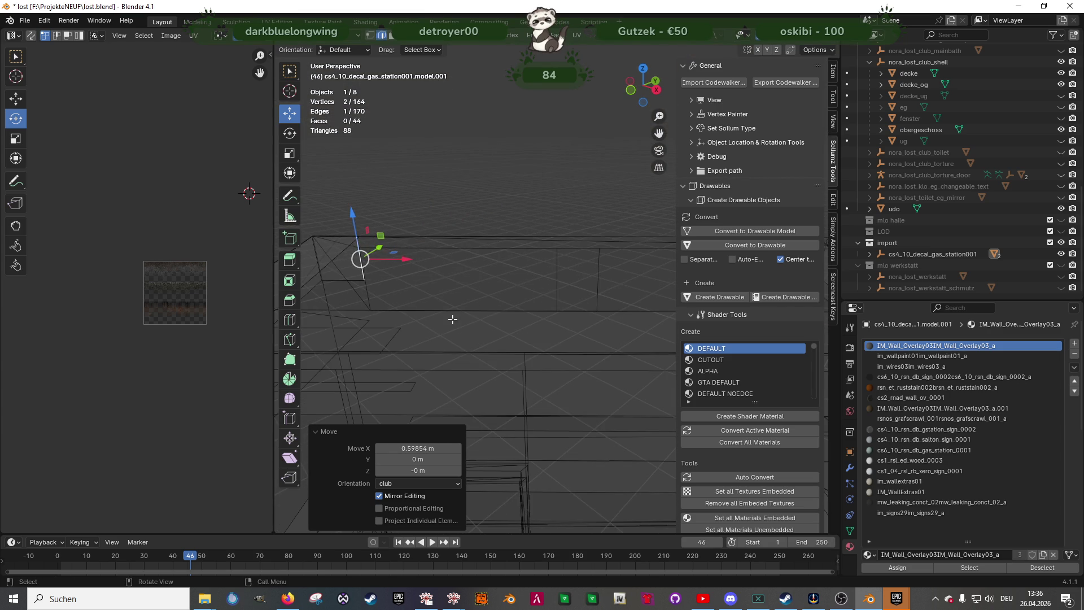
pyautogui.press('e')
pyautogui.rightClick(557, 254)
pyautogui.moveTo(407, 262)
pyautogui.mouseDown()
pyautogui.moveTo(605, 262)
pyautogui.moveTo(503, 277)
pyautogui.moveTo(513, 265)
pyautogui.mouseUp()
# Extrude several more edge segments, sliding them along X to continue the strip
pyautogui.press('e')
pyautogui.rightClick(503, 272)
pyautogui.moveTo(513, 266)
pyautogui.keyDown('shift'); pyautogui.mouseDown(button='middle')
pyautogui.moveTo(476, 278)
pyautogui.moveTo(496, 288)
pyautogui.moveTo(519, 261)
pyautogui.mouseUp(button='middle'); pyautogui.keyUp('shift')
pyautogui.press('e')
pyautogui.rightClick(518, 262)
pyautogui.moveTo(413, 265)
pyautogui.mouseDown()
pyautogui.moveTo(572, 252)
pyautogui.moveTo(614, 260)
pyautogui.mouseUp()
pyautogui.press('e')
pyautogui.rightClick(572, 252)
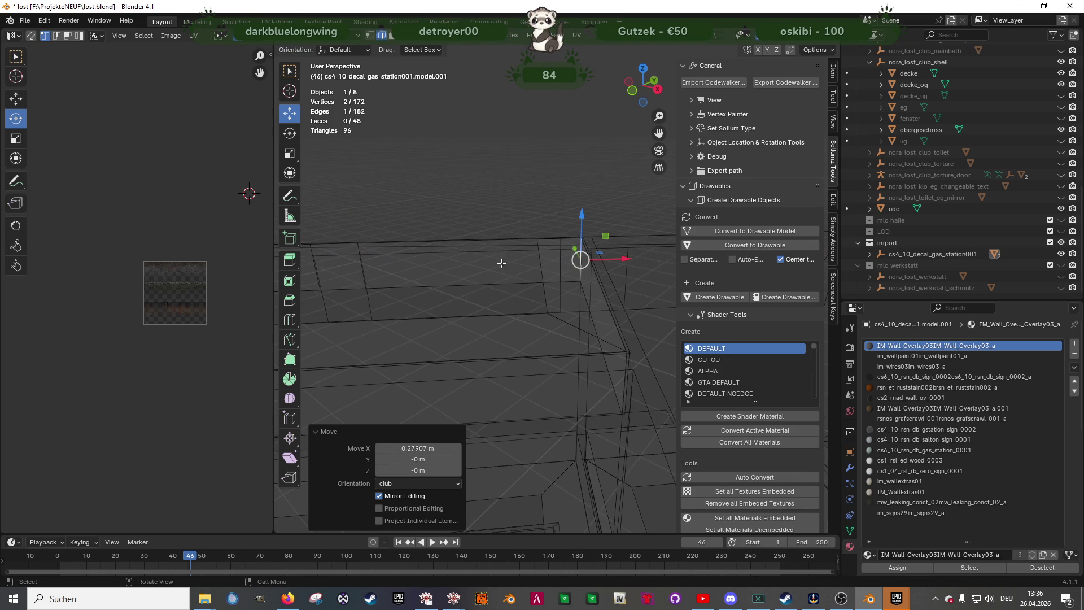
# Select the five new strip faces and unwrap them
pyautogui.press('1')
pyautogui.click(452, 271)
pyautogui.click(470, 263)
pyautogui.moveTo(469, 263); pyautogui.dragTo(381, 274, button='middle')
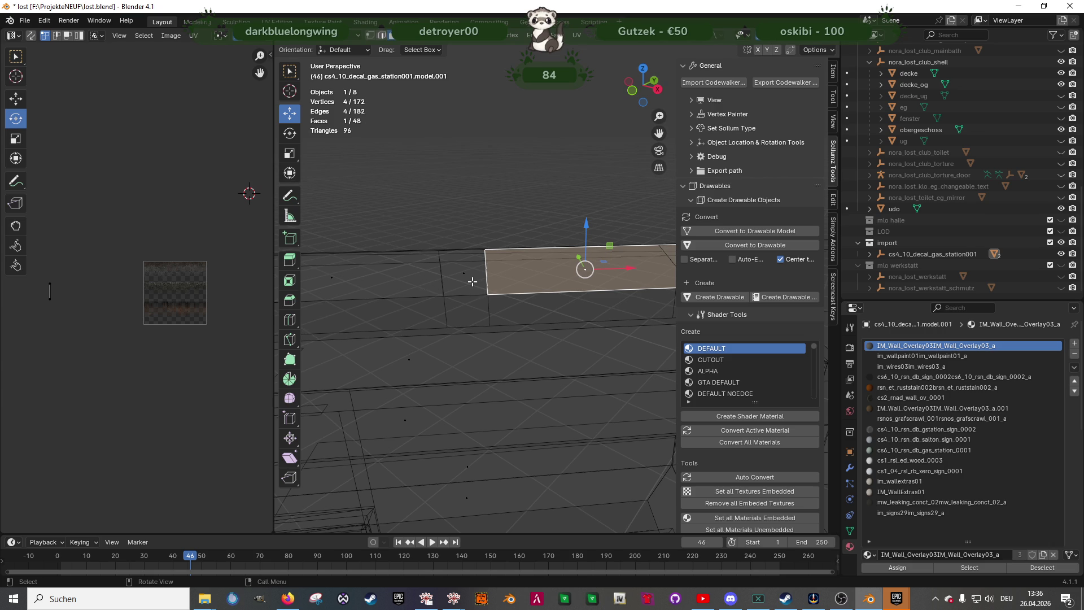
pyautogui.moveTo(477, 280); pyautogui.dragTo(542, 286, button='middle')
pyautogui.keyDown('shift'); pyautogui.click(650, 273); pyautogui.keyUp('shift')
pyautogui.keyDown('shift'); pyautogui.click(491, 276); pyautogui.keyUp('shift')
pyautogui.keyDown('shift'); pyautogui.click(365, 280); pyautogui.keyUp('shift')
pyautogui.moveTo(365, 281); pyautogui.dragTo(491, 285, button='middle')
pyautogui.keyDown('shift'); pyautogui.click(399, 290); pyautogui.keyUp('shift')
pyautogui.moveTo(399, 290)
pyautogui.mouseDown(button='middle')
pyautogui.moveTo(431, 288)
pyautogui.moveTo(419, 303)
pyautogui.mouseUp(button='middle')
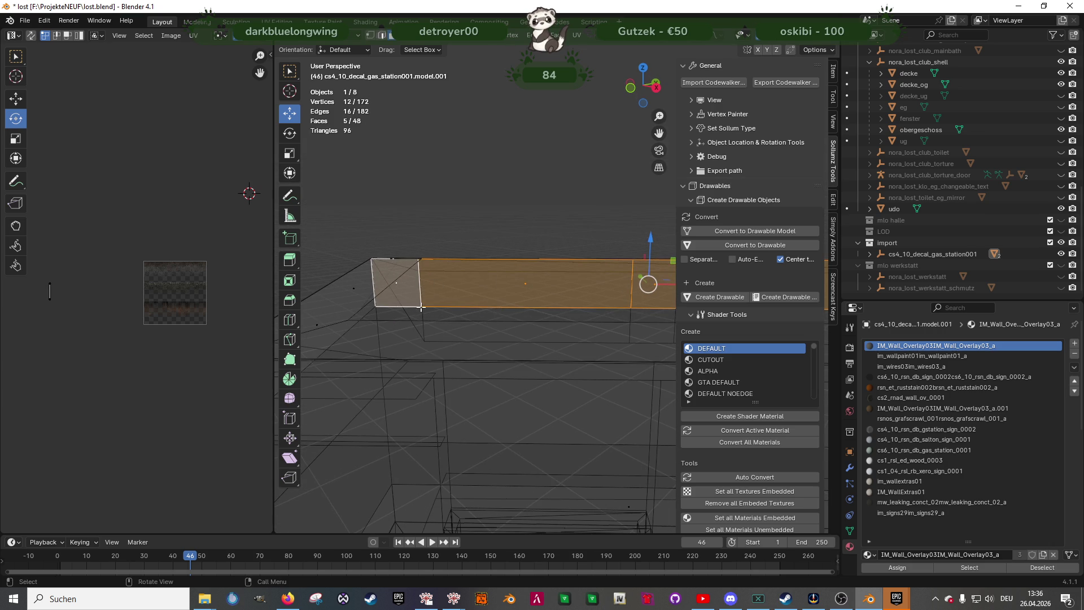
pyautogui.rightClick(493, 319)
pyautogui.moveTo(494, 319)
pyautogui.press('u')
# Rotate the UV island horizontal, enlarge it, and move it up onto the grime band
pyautogui.moveTo(127, 245); pyautogui.dragTo(197, 367)
pyautogui.rightClick(198, 365)
pyautogui.press('Escape')
pyautogui.press('r')
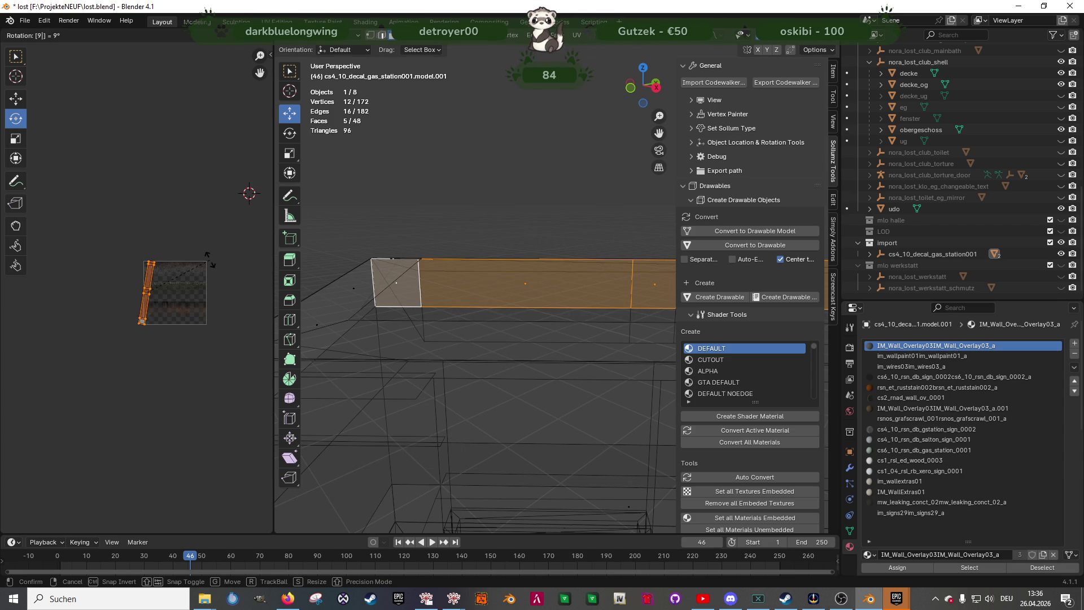
pyautogui.click(195, 283)
pyautogui.press('s')
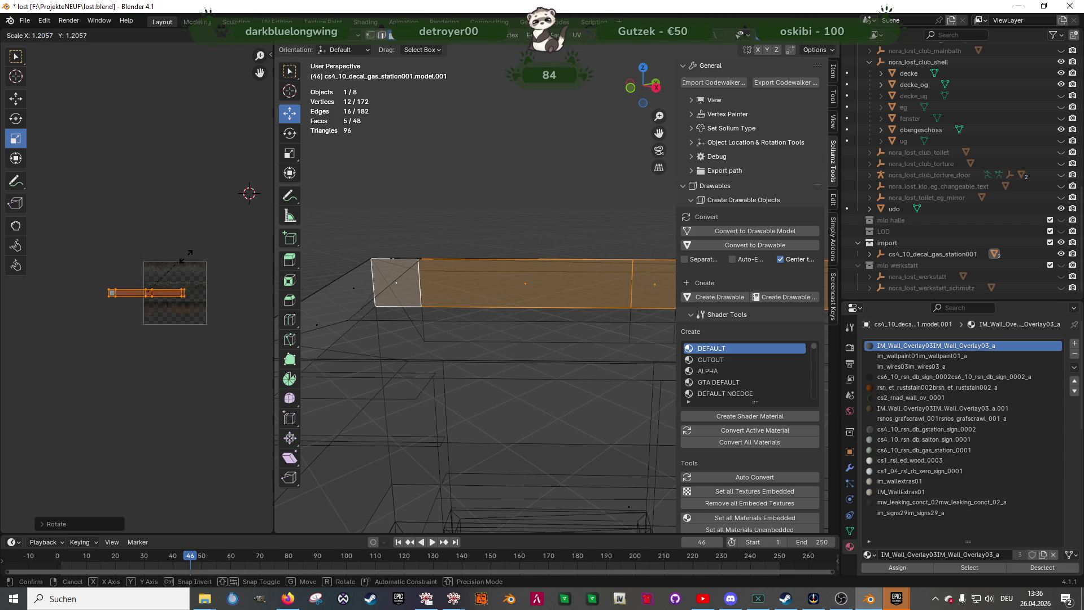
pyautogui.click(222, 240)
pyautogui.hotkey('shift', 'space')
pyautogui.click(216, 244)
pyautogui.scroll(5, 174, 280)
pyautogui.moveTo(170, 261); pyautogui.dragTo(169, 249)
pyautogui.scroll(2, 503, 350)
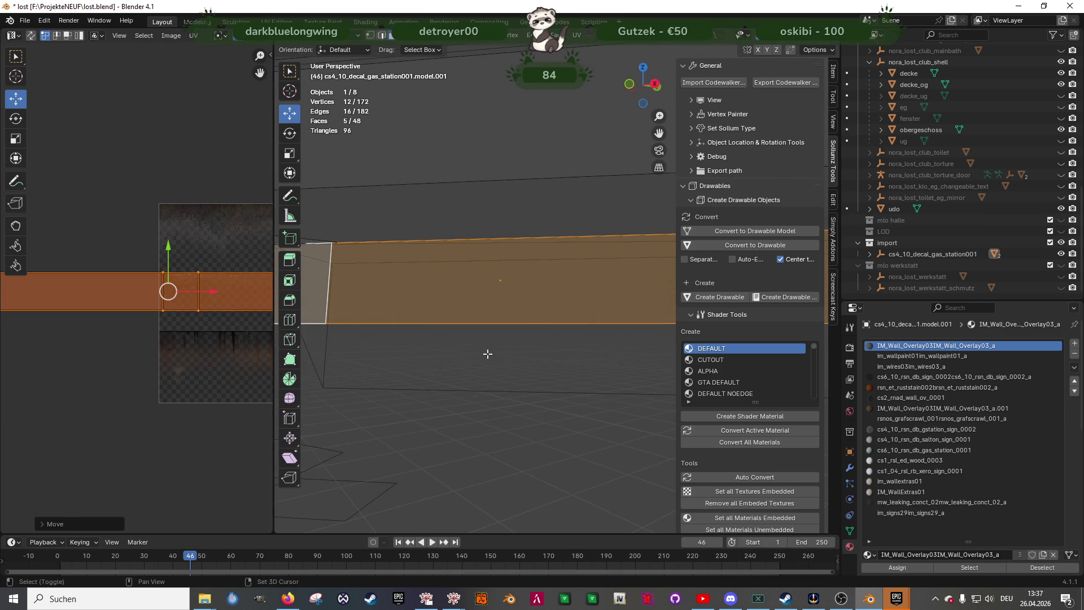
pyautogui.press('z')
pyautogui.moveTo(486, 361)
pyautogui.mouseDown(button='middle')
pyautogui.moveTo(475, 364)
pyautogui.moveTo(496, 358)
pyautogui.moveTo(476, 327)
pyautogui.moveTo(438, 344)
pyautogui.moveTo(557, 298)
pyautogui.mouseUp(button='middle')
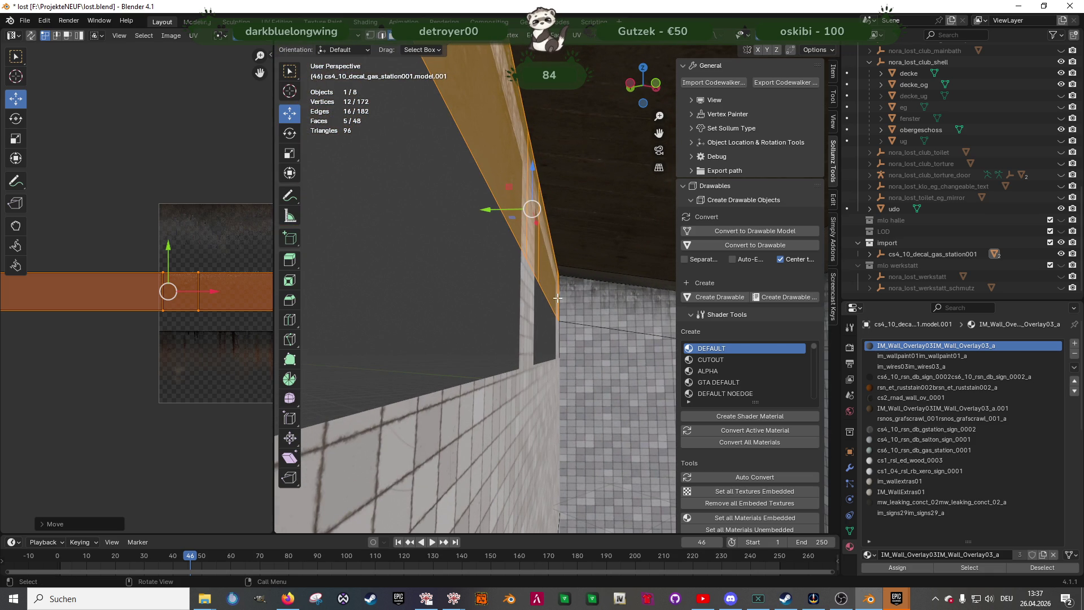
# Push the strip about 0.02 m along Y off the tiled wall
pyautogui.click(496, 211)
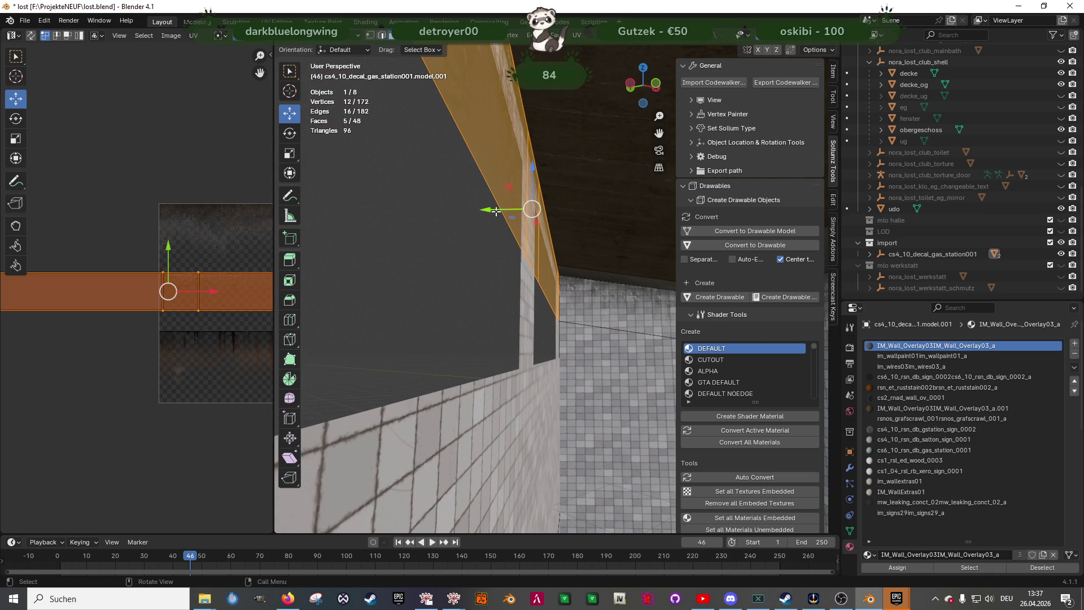
pyautogui.moveTo(493, 211); pyautogui.dragTo(489, 213)
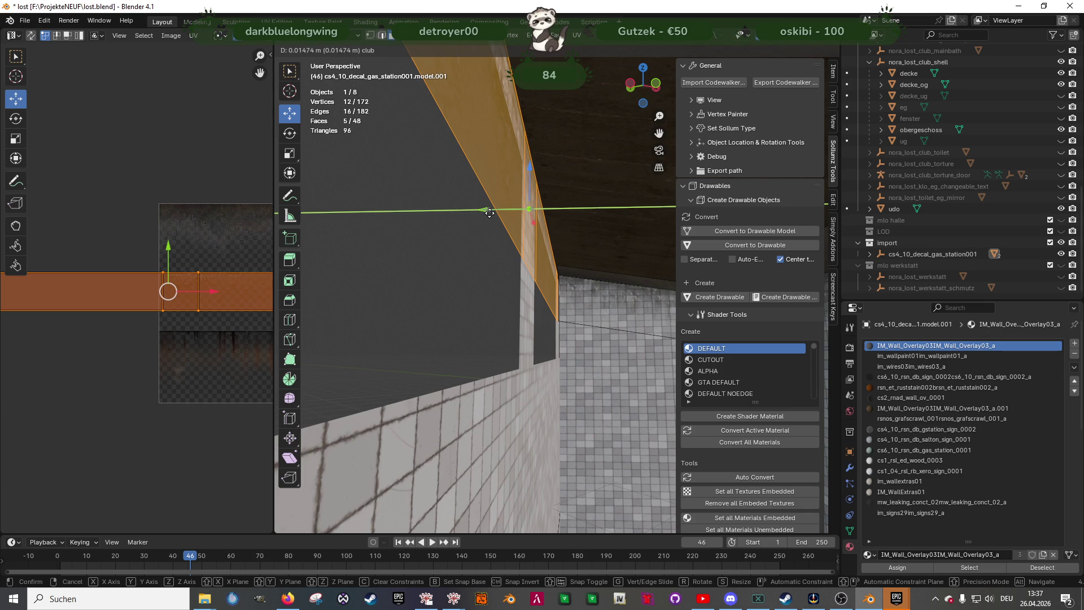
pyautogui.moveTo(490, 213); pyautogui.dragTo(489, 215)
pyautogui.moveTo(489, 215); pyautogui.dragTo(492, 256, button='middle')
pyautogui.click(492, 257)
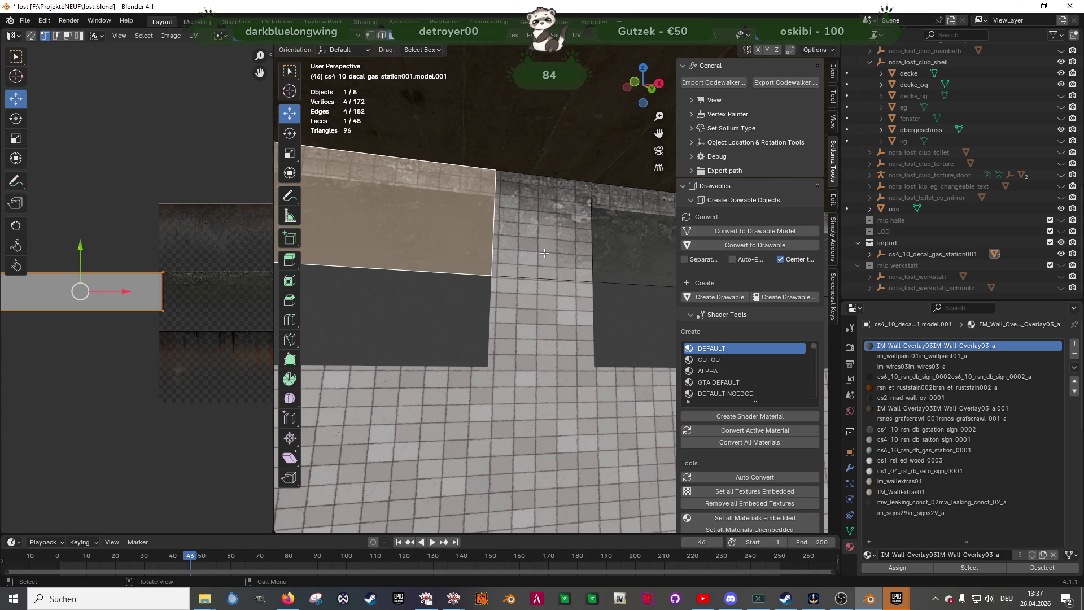
# Zoom out and orbit around the building to a low view under the roofs
pyautogui.moveTo(544, 253)
pyautogui.mouseDown(button='middle')
pyautogui.moveTo(395, 242)
pyautogui.moveTo(440, 351)
pyautogui.moveTo(381, 354)
pyautogui.moveTo(521, 387)
pyautogui.moveTo(566, 300)
pyautogui.moveTo(610, 272)
pyautogui.mouseUp(button='middle')
pyautogui.moveTo(603, 337); pyautogui.dragTo(488, 400, button='middle')
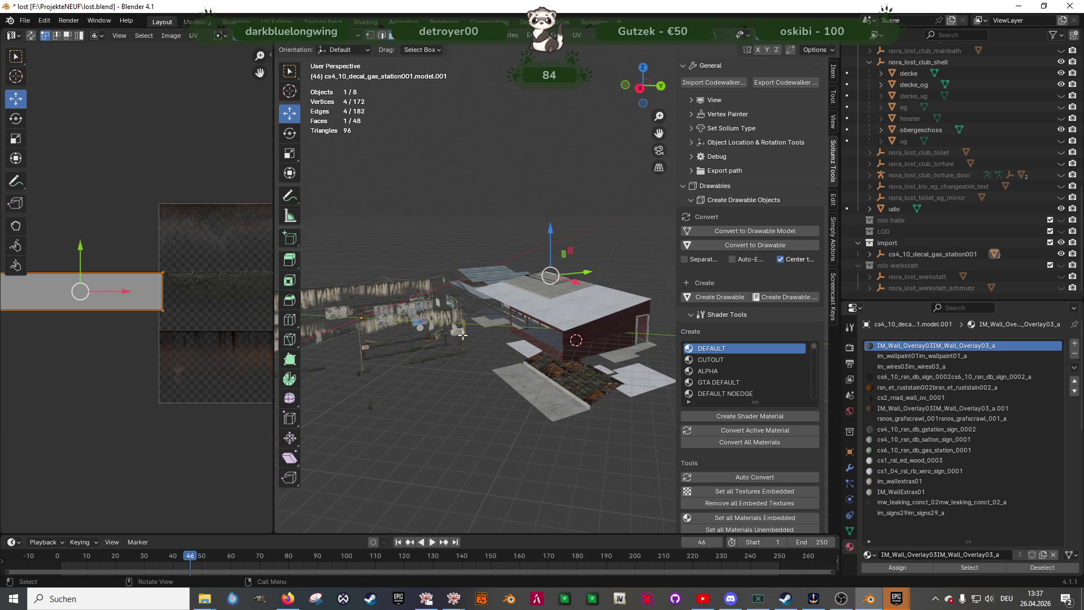
pyautogui.moveTo(435, 304); pyautogui.dragTo(543, 342, button='middle')
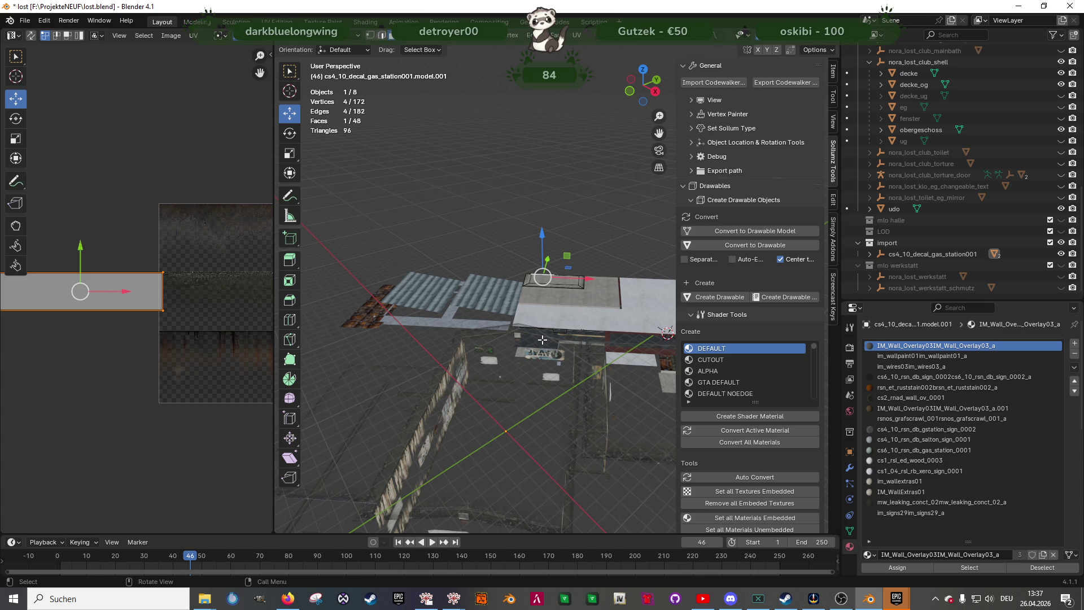
pyautogui.scroll(10, 552, 393)
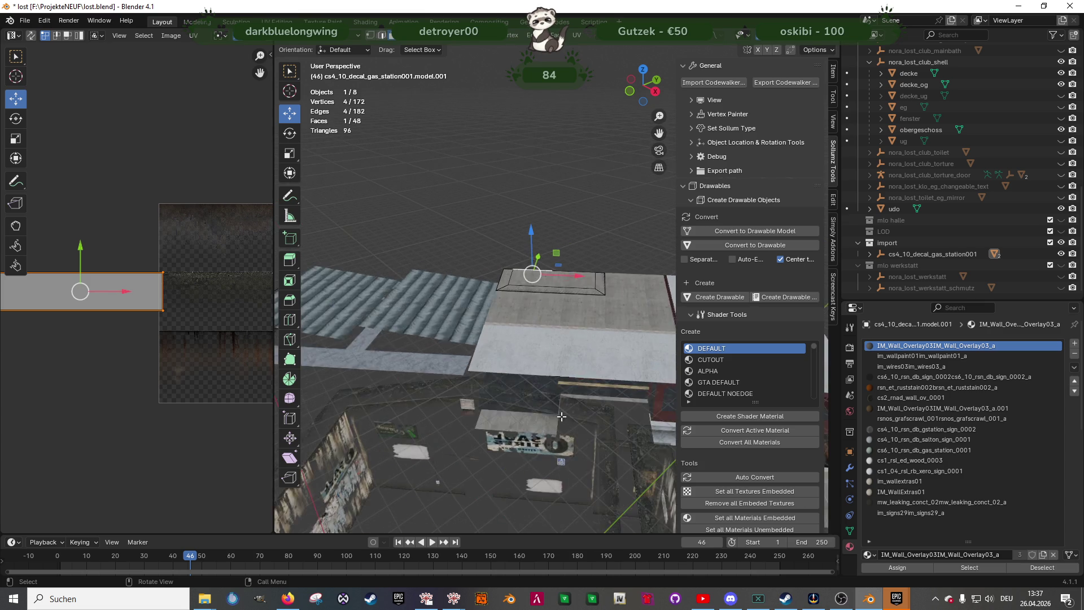
pyautogui.scroll(10, 484, 333)
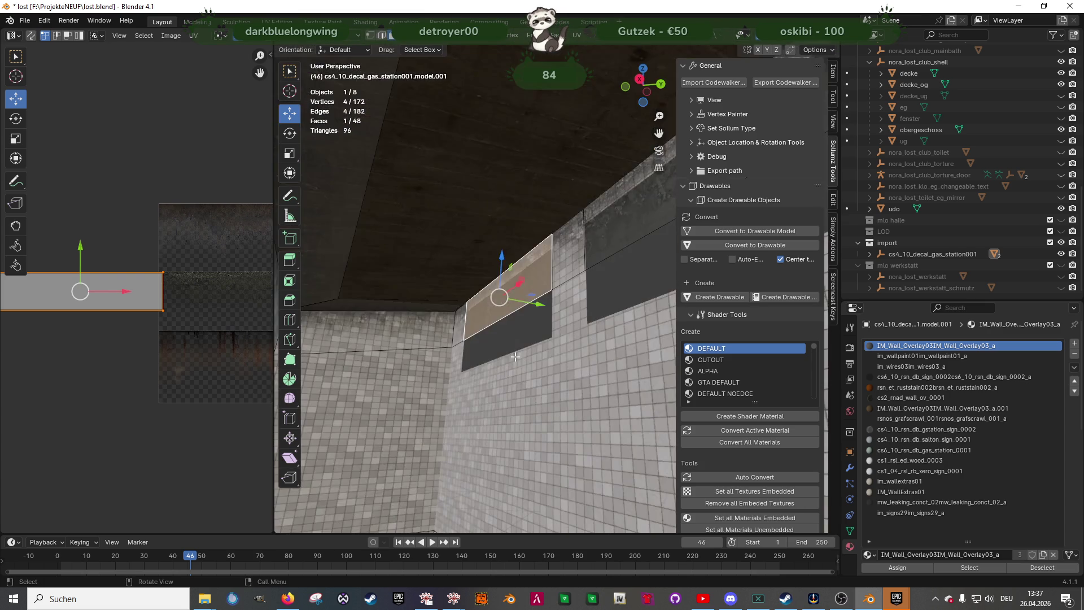
pyautogui.scroll(-5, 446, 259)
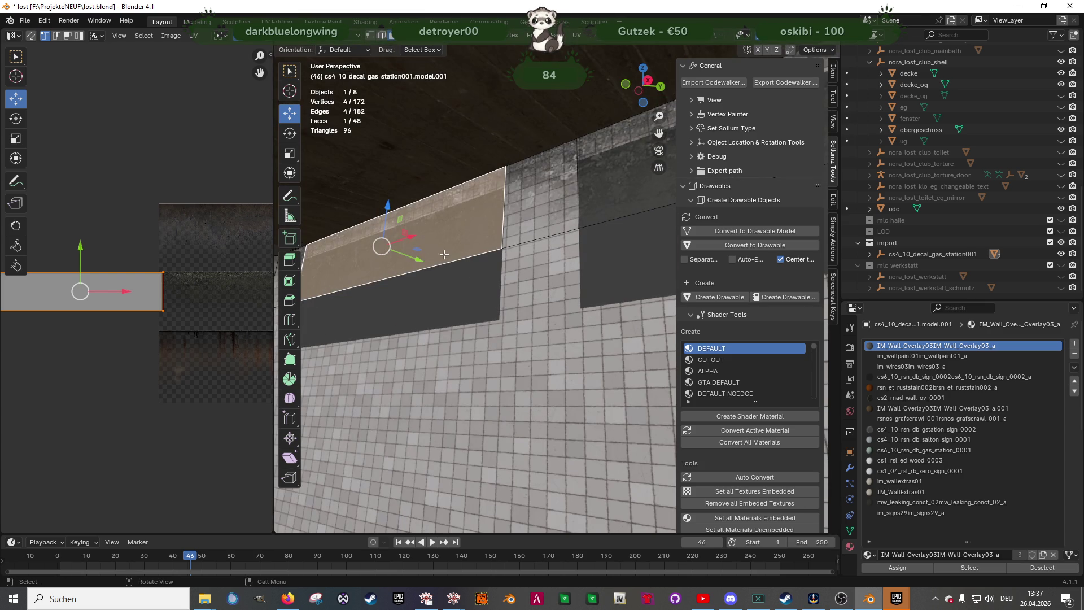
pyautogui.rightClick(442, 239)
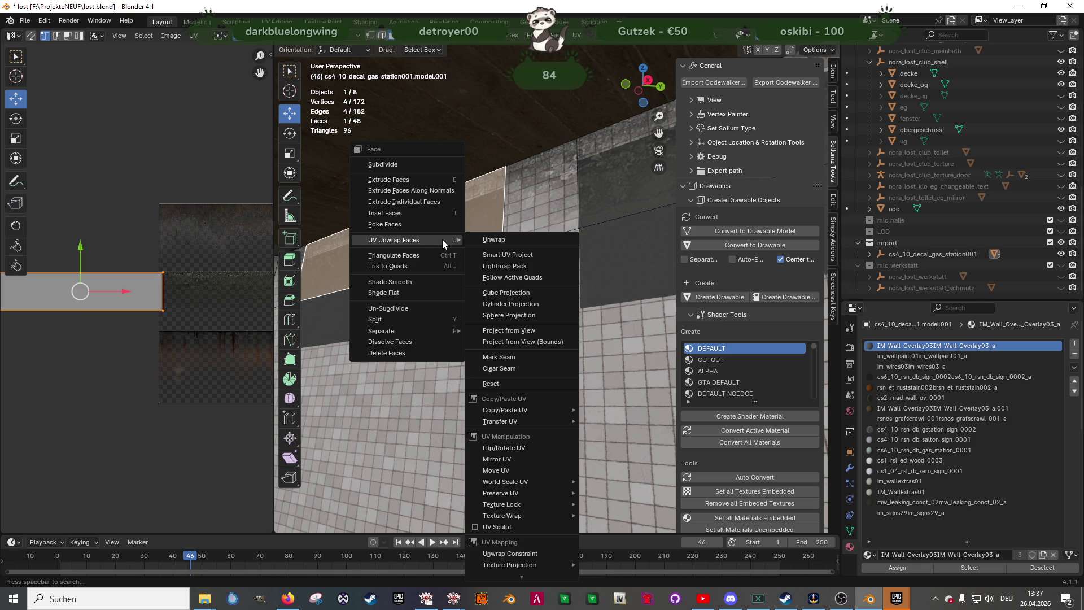
# Subdivide a decal strip face and try deleting its lower strip, then undo
pyautogui.click(442, 240)
pyautogui.moveTo(442, 240); pyautogui.dragTo(477, 237, button='middle')
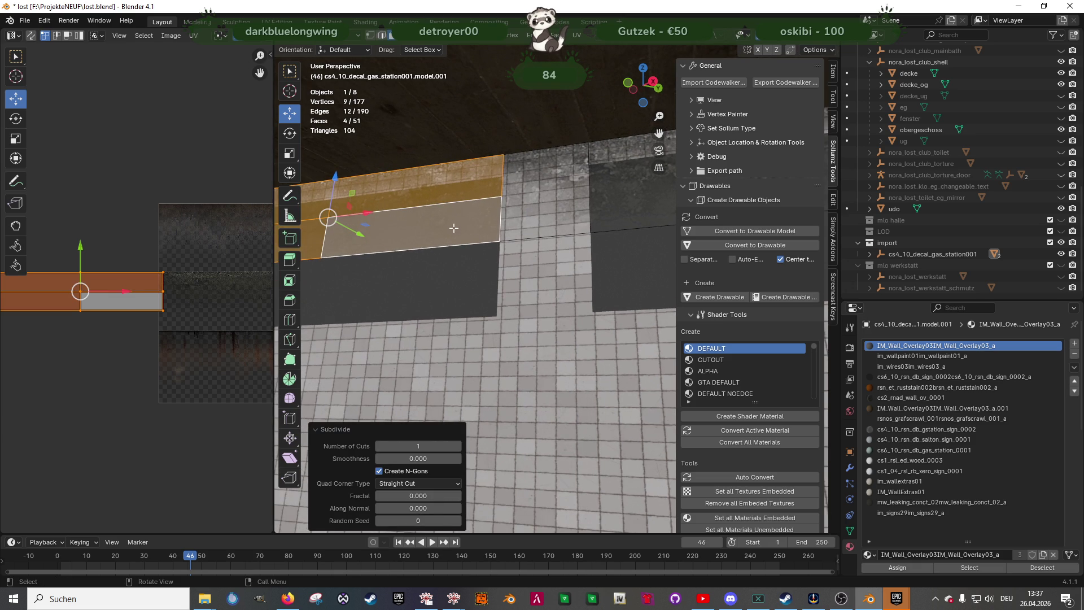
pyautogui.click(454, 228)
pyautogui.keyDown('shift'); pyautogui.moveTo(549, 252); pyautogui.dragTo(511, 252, button='middle'); pyautogui.keyUp('shift')
pyautogui.press('Delete')
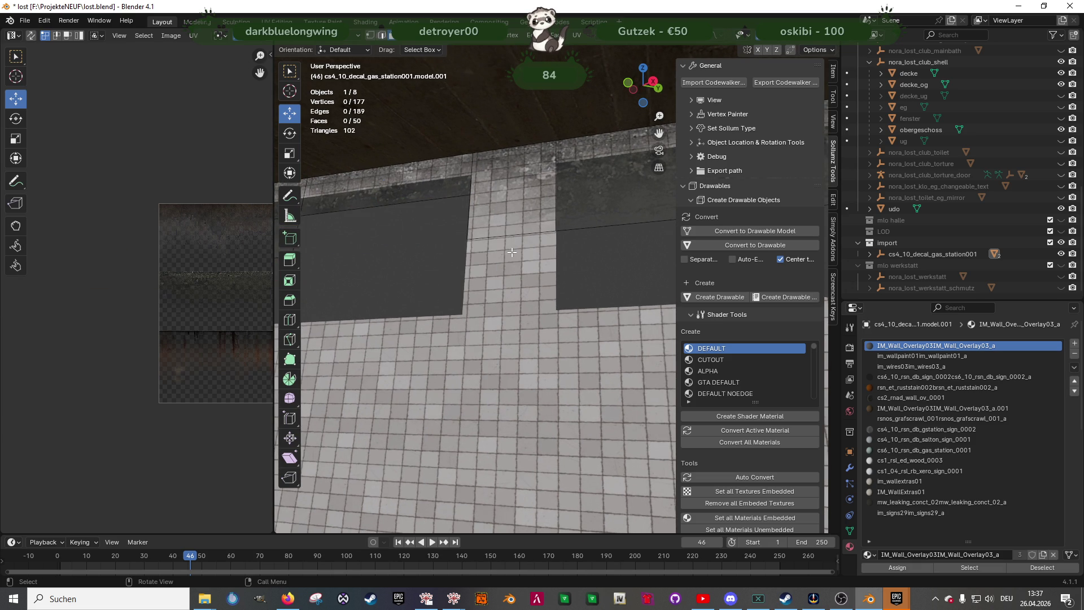
pyautogui.keyDown('shift'); pyautogui.moveTo(418, 211); pyautogui.dragTo(538, 227, button='middle'); pyautogui.keyUp('shift')
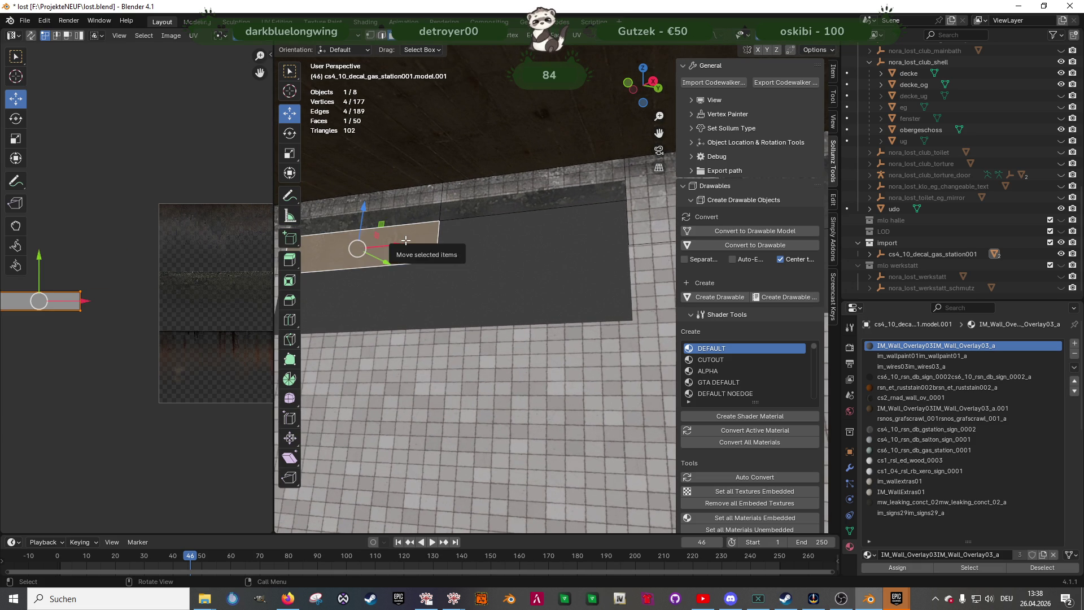
pyautogui.hotkey('ctrl', 'z')
pyautogui.hotkey('ctrl', 'z')
# Delete the two decal faces above the window
pyautogui.click(556, 216)
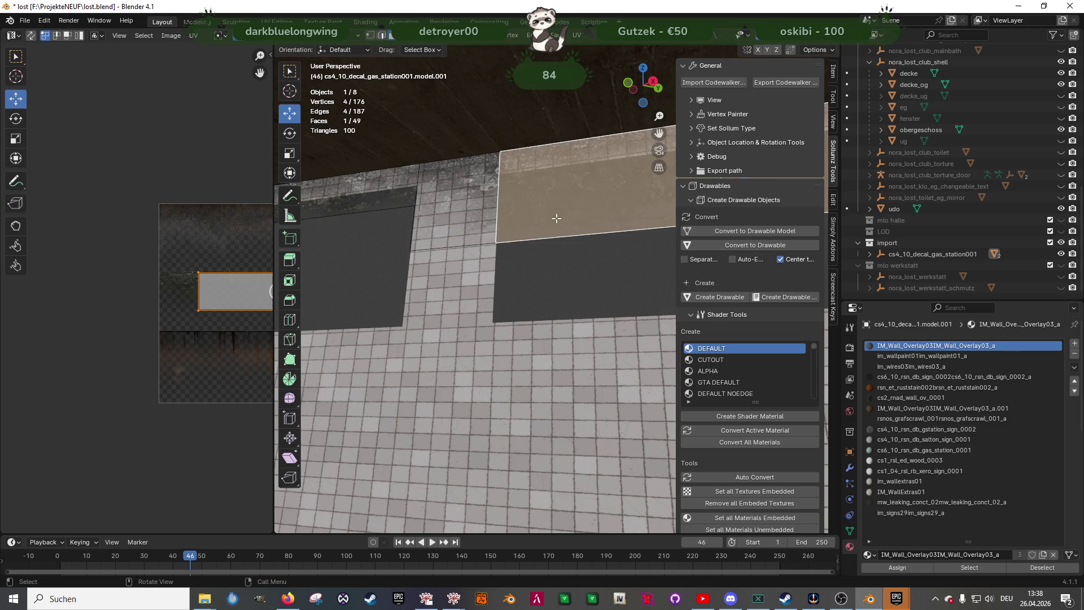
pyautogui.hotkey('ctrl', 'shift', 'z')
pyautogui.moveTo(574, 223)
pyautogui.mouseDown(button='middle')
pyautogui.moveTo(629, 225)
pyautogui.moveTo(551, 186)
pyautogui.moveTo(568, 213)
pyautogui.moveTo(622, 221)
pyautogui.moveTo(526, 186)
pyautogui.mouseUp(button='middle')
pyautogui.keyDown('shift'); pyautogui.click(569, 213); pyautogui.keyUp('shift')
pyautogui.press('x')
pyautogui.click(571, 212)
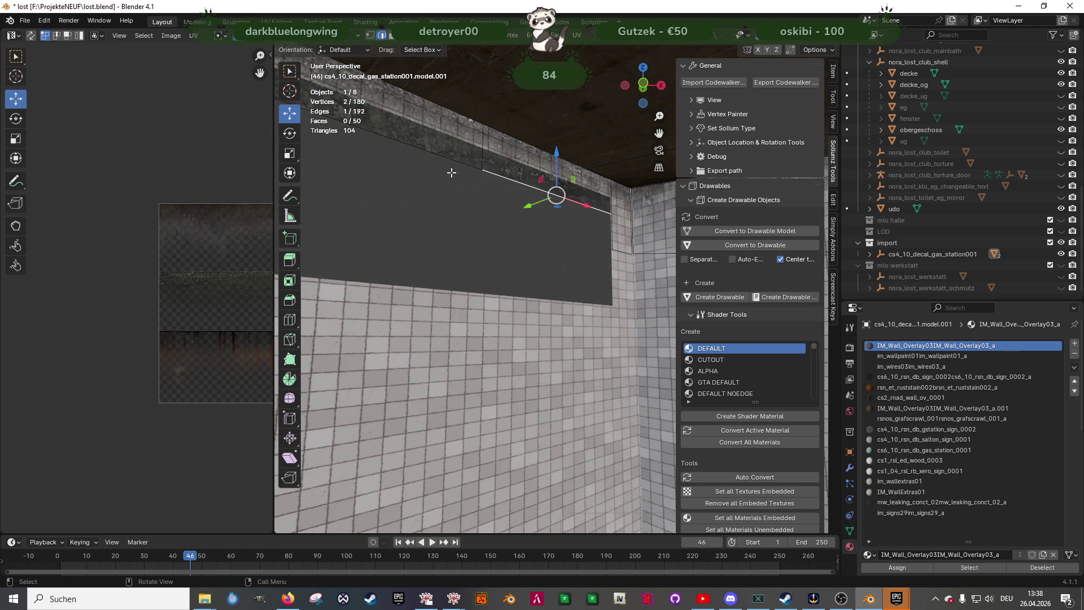
# Try moving the strip's top-edge vertices along Z, then undo the move
pyautogui.moveTo(467, 169); pyautogui.dragTo(493, 161, button='middle')
pyautogui.moveTo(469, 115)
pyautogui.mouseDown()
pyautogui.moveTo(621, 152)
pyautogui.moveTo(570, 173)
pyautogui.moveTo(614, 180)
pyautogui.mouseUp()
pyautogui.moveTo(461, 169)
pyautogui.mouseDown()
pyautogui.moveTo(654, 167)
pyautogui.moveTo(650, 178)
pyautogui.mouseUp()
pyautogui.moveTo(438, 184); pyautogui.dragTo(595, 223, button='middle')
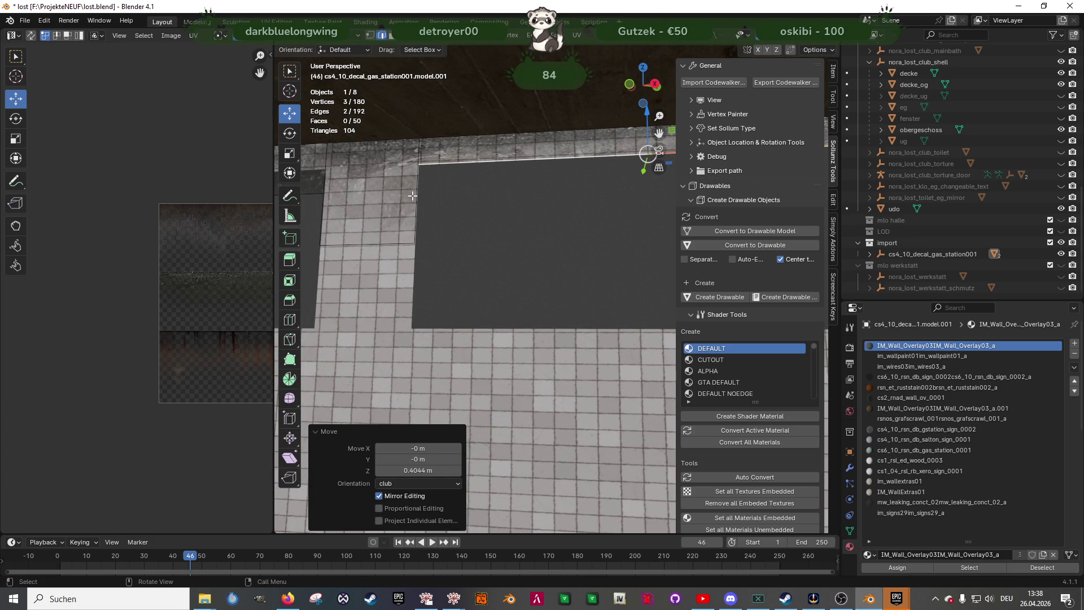
pyautogui.hotkey('ctrl', 'z')
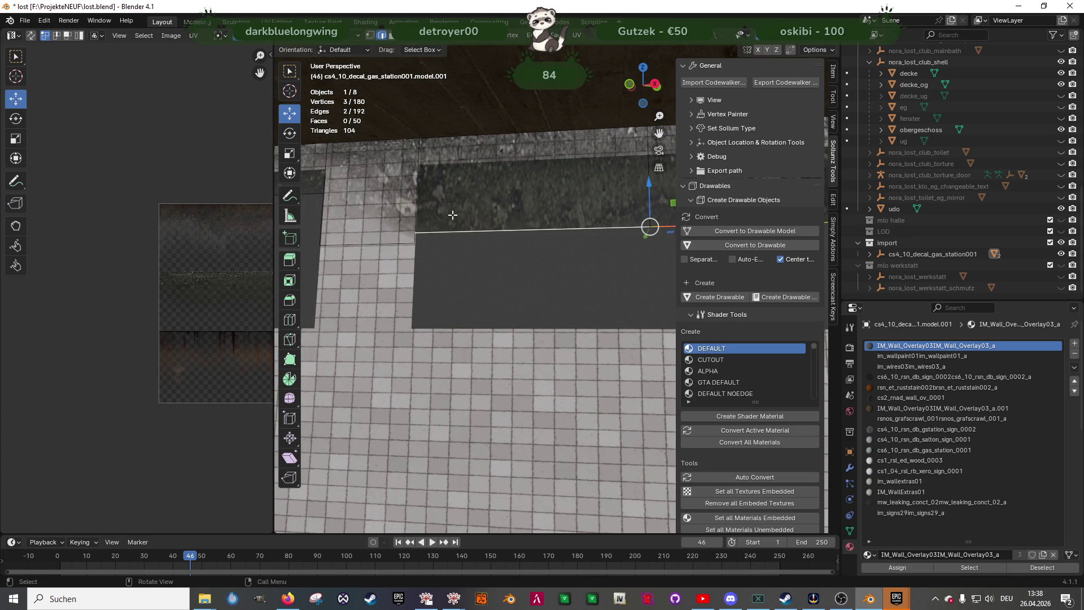
# Subdivide two wall faces of the decal strip, then undo the subdivision
pyautogui.click(473, 205)
pyautogui.moveTo(473, 205); pyautogui.dragTo(583, 197, button='middle')
pyautogui.keyDown('shift'); pyautogui.click(584, 197); pyautogui.keyUp('shift')
pyautogui.rightClick(584, 197)
pyautogui.click(584, 201)
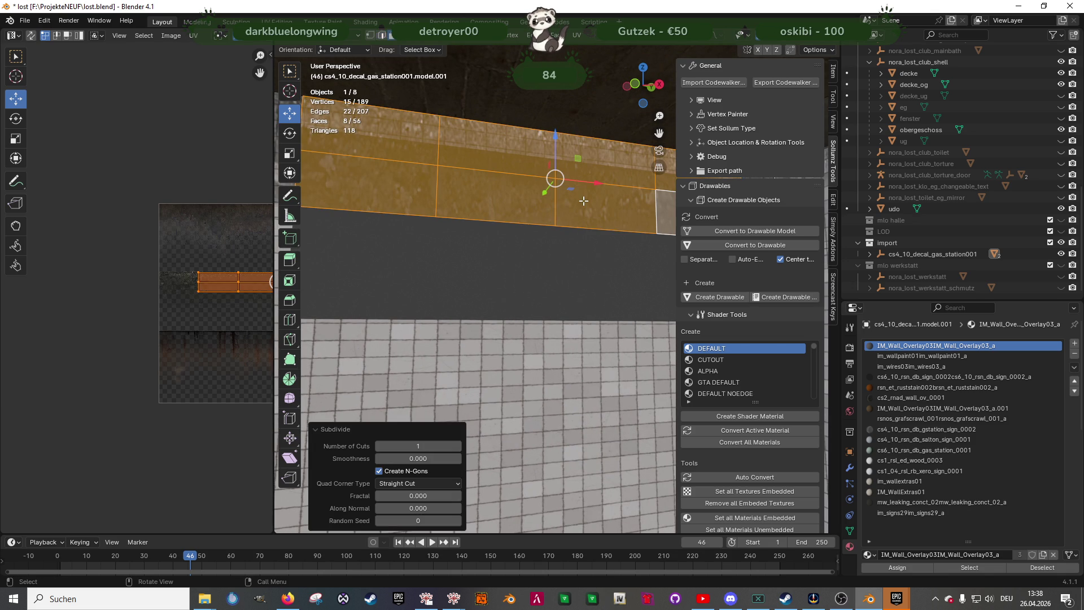
pyautogui.scroll(-3, 554, 201)
pyautogui.hotkey('ctrl', 'z')
# Select the wall's top edge and the two adjacent wall faces of the strip
pyautogui.moveTo(555, 200)
pyautogui.mouseDown(button='middle')
pyautogui.moveTo(616, 210)
pyautogui.moveTo(547, 217)
pyautogui.moveTo(443, 181)
pyautogui.moveTo(421, 207)
pyautogui.mouseUp(button='middle')
pyautogui.press('2')
pyautogui.click(545, 217)
pyautogui.press('3')
pyautogui.click(531, 186)
pyautogui.keyDown('shift'); pyautogui.click(482, 203); pyautogui.keyUp('shift')
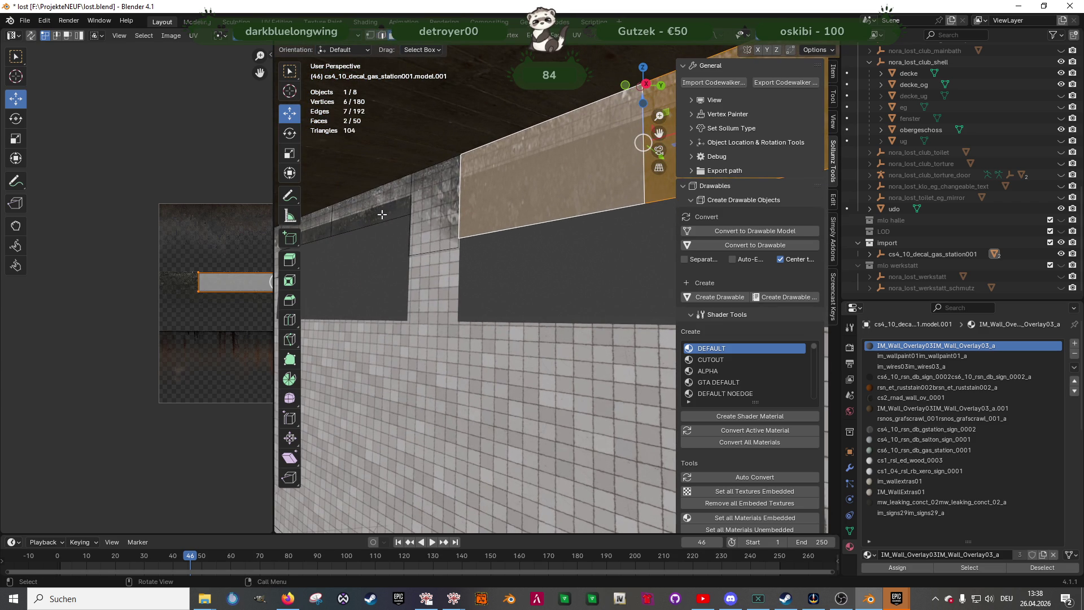
pyautogui.keyDown('shift'); pyautogui.click(483, 222); pyautogui.keyUp('shift')
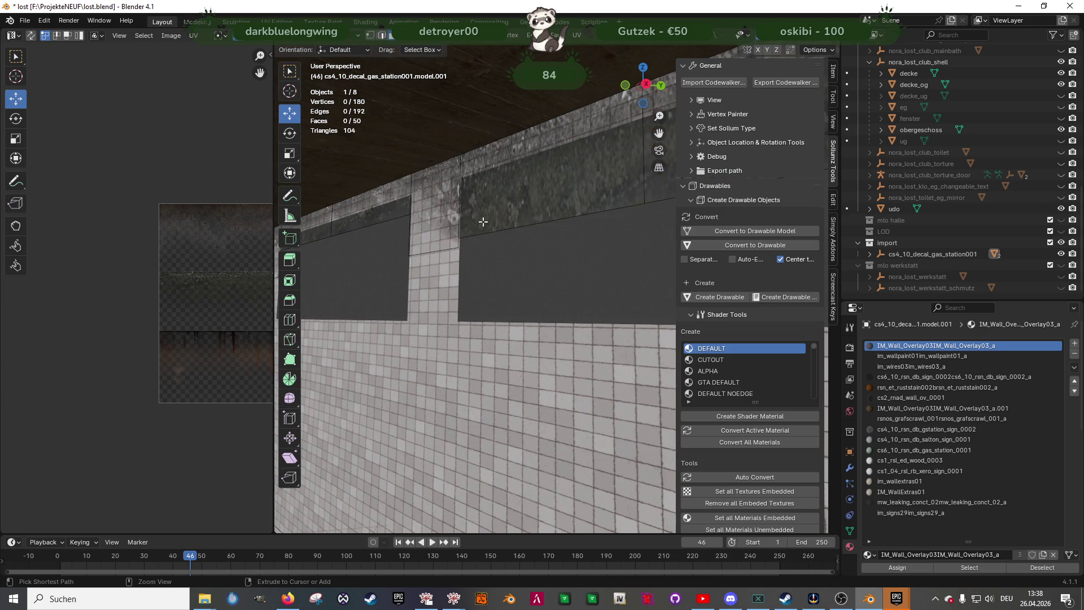
# Try extruding the strip's bottom edges up the wall, then undo back to the unextruded strip
pyautogui.hotkey('ctrl', 'z')
pyautogui.press('2')
pyautogui.keyDown('alt'); pyautogui.click(483, 222); pyautogui.keyUp('alt')
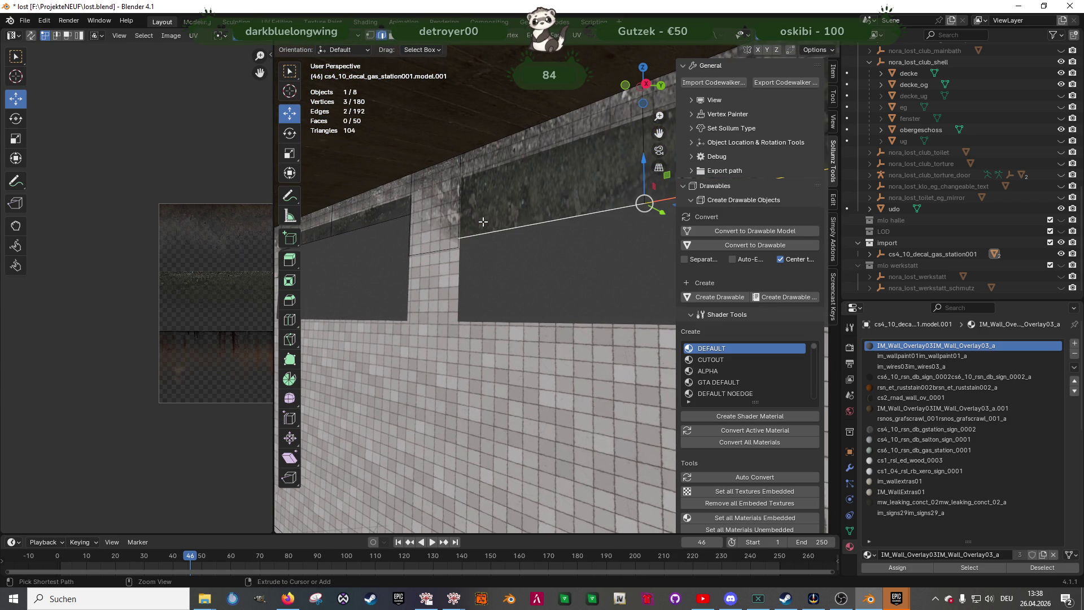
pyautogui.hotkey('ctrl', 'z')
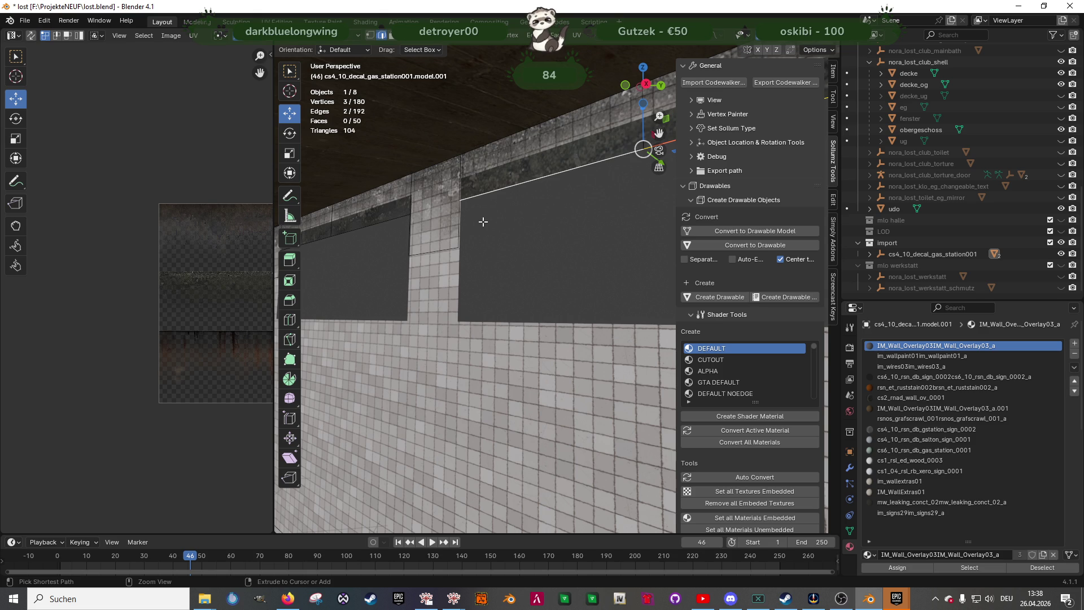
pyautogui.hotkey('ctrl', 'z')
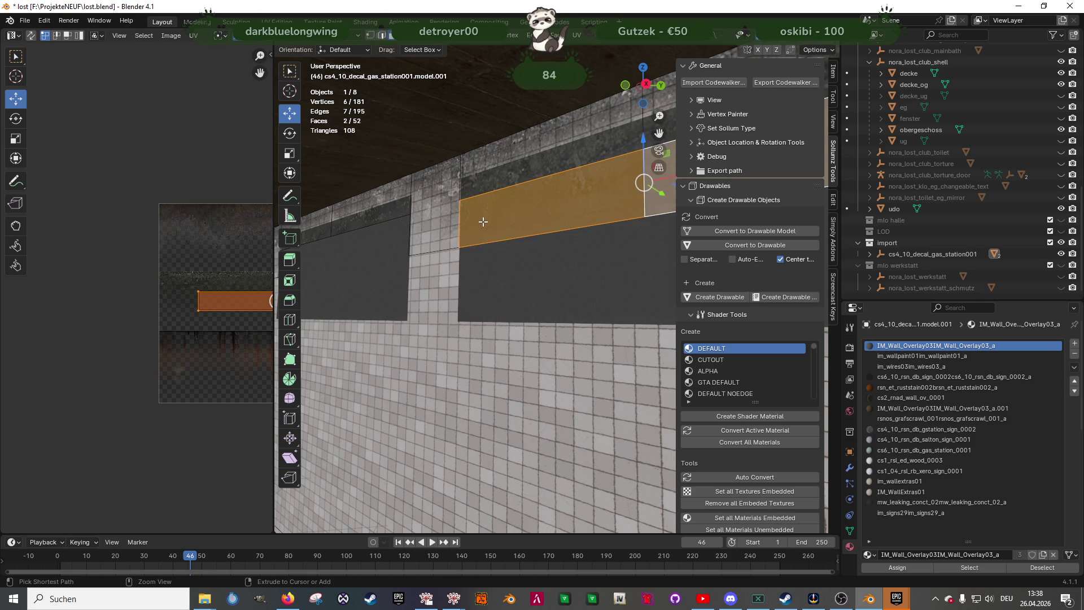
pyautogui.moveTo(481, 222)
pyautogui.mouseDown(button='middle')
pyautogui.moveTo(505, 226)
pyautogui.moveTo(531, 210)
pyautogui.mouseUp(button='middle')
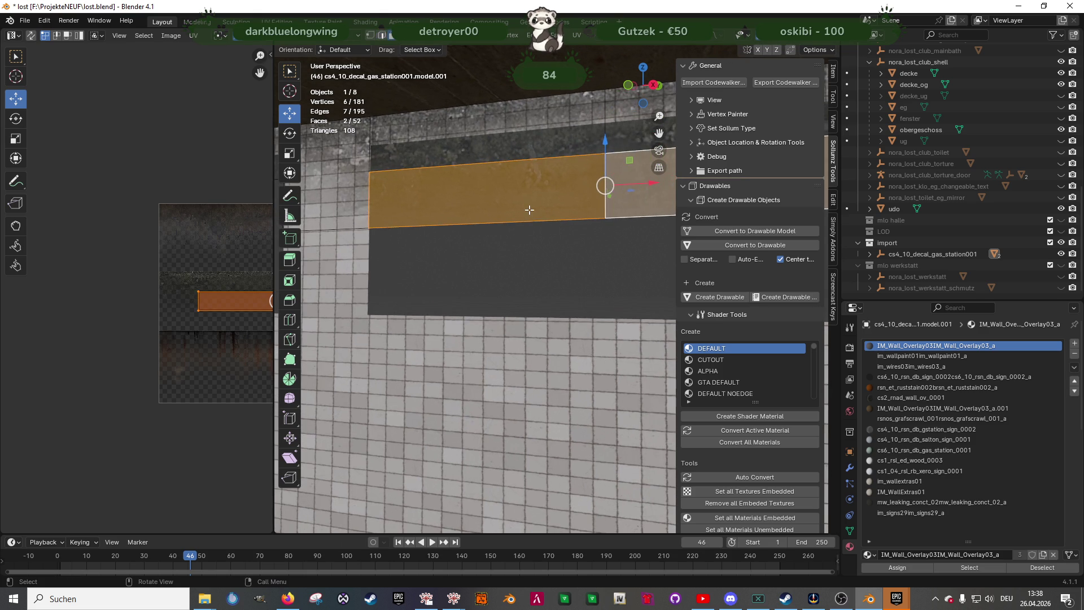
pyautogui.click(524, 196)
pyautogui.hotkey('ctrl', 'z')
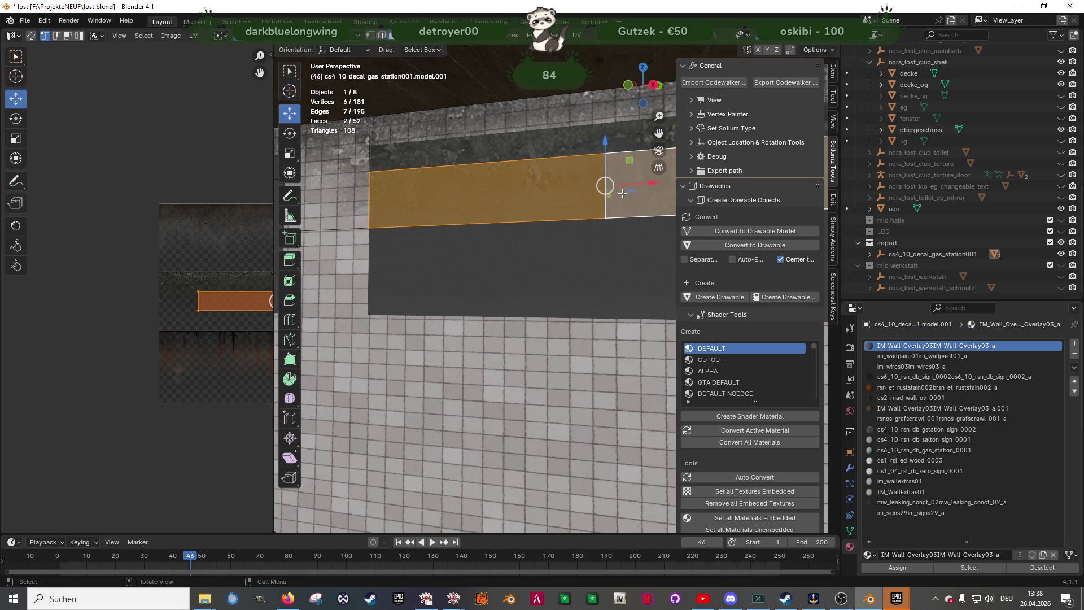
pyautogui.hotkey('ctrl', 'z')
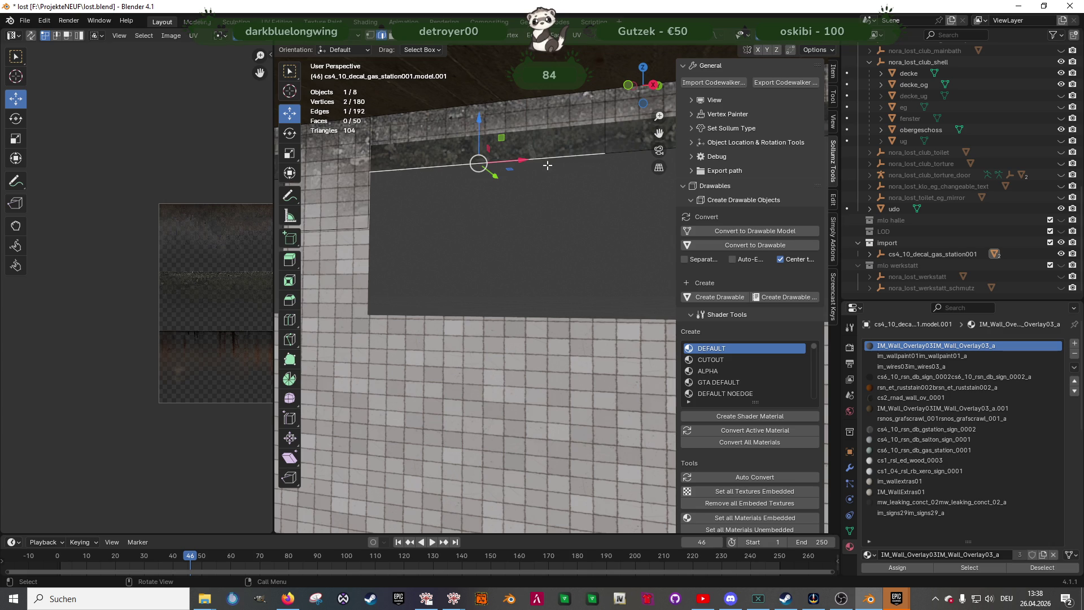
# Raise the upper wall-band edge about 0.15 m, leave Edit Mode and hide all objects
pyautogui.moveTo(584, 170)
pyautogui.keyDown('shift'); pyautogui.mouseDown(button='middle')
pyautogui.moveTo(523, 142)
pyautogui.moveTo(513, 124)
pyautogui.mouseUp(button='middle'); pyautogui.keyUp('shift')
pyautogui.moveTo(475, 97); pyautogui.dragTo(455, 106)
pyautogui.moveTo(455, 106)
pyautogui.mouseDown(button='middle')
pyautogui.moveTo(472, 184)
pyautogui.moveTo(552, 223)
pyautogui.mouseUp(button='middle')
pyautogui.click(374, 193)
pyautogui.keyDown('shift'); pyautogui.moveTo(283, 210); pyautogui.dragTo(349, 211, button='middle'); pyautogui.keyUp('shift')
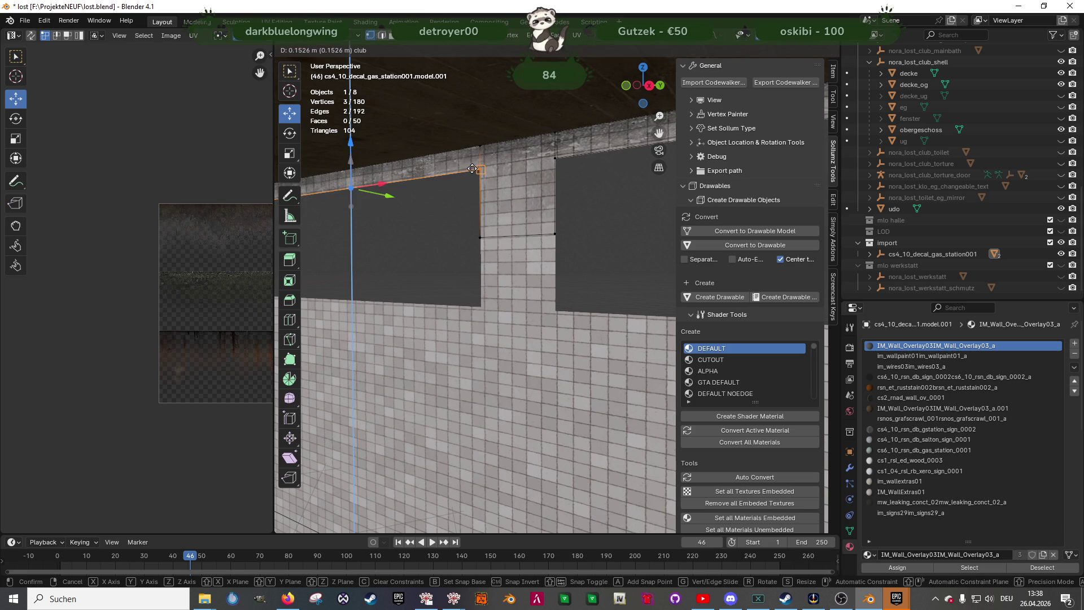
pyautogui.press('Tab')
pyautogui.moveTo(353, 159)
pyautogui.mouseDown(button='middle')
pyautogui.moveTo(468, 239)
pyautogui.moveTo(591, 239)
pyautogui.moveTo(523, 252)
pyautogui.moveTo(581, 239)
pyautogui.moveTo(463, 243)
pyautogui.moveTo(450, 229)
pyautogui.mouseUp(button='middle')
pyautogui.press('1')
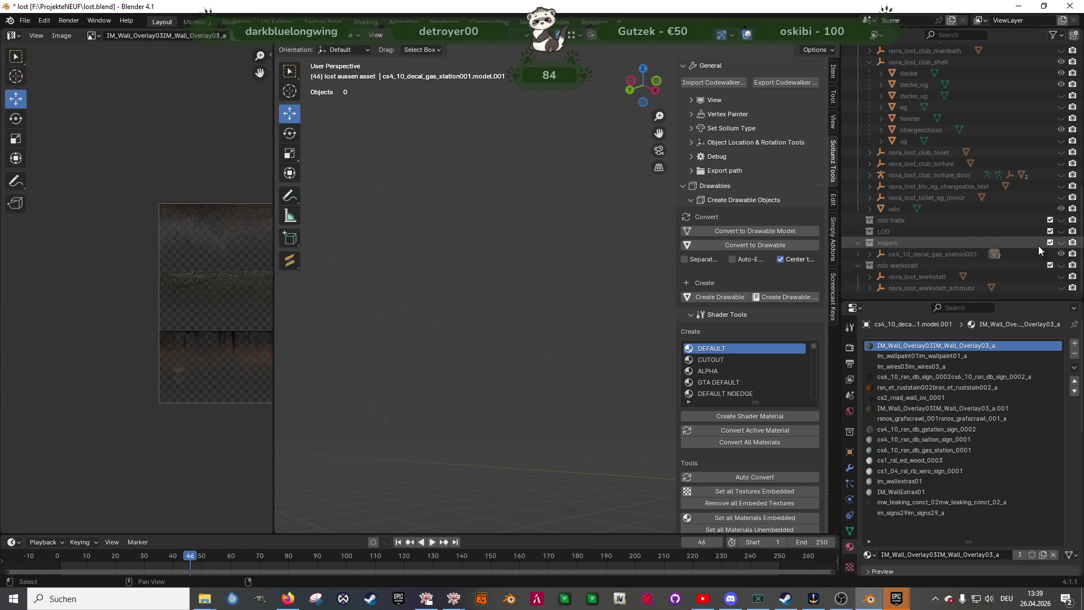
# Unhide all objects with Alt+H, toggle nora_lost_club_col visibility, and select the grimy decal mesh
pyautogui.scroll(3, 960, 96)
pyautogui.scroll(8, 994, 74)
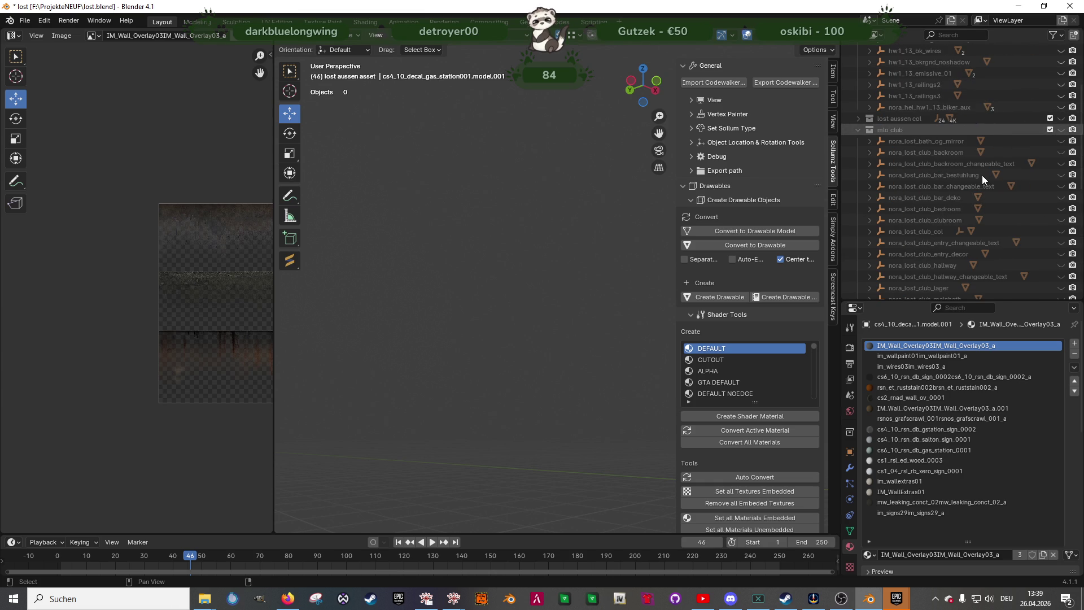
pyautogui.hotkey('alt', 'h')
pyautogui.scroll(-10, 996, 188)
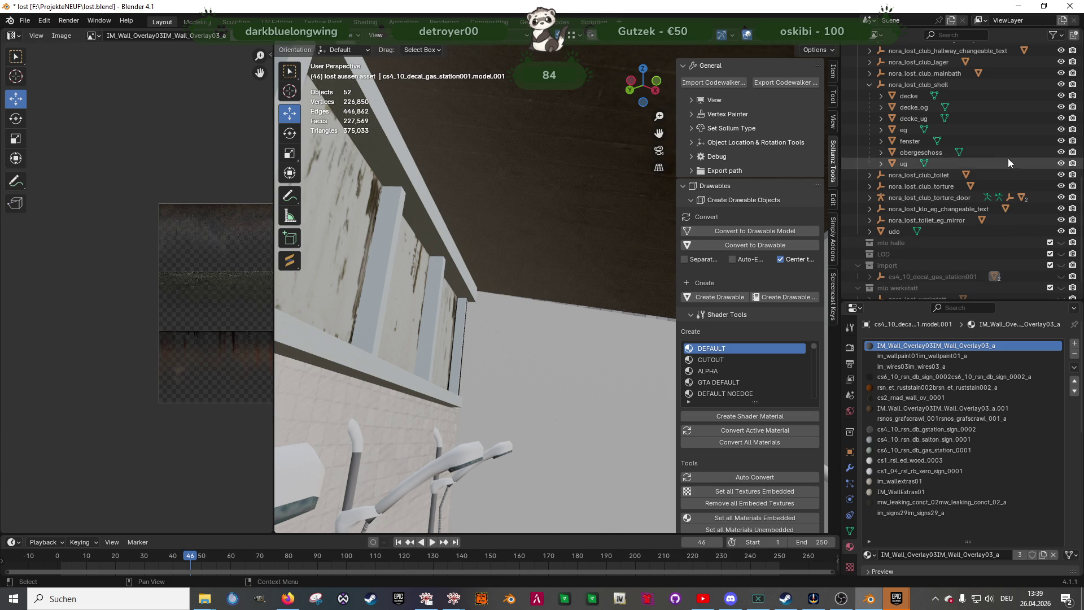
pyautogui.scroll(3, 1007, 164)
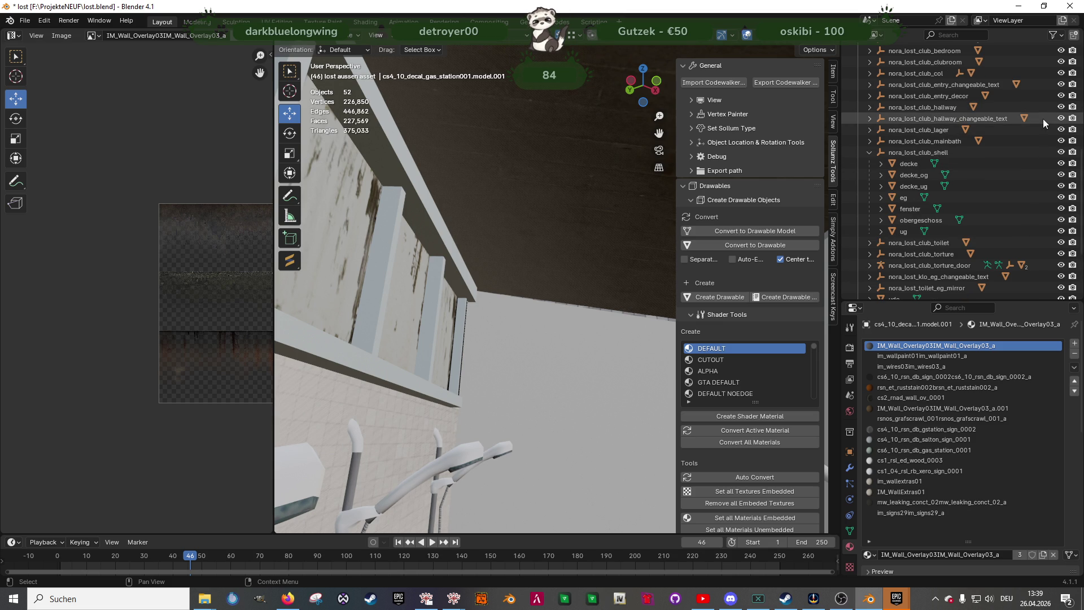
pyautogui.click(1062, 73)
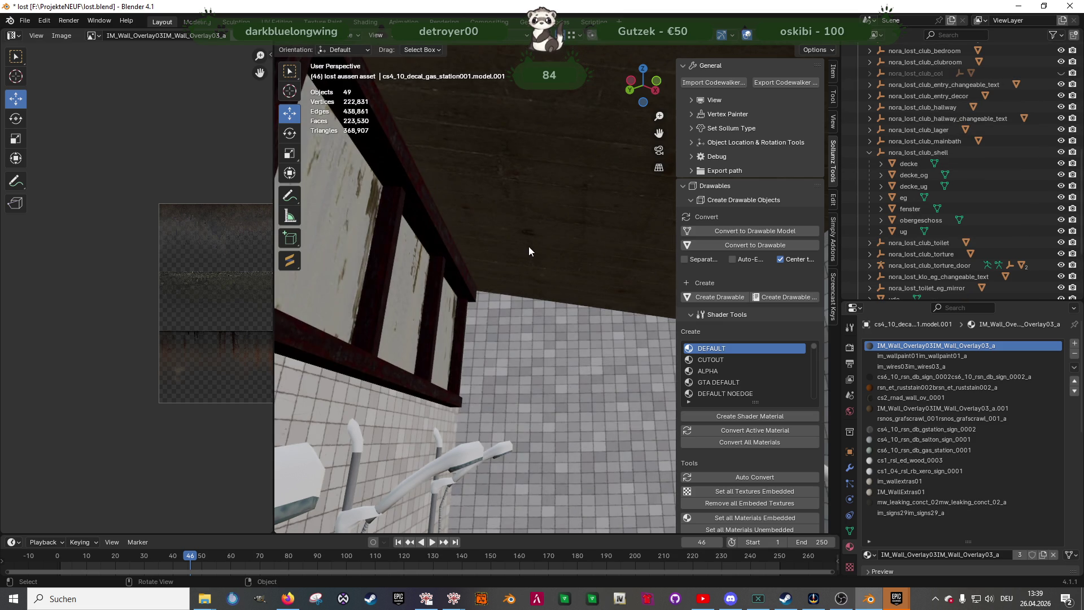
pyautogui.scroll(-4, 1011, 170)
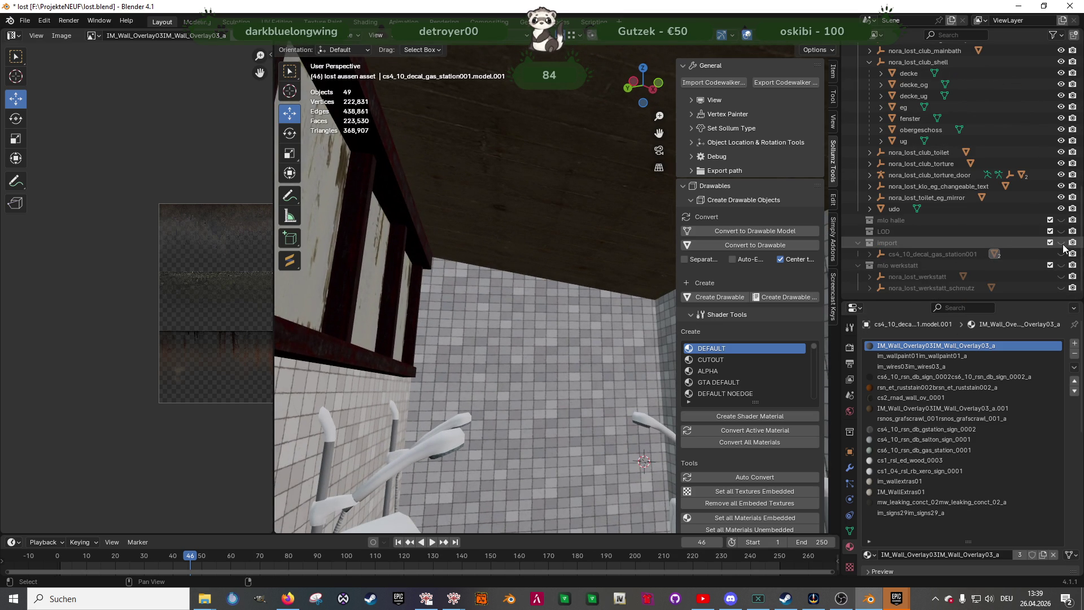
pyautogui.hotkey('alt', 'h')
pyautogui.moveTo(662, 339)
pyautogui.mouseDown(button='middle')
pyautogui.moveTo(522, 353)
pyautogui.moveTo(568, 345)
pyautogui.moveTo(551, 340)
pyautogui.moveTo(556, 270)
pyautogui.mouseUp(button='middle')
pyautogui.click(557, 269)
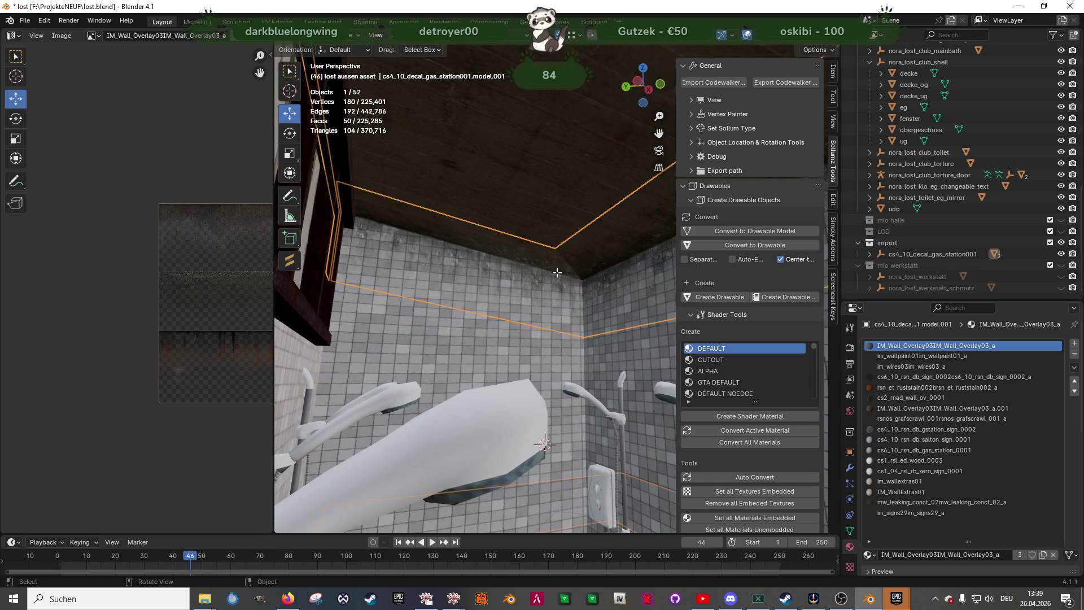
# Enter Edit Mode on the decal and frame its selected vertex at the wall corner
pyautogui.press('Tab')
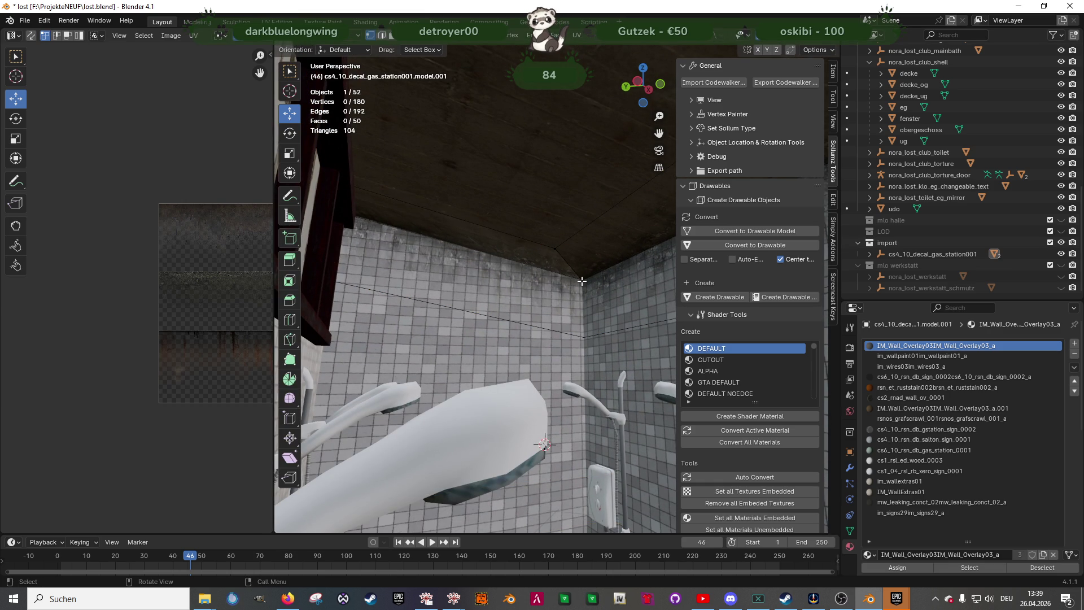
pyautogui.hotkey('shift', 'z')
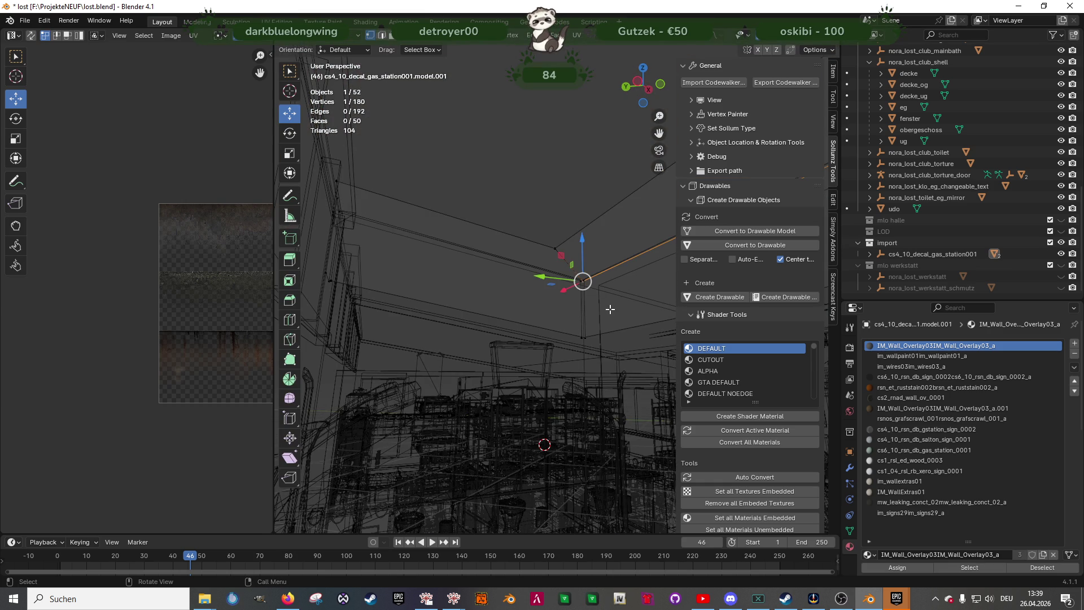
pyautogui.hotkey('shift', 'z')
pyautogui.press('KP_Decimal')
pyautogui.scroll(5, 607, 309)
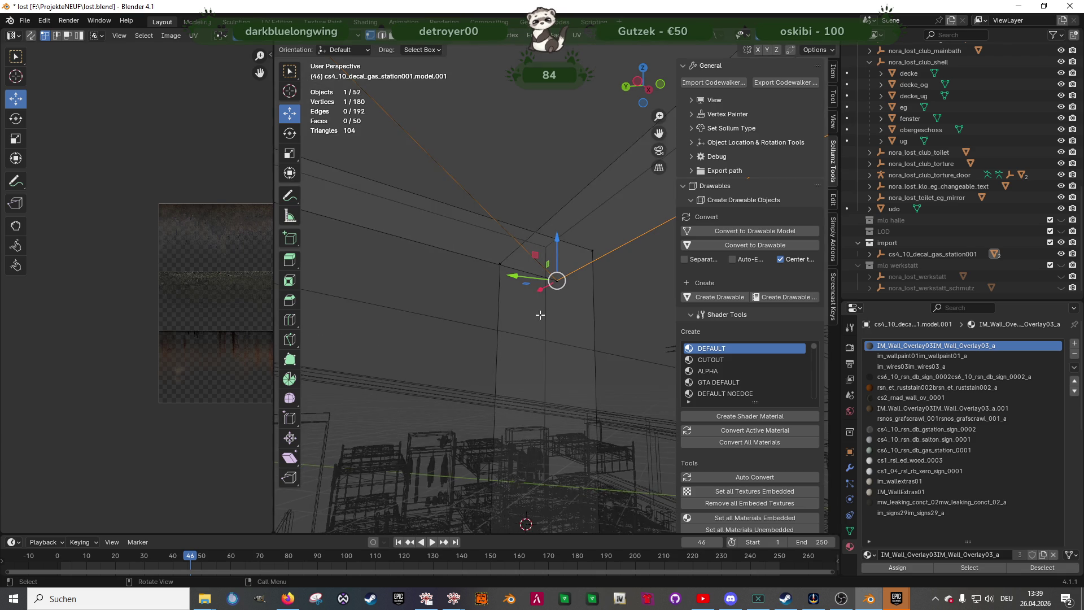
pyautogui.moveTo(539, 315)
pyautogui.mouseDown(button='middle')
pyautogui.moveTo(565, 312)
pyautogui.moveTo(502, 329)
pyautogui.moveTo(583, 331)
pyautogui.moveTo(417, 350)
pyautogui.moveTo(611, 341)
pyautogui.moveTo(429, 361)
pyautogui.moveTo(549, 350)
pyautogui.moveTo(523, 358)
pyautogui.moveTo(509, 307)
pyautogui.moveTo(414, 299)
pyautogui.mouseUp(button='middle')
pyautogui.press('Tab')
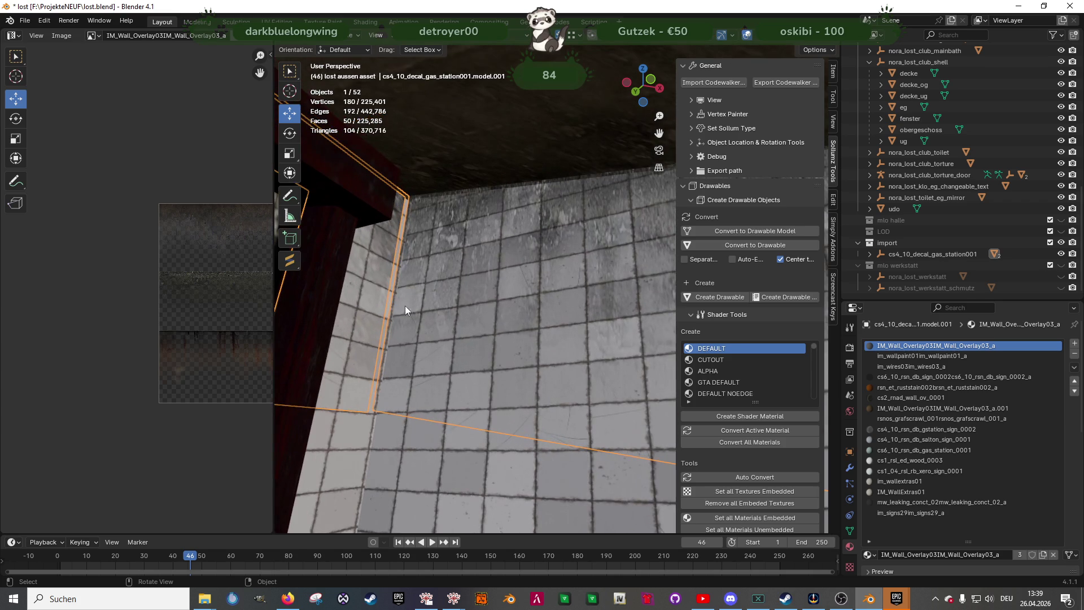
# Reframe the decal vertex, then open the obergeschoss wall mesh in Edit Mode
pyautogui.press('Tab')
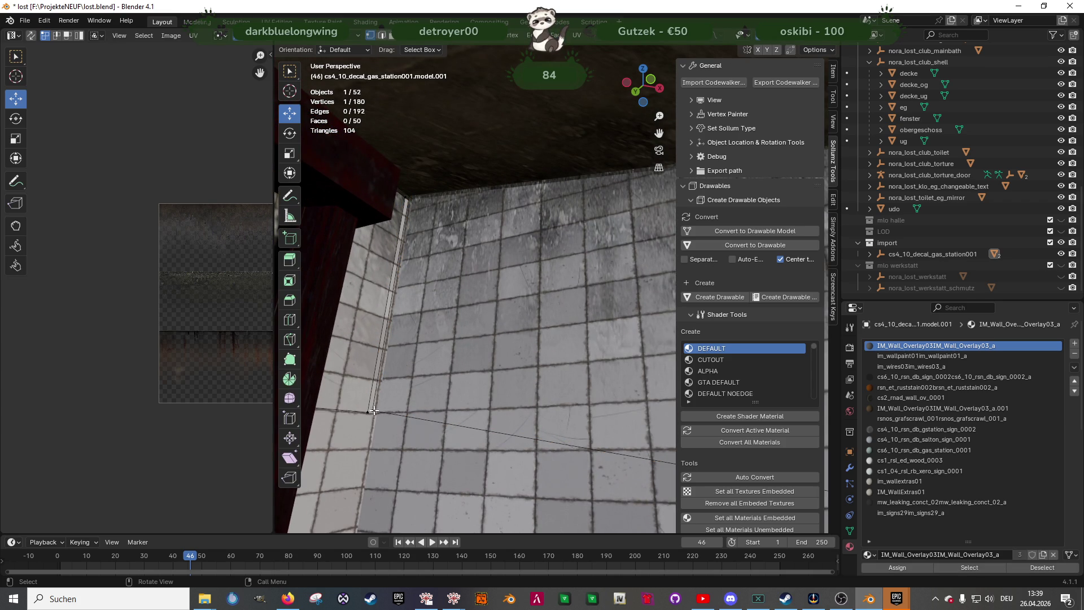
pyautogui.press('KP_Decimal')
pyautogui.moveTo(508, 328); pyautogui.dragTo(593, 289, button='middle')
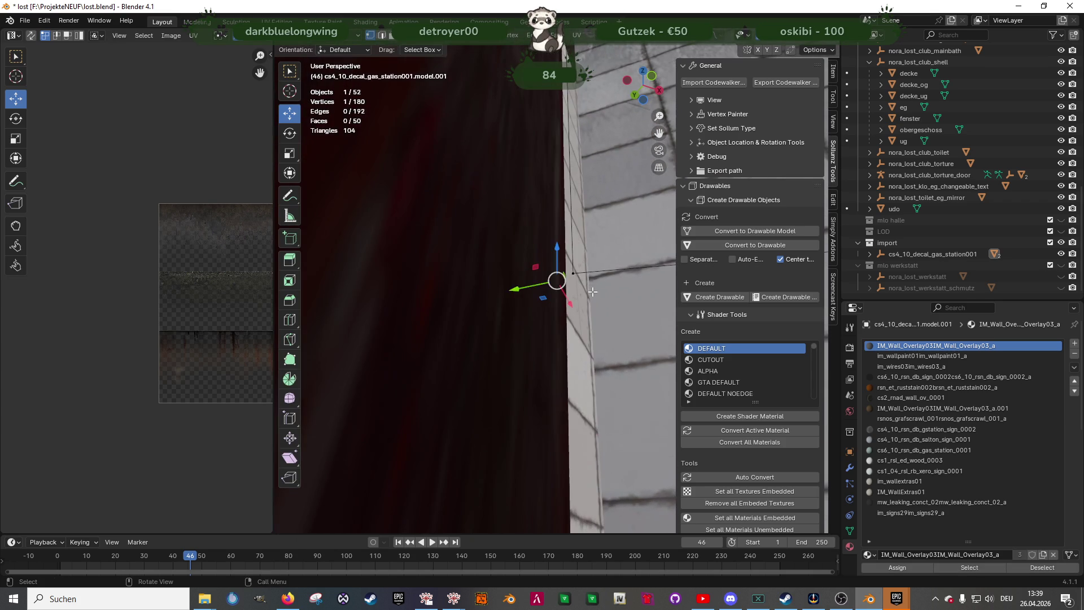
pyautogui.press('Tab')
pyautogui.click(605, 335)
pyautogui.press('Tab')
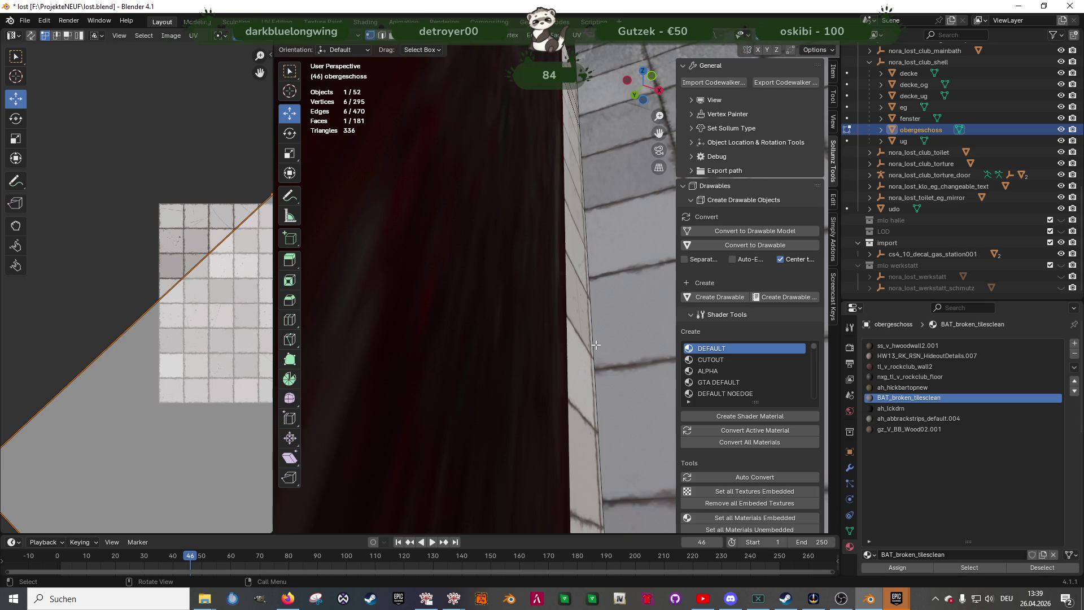
# Shift the obergeschoss wall edge about 0.045 m along Y
pyautogui.click(596, 345)
pyautogui.moveTo(595, 344)
pyautogui.mouseDown(button='middle')
pyautogui.moveTo(574, 447)
pyautogui.moveTo(495, 448)
pyautogui.mouseUp(button='middle')
pyautogui.moveTo(485, 438); pyautogui.dragTo(472, 438)
pyautogui.moveTo(533, 389); pyautogui.dragTo(386, 329, button='middle')
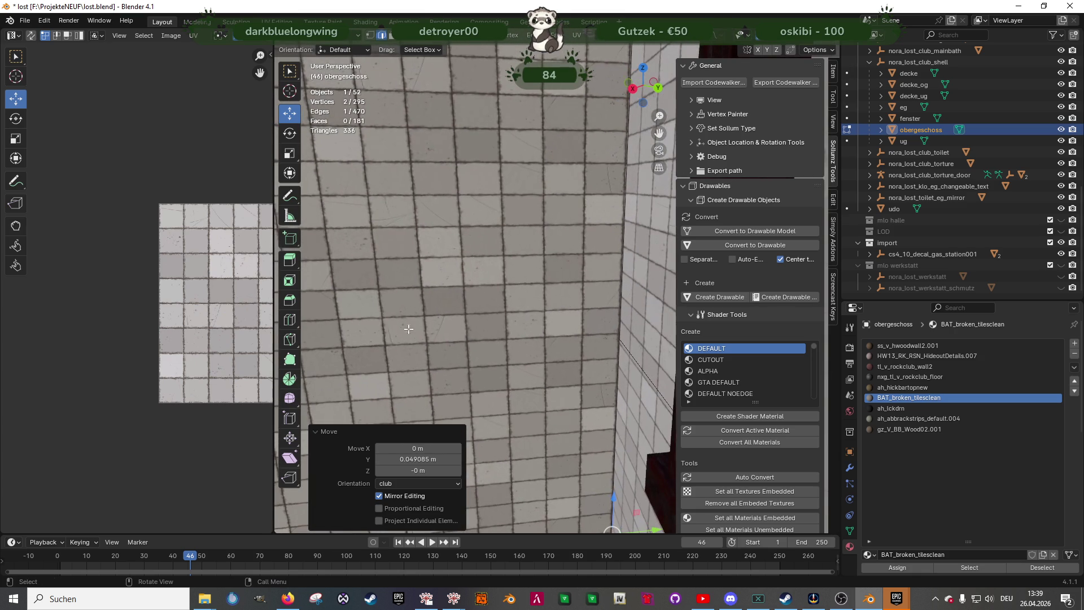
pyautogui.moveTo(604, 340); pyautogui.dragTo(588, 447, button='middle')
pyautogui.moveTo(602, 502); pyautogui.dragTo(529, 436)
# Return to the decal mesh and select its vertex at the wall corner
pyautogui.moveTo(530, 436)
pyautogui.mouseDown(button='middle')
pyautogui.moveTo(575, 321)
pyautogui.moveTo(524, 187)
pyautogui.mouseUp(button='middle')
pyautogui.click(568, 213)
pyautogui.click(541, 296)
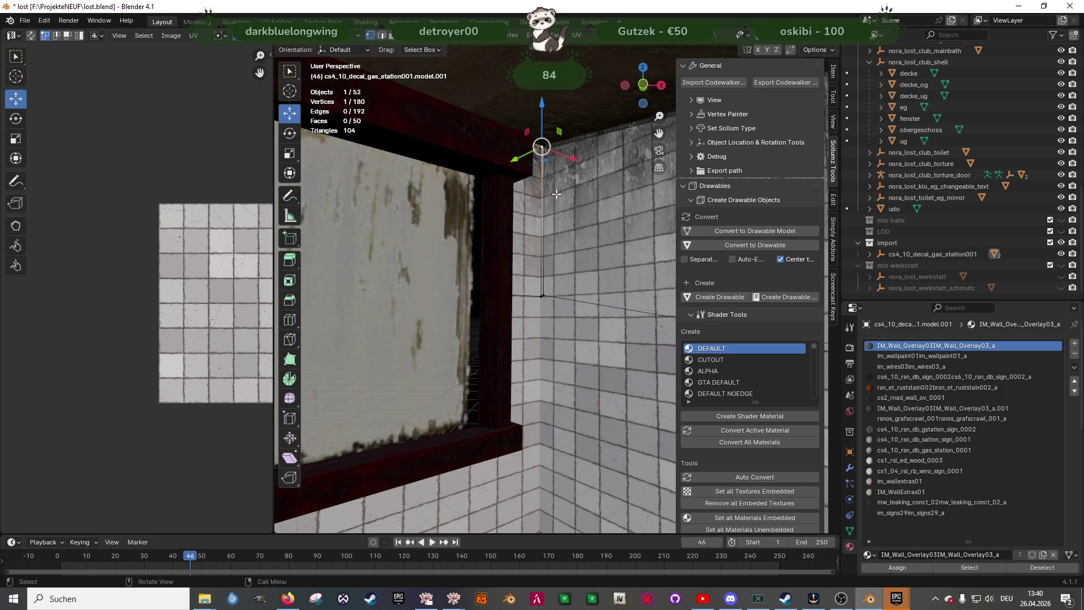
# Move the decal vertex to the wall corner, then down to the wall base
pyautogui.press('g')
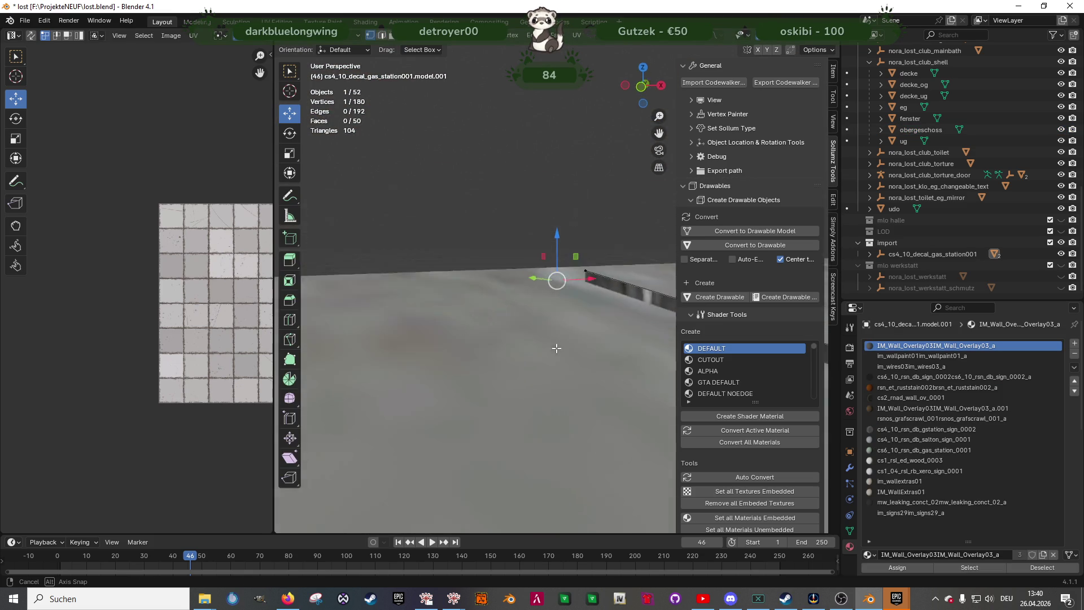
pyautogui.click(555, 283)
pyautogui.moveTo(554, 283); pyautogui.dragTo(562, 289, button='middle')
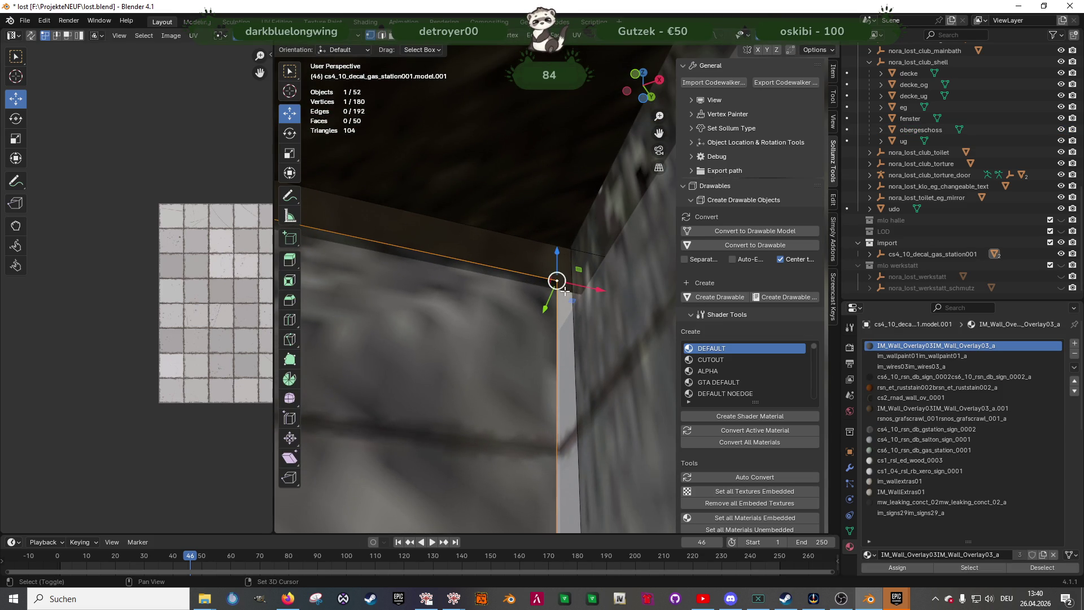
pyautogui.moveTo(590, 288); pyautogui.dragTo(593, 288)
pyautogui.moveTo(592, 288)
pyautogui.mouseDown(button='middle')
pyautogui.moveTo(565, 317)
pyautogui.moveTo(563, 429)
pyautogui.mouseUp(button='middle')
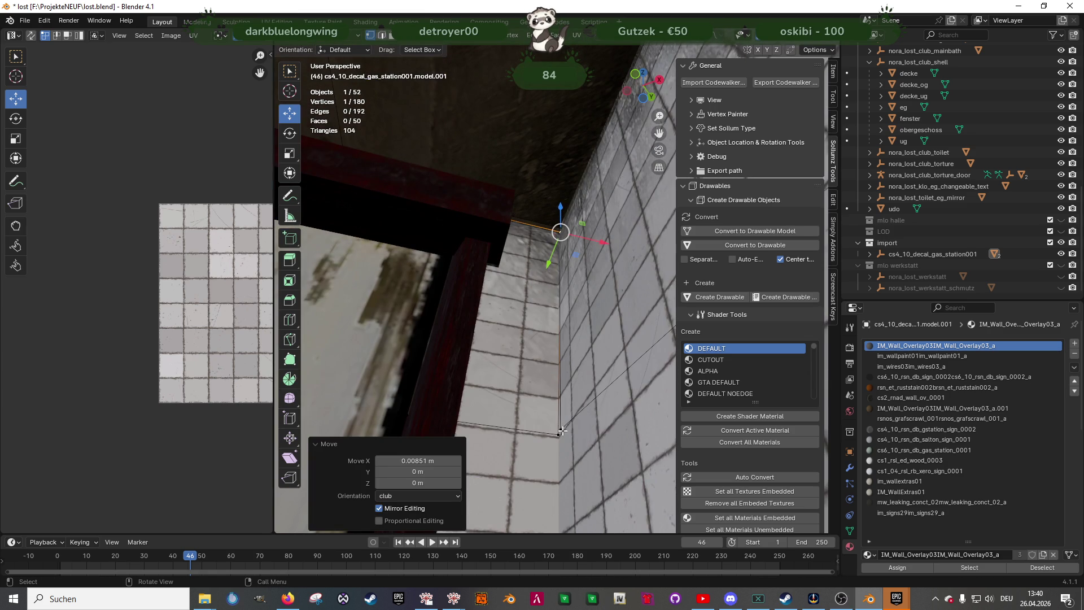
pyautogui.press('g')
pyautogui.press('x')
pyautogui.click(559, 433)
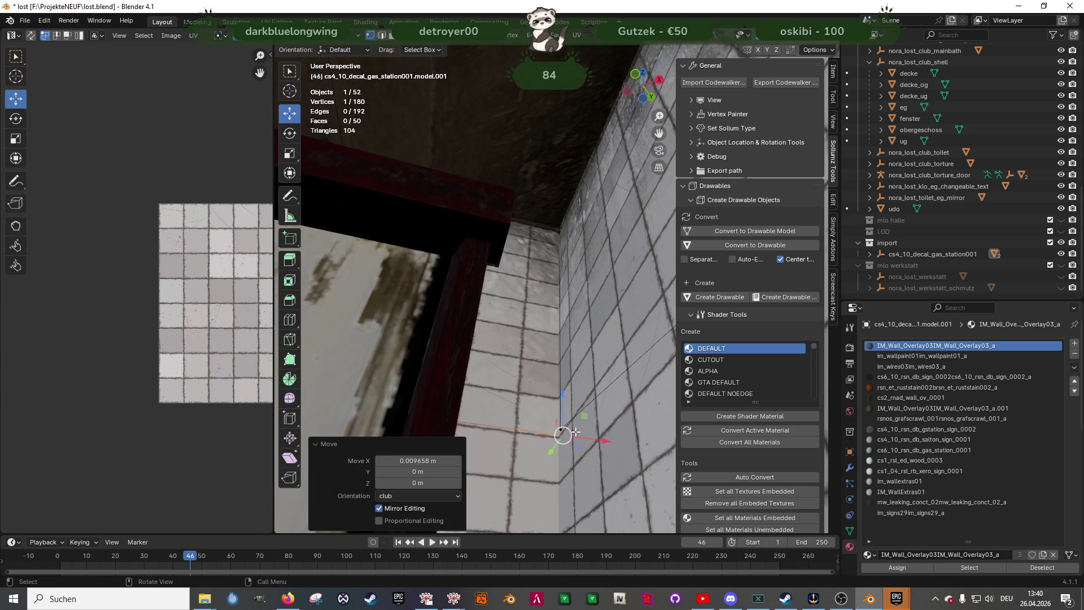
# Slide the decal vertex 0.035 m and then its edge along Y
pyautogui.moveTo(559, 429); pyautogui.dragTo(588, 438, button='middle')
pyautogui.press('g')
pyautogui.press('y')
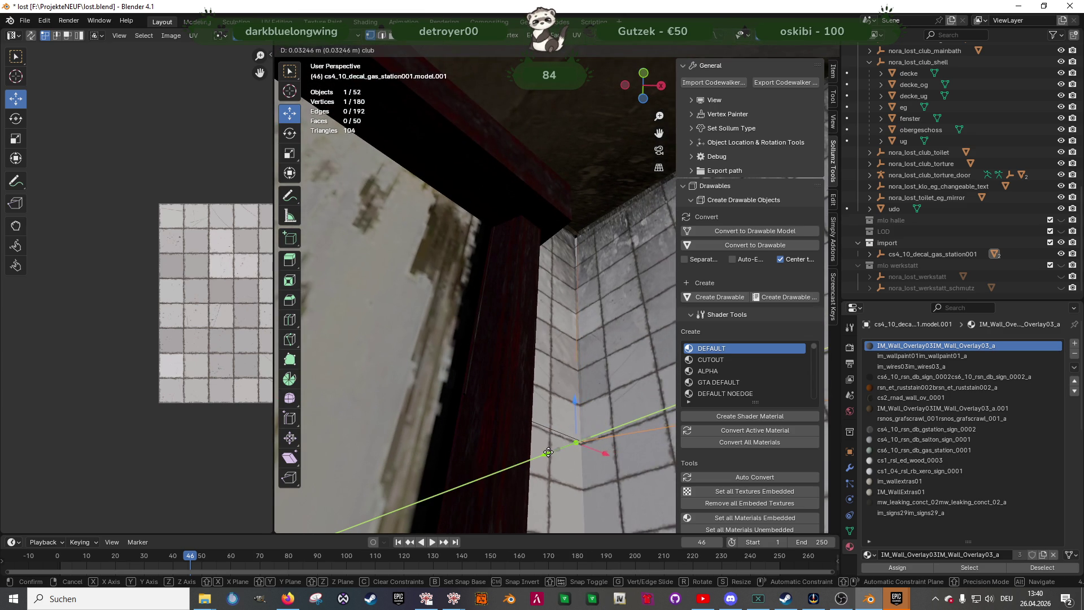
pyautogui.click(550, 450)
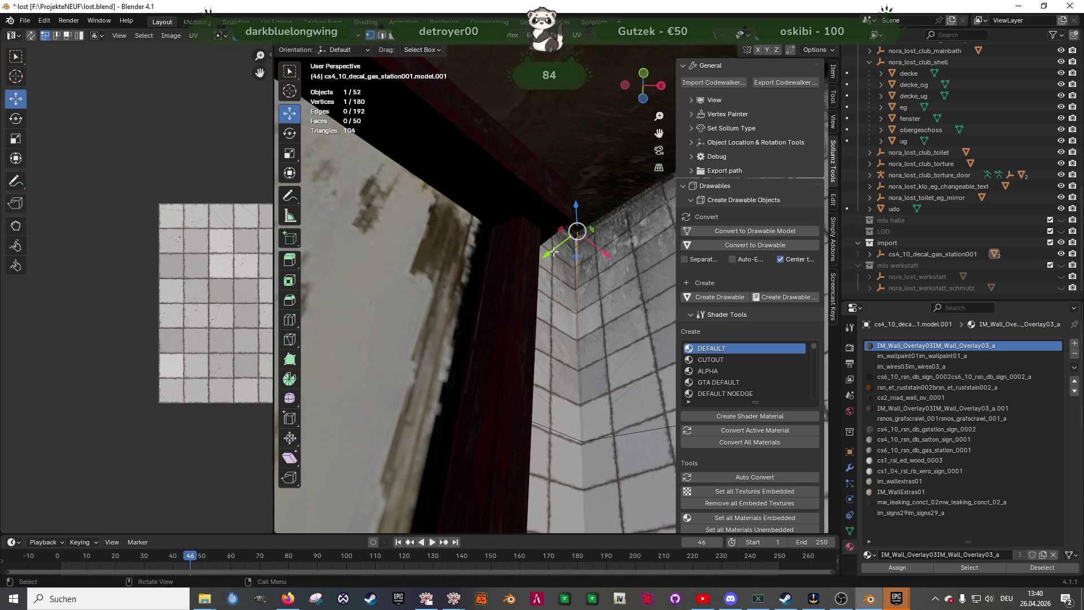
pyautogui.press('g')
pyautogui.press('y')
pyautogui.click(573, 306)
# Leave Edit Mode and inspect the decal around the window frame and tiles
pyautogui.press('Tab')
pyautogui.scroll(-2, 573, 307)
pyautogui.moveTo(574, 307)
pyautogui.mouseDown(button='middle')
pyautogui.moveTo(481, 350)
pyautogui.moveTo(542, 330)
pyautogui.moveTo(578, 273)
pyautogui.moveTo(605, 257)
pyautogui.moveTo(575, 304)
pyautogui.moveTo(566, 344)
pyautogui.moveTo(469, 344)
pyautogui.moveTo(397, 361)
pyautogui.moveTo(646, 288)
pyautogui.moveTo(403, 319)
pyautogui.moveTo(368, 337)
pyautogui.moveTo(441, 299)
pyautogui.moveTo(382, 313)
pyautogui.moveTo(533, 272)
pyautogui.mouseUp(button='middle')
pyautogui.moveTo(438, 278)
pyautogui.mouseDown(button='middle')
pyautogui.moveTo(558, 265)
pyautogui.moveTo(577, 295)
pyautogui.moveTo(493, 291)
pyautogui.moveTo(587, 314)
pyautogui.moveTo(489, 284)
pyautogui.moveTo(478, 311)
pyautogui.moveTo(520, 394)
pyautogui.moveTo(492, 340)
pyautogui.moveTo(540, 342)
pyautogui.mouseUp(button='middle')
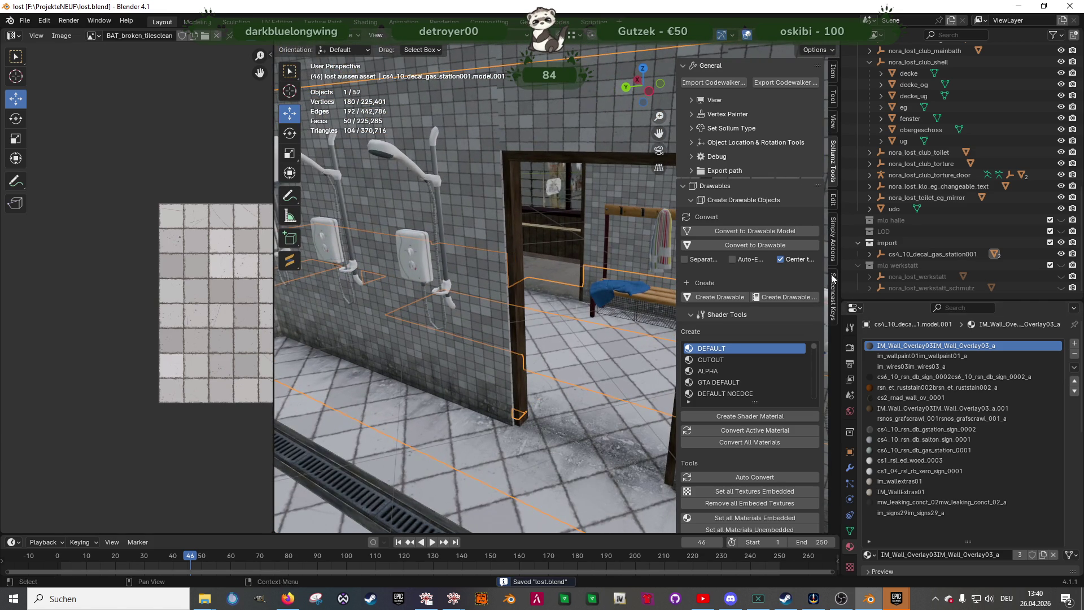
# Look through the doorway toward the bench and enter Edit Mode on the decal mesh
pyautogui.moveTo(574, 279)
pyautogui.mouseDown(button='middle')
pyautogui.moveTo(632, 270)
pyautogui.moveTo(527, 350)
pyautogui.moveTo(449, 337)
pyautogui.moveTo(513, 307)
pyautogui.moveTo(527, 244)
pyautogui.moveTo(419, 299)
pyautogui.moveTo(471, 330)
pyautogui.moveTo(499, 321)
pyautogui.mouseUp(button='middle')
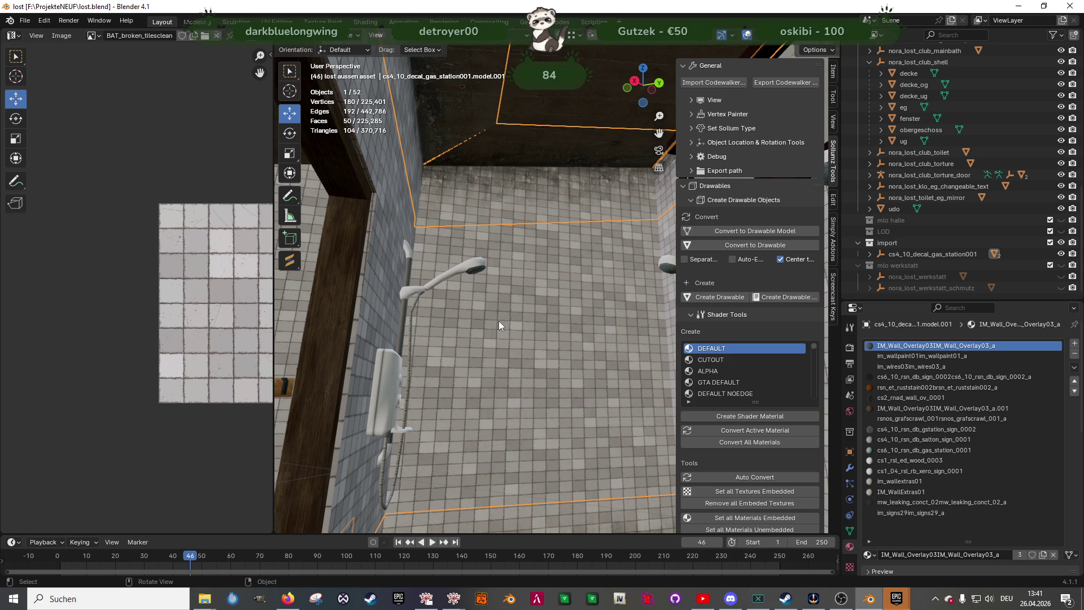
pyautogui.press('Tab')
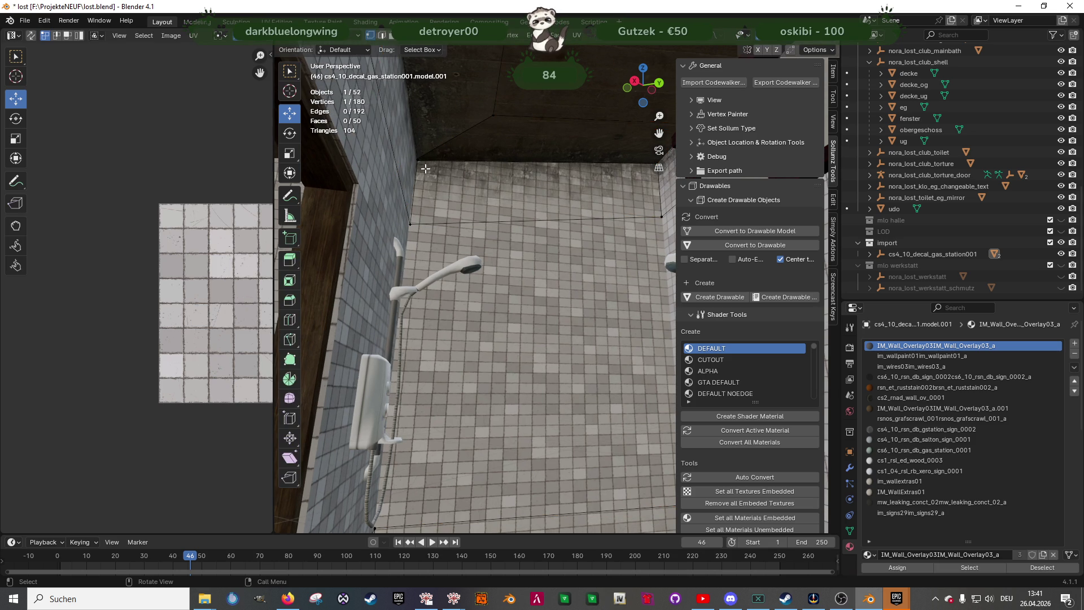
# Using X-ray, nudge a decal vertex into the ceiling corner, then leave Edit Mode
pyautogui.press('KP_Decimal')
pyautogui.moveTo(442, 254)
pyautogui.mouseDown(button='middle')
pyautogui.moveTo(507, 367)
pyautogui.moveTo(487, 300)
pyautogui.moveTo(532, 360)
pyautogui.mouseUp(button='middle')
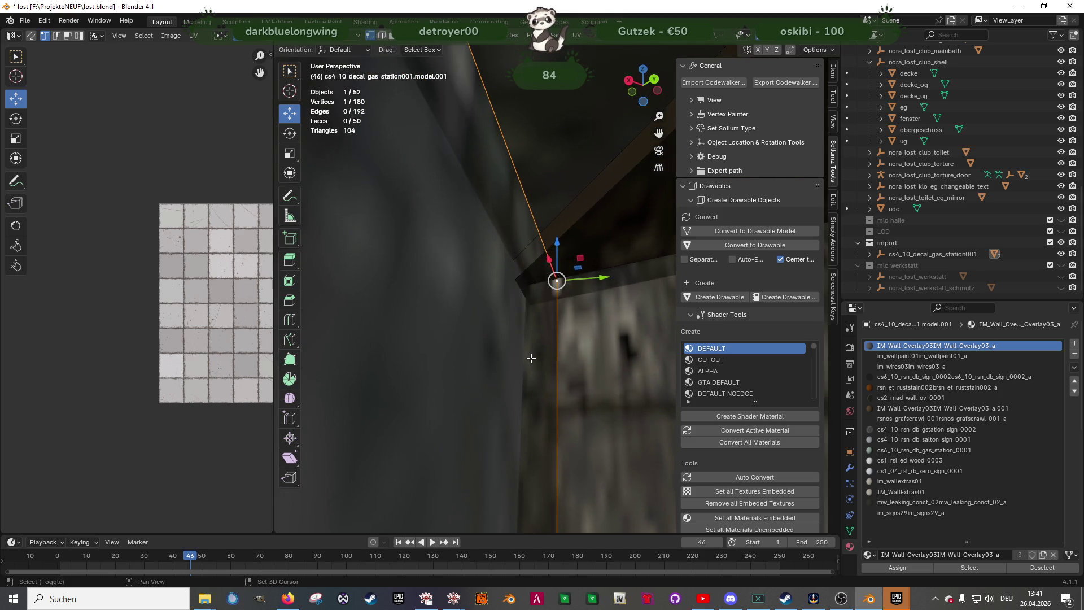
pyautogui.hotkey('shift', 'z')
pyautogui.click(474, 301)
pyautogui.moveTo(476, 300); pyautogui.dragTo(479, 318)
pyautogui.hotkey('shift', 'z')
pyautogui.moveTo(510, 328)
pyautogui.mouseDown(button='middle')
pyautogui.moveTo(524, 287)
pyautogui.moveTo(554, 339)
pyautogui.moveTo(511, 361)
pyautogui.moveTo(547, 326)
pyautogui.moveTo(523, 342)
pyautogui.moveTo(561, 373)
pyautogui.moveTo(547, 375)
pyautogui.moveTo(555, 418)
pyautogui.mouseUp(button='middle')
pyautogui.press('Tab')
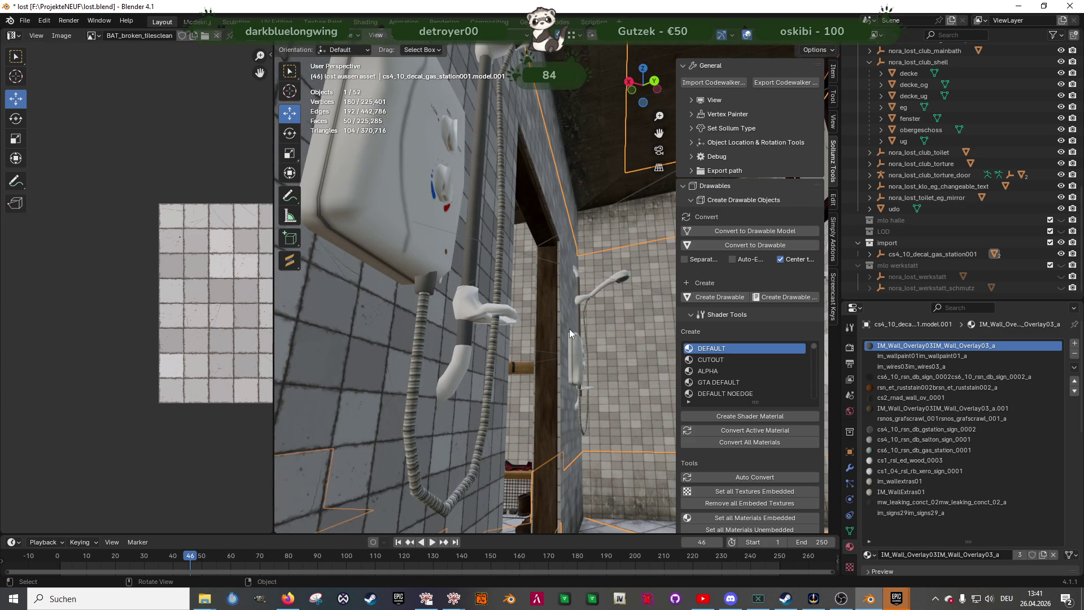
# Extrude a decal edge into a new face along the wall behind the bench
pyautogui.moveTo(570, 329)
pyautogui.mouseDown(button='middle')
pyautogui.moveTo(591, 321)
pyautogui.moveTo(554, 392)
pyautogui.moveTo(486, 445)
pyautogui.moveTo(580, 404)
pyautogui.moveTo(573, 398)
pyautogui.moveTo(660, 401)
pyautogui.moveTo(632, 412)
pyautogui.moveTo(588, 393)
pyautogui.moveTo(571, 412)
pyautogui.mouseUp(button='middle')
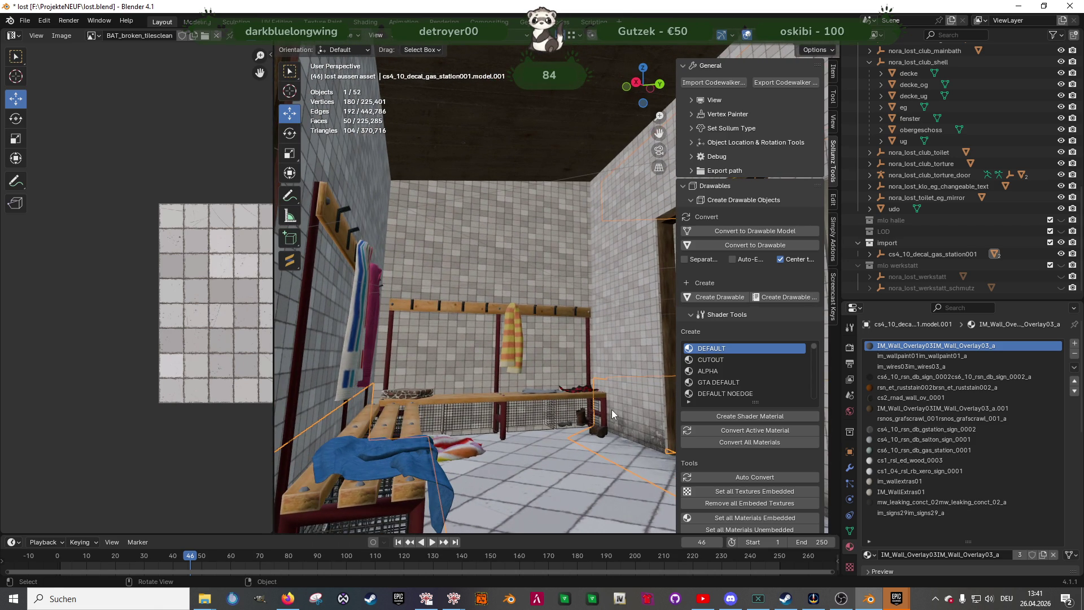
pyautogui.press('Tab')
pyautogui.press('1')
pyautogui.moveTo(525, 393); pyautogui.dragTo(453, 394, button='middle')
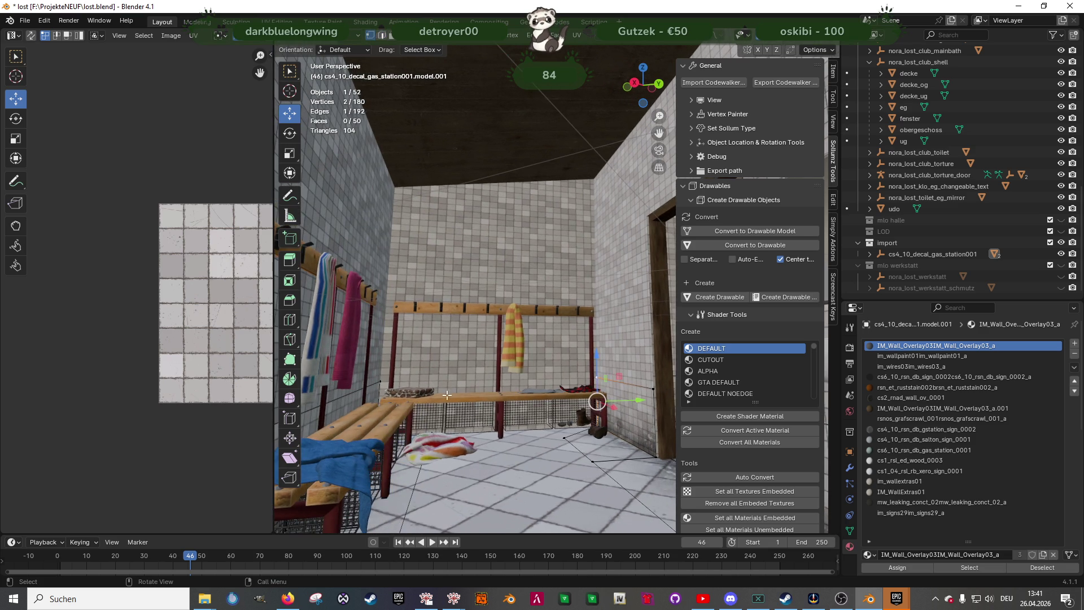
pyautogui.press('e')
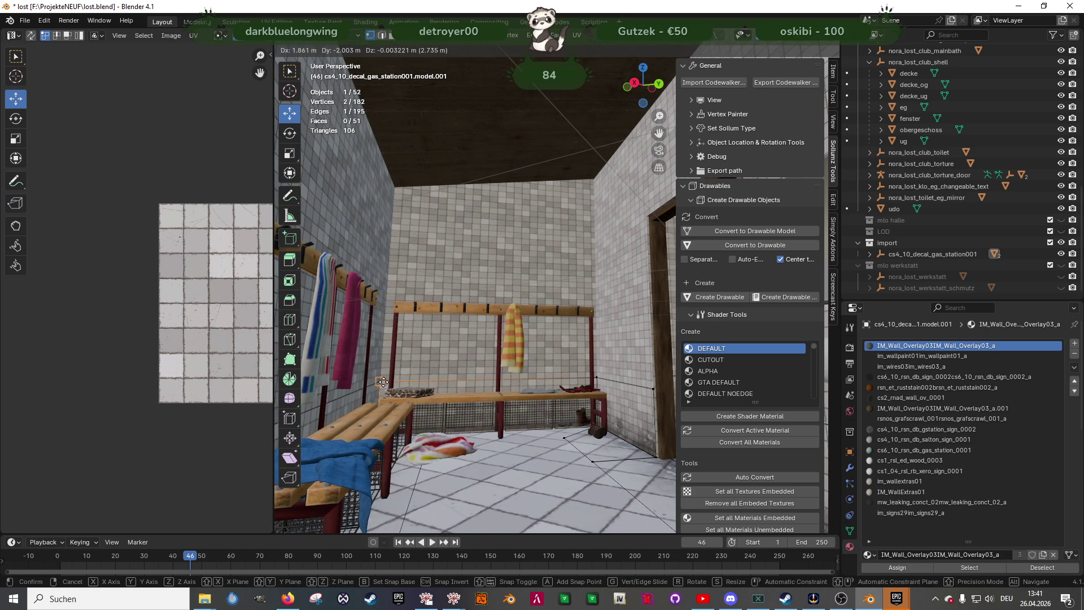
pyautogui.click(383, 382)
pyautogui.moveTo(383, 383)
pyautogui.mouseDown(button='middle')
pyautogui.moveTo(568, 408)
pyautogui.moveTo(572, 463)
pyautogui.moveTo(533, 436)
pyautogui.moveTo(517, 322)
pyautogui.moveTo(506, 452)
pyautogui.moveTo(530, 371)
pyautogui.moveTo(518, 355)
pyautogui.moveTo(526, 398)
pyautogui.moveTo(508, 445)
pyautogui.moveTo(523, 294)
pyautogui.mouseUp(button='middle')
pyautogui.press('Tab')
# Clear the selection, make the import collection visible and enter Edit Mode on the decal
pyautogui.click(524, 290)
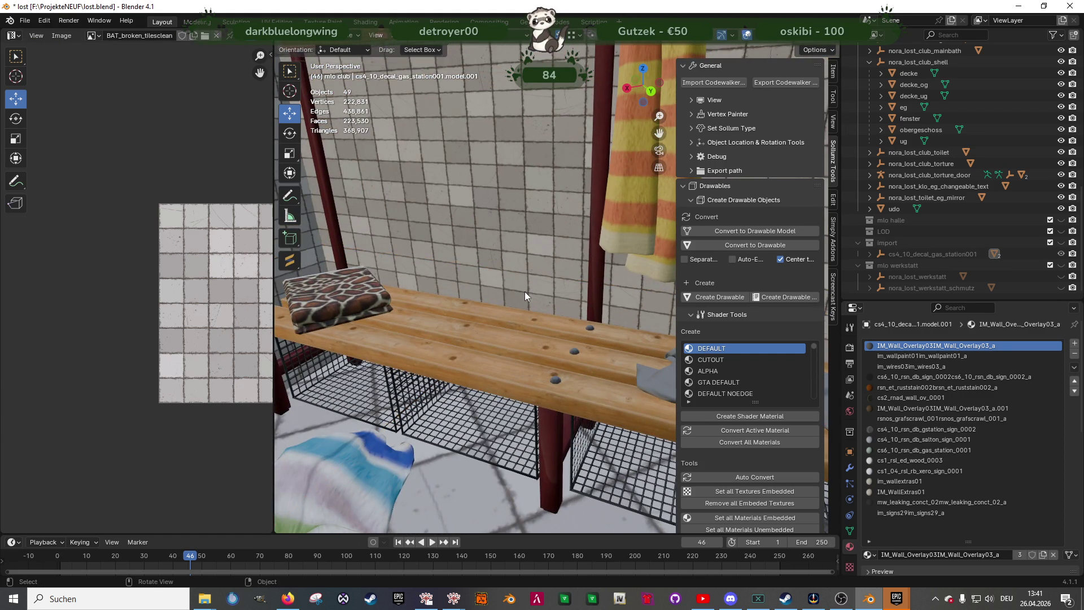
pyautogui.click(1061, 242)
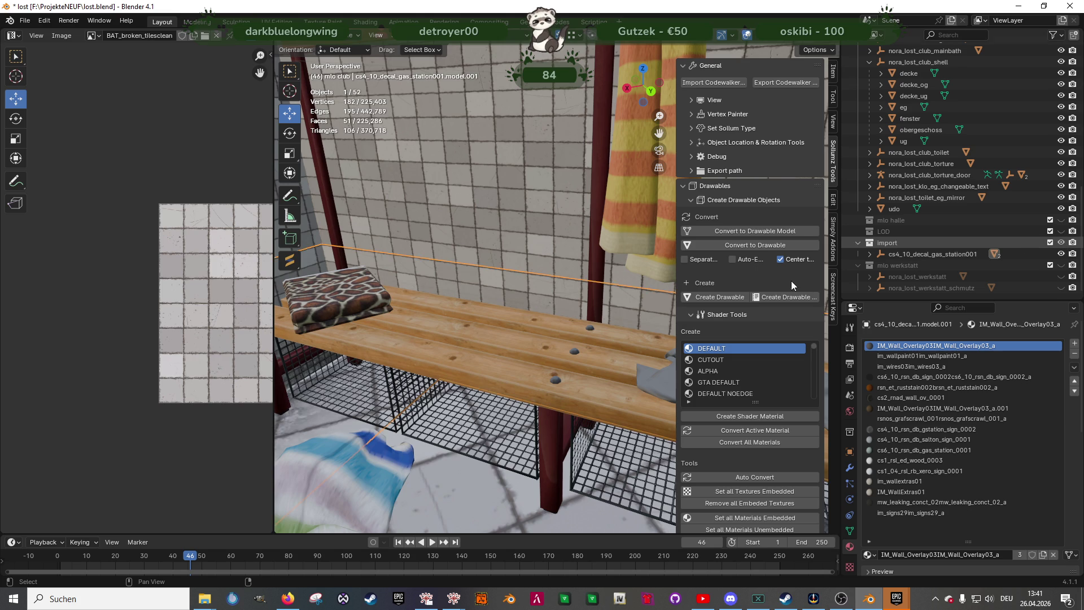
pyautogui.press('Tab')
# Select the decal face under the bench and UV-unwrap it
pyautogui.click(539, 287)
pyautogui.moveTo(539, 287)
pyautogui.mouseDown(button='middle')
pyautogui.moveTo(576, 395)
pyautogui.moveTo(537, 407)
pyautogui.moveTo(482, 399)
pyautogui.moveTo(476, 258)
pyautogui.moveTo(508, 271)
pyautogui.moveTo(524, 306)
pyautogui.mouseUp(button='middle')
pyautogui.moveTo(531, 287); pyautogui.dragTo(534, 286)
pyautogui.moveTo(533, 287); pyautogui.dragTo(493, 323, button='middle')
pyautogui.rightClick(494, 323)
pyautogui.moveTo(494, 323)
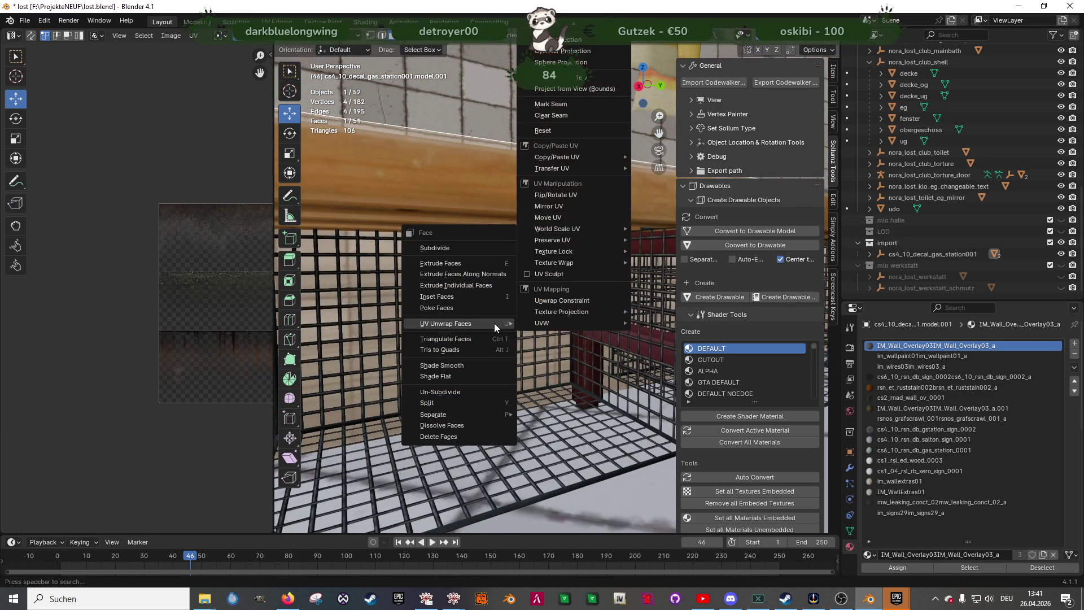
pyautogui.press('u')
pyautogui.scroll(-2, 213, 280)
# Rotate the UV island about 90° so the strip lies horizontally
pyautogui.hotkey('shift', 'space')
pyautogui.click(198, 360)
pyautogui.moveTo(188, 254)
pyautogui.mouseDown()
pyautogui.moveTo(227, 290)
pyautogui.moveTo(226, 335)
pyautogui.mouseUp()
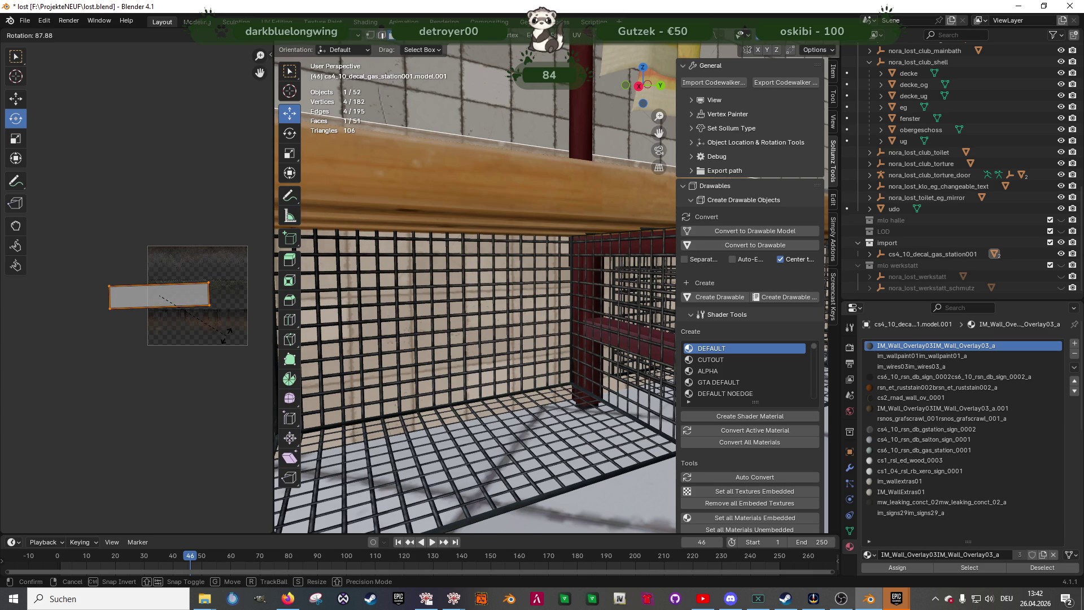
pyautogui.moveTo(225, 337); pyautogui.dragTo(226, 337)
# Slide the UV strip right and up onto the texture's grime band
pyautogui.hotkey('shift', 'space')
pyautogui.press('g')
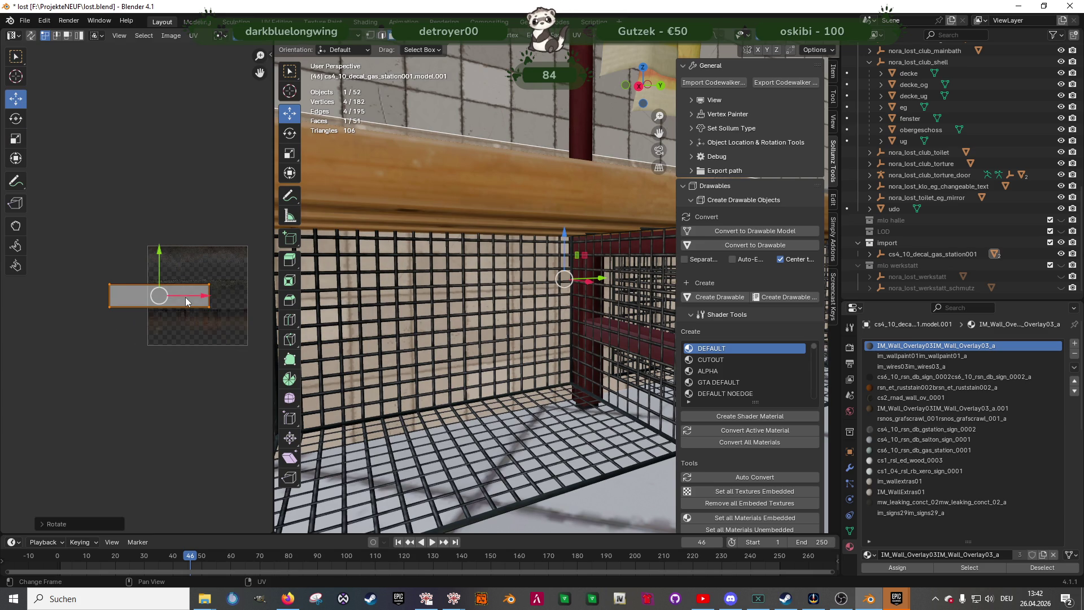
pyautogui.moveTo(188, 296); pyautogui.dragTo(226, 296)
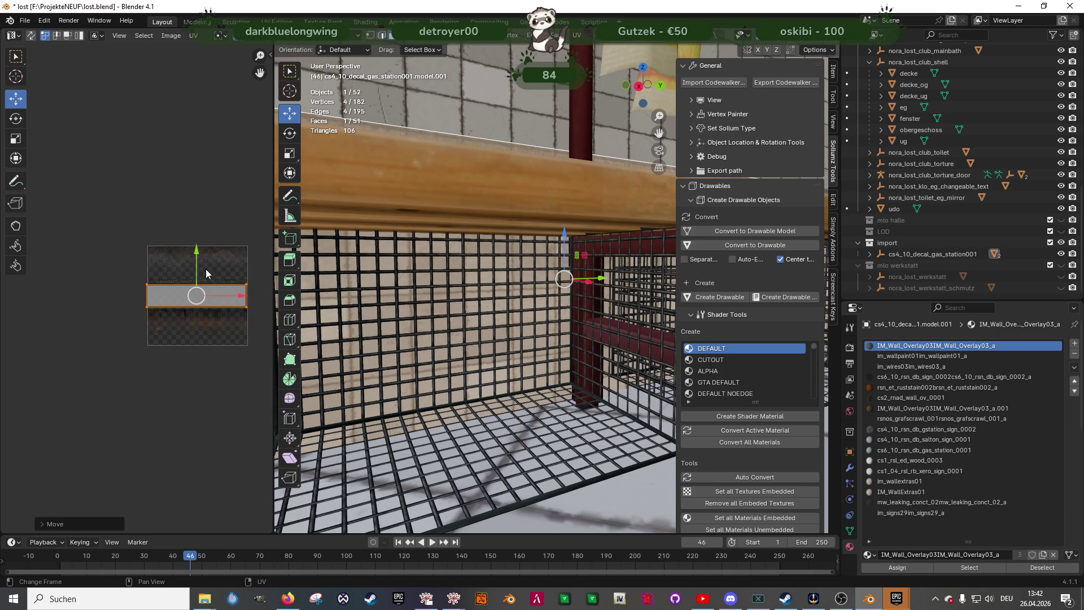
pyautogui.moveTo(196, 255); pyautogui.dragTo(198, 251)
pyautogui.moveTo(485, 316); pyautogui.dragTo(489, 354, button='middle')
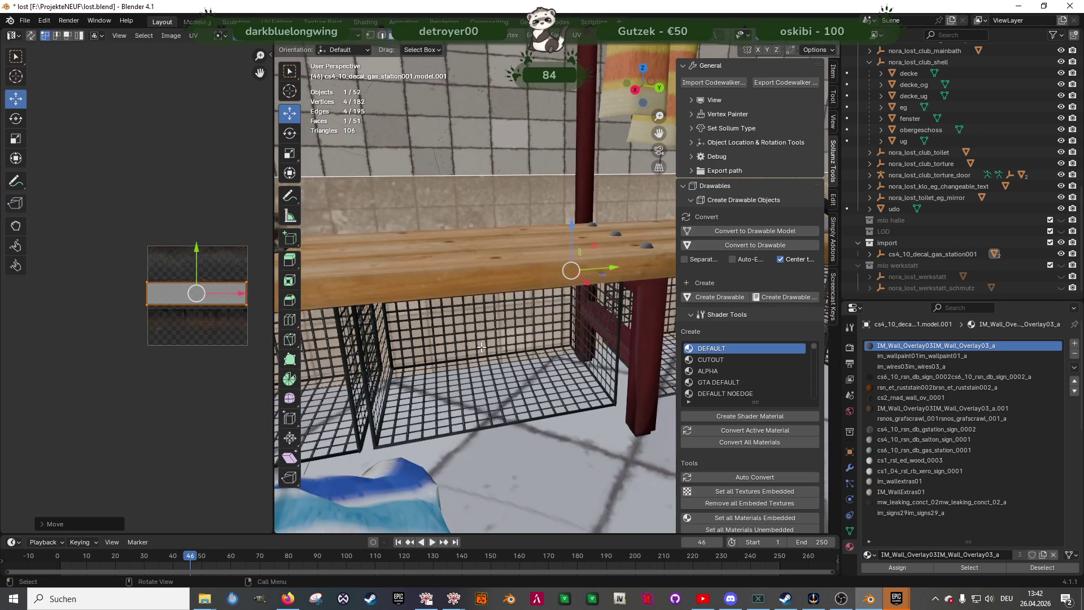
# Fine-rotate the UV strip so it sits level again
pyautogui.hotkey('shift', 'space')
pyautogui.press('r')
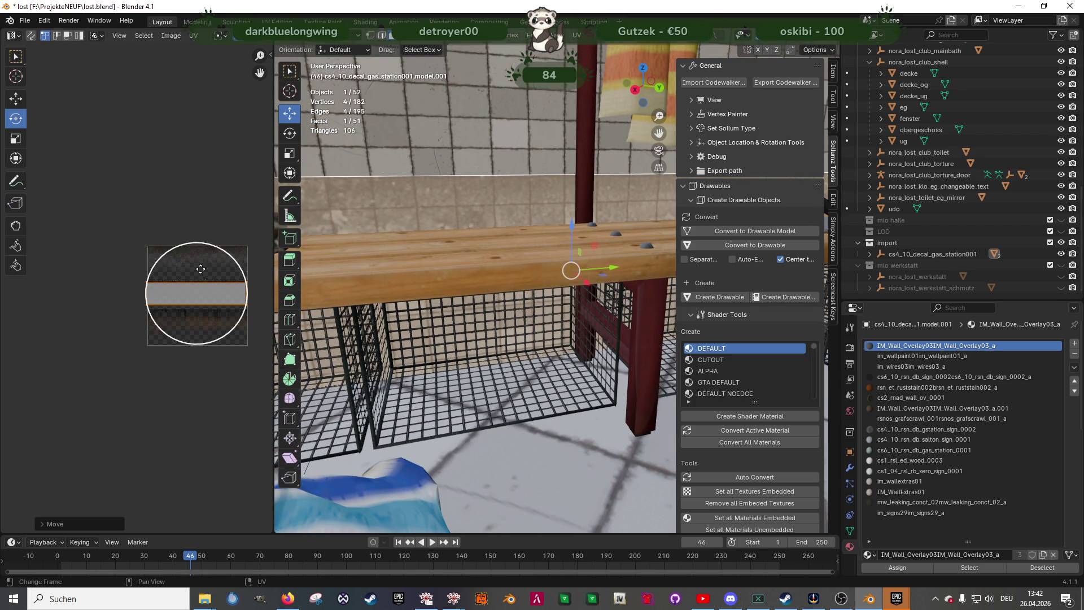
pyautogui.moveTo(220, 248); pyautogui.dragTo(223, 247)
pyautogui.moveTo(435, 266)
pyautogui.mouseDown(button='middle')
pyautogui.moveTo(435, 314)
pyautogui.moveTo(490, 369)
pyautogui.moveTo(577, 392)
pyautogui.moveTo(529, 385)
pyautogui.moveTo(503, 358)
pyautogui.moveTo(448, 356)
pyautogui.moveTo(503, 377)
pyautogui.moveTo(480, 368)
pyautogui.moveTo(490, 397)
pyautogui.moveTo(551, 379)
pyautogui.moveTo(527, 376)
pyautogui.moveTo(538, 378)
pyautogui.mouseUp(button='middle')
# Exit Edit Mode, select obergeschoss, and orbit the benches, then undo back into decal editing
pyautogui.press('Tab')
pyautogui.click(507, 390)
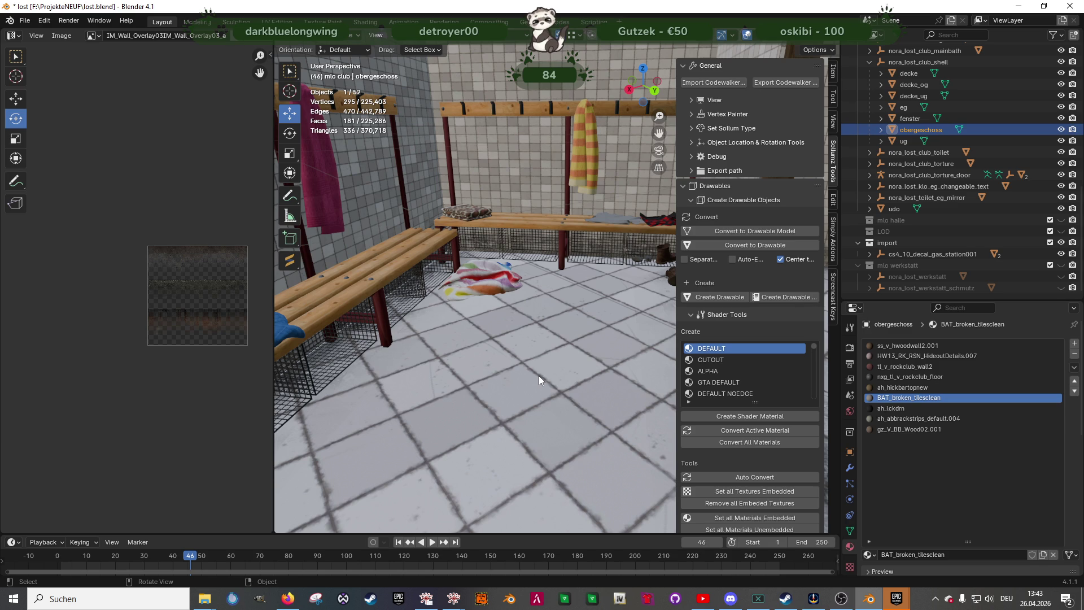
pyautogui.moveTo(476, 327)
pyautogui.mouseDown(button='middle')
pyautogui.moveTo(541, 322)
pyautogui.moveTo(462, 344)
pyautogui.moveTo(515, 314)
pyautogui.moveTo(575, 333)
pyautogui.moveTo(506, 320)
pyautogui.moveTo(528, 352)
pyautogui.mouseUp(button='middle')
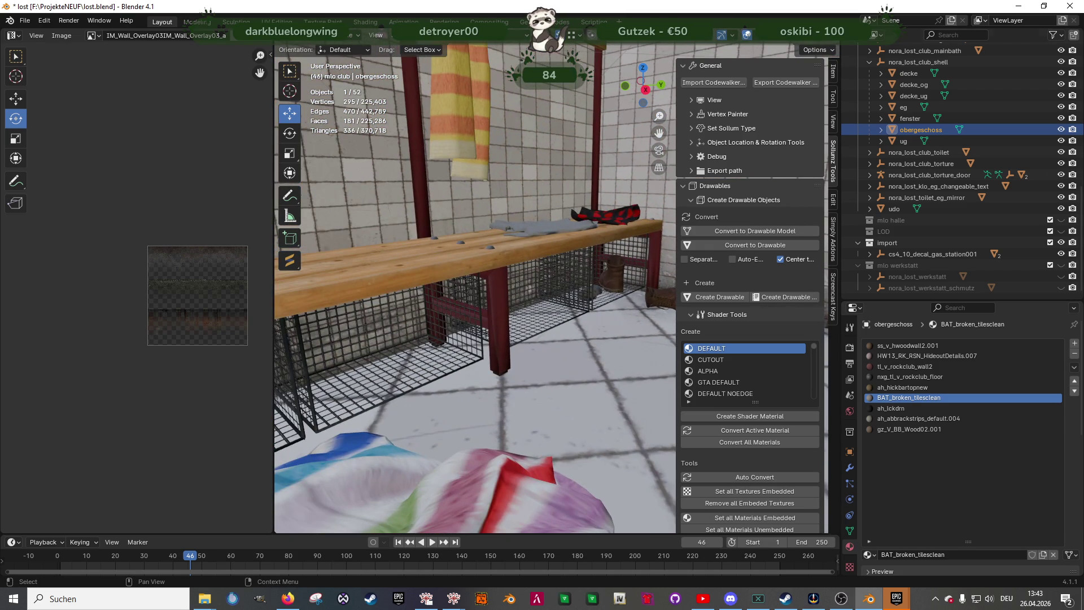
pyautogui.hotkey('ctrl', 'z')
pyautogui.hotkey('ctrl', 'z')
pyautogui.hotkey('ctrl', 'z')
# Rotate the decal face -90° around Y
pyautogui.press('KP_Decimal')
pyautogui.hotkey('shift', 'space')
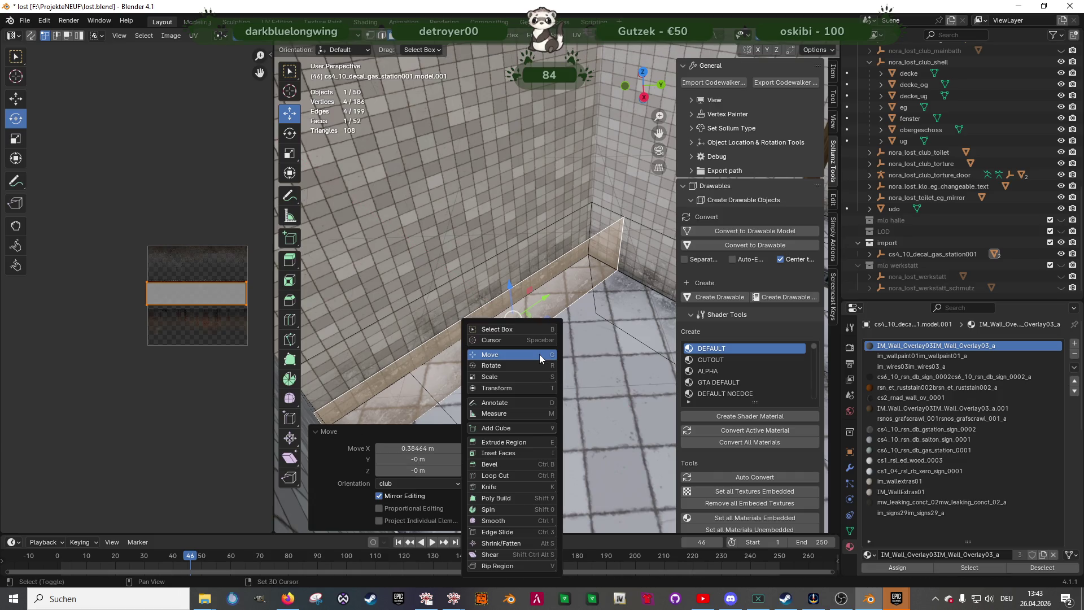
pyautogui.press('r')
pyautogui.scroll(8, 524, 330)
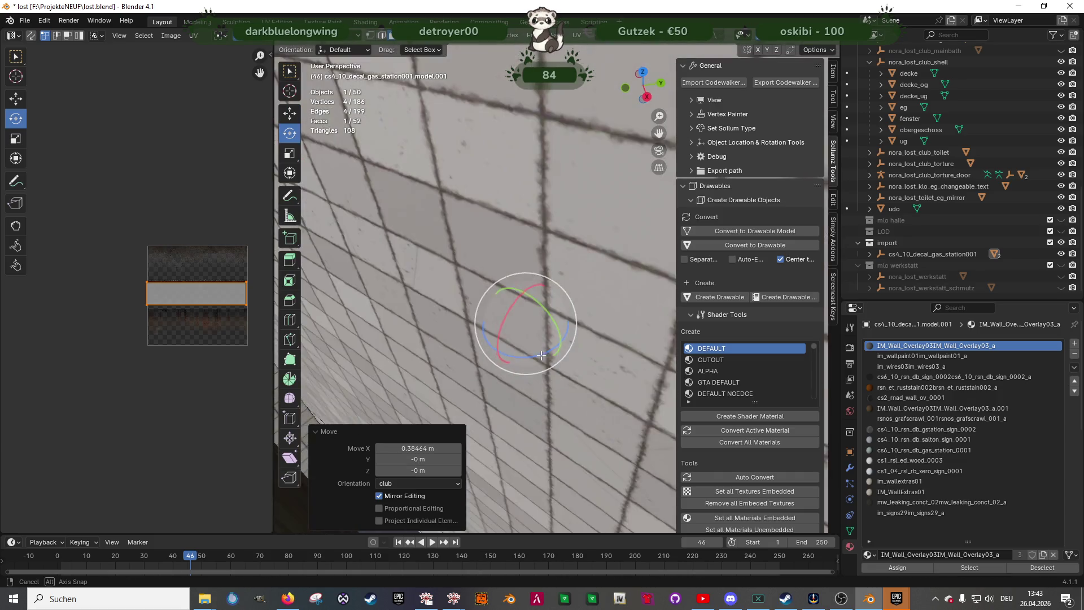
pyautogui.scroll(-8, 524, 330)
pyautogui.moveTo(524, 330); pyautogui.dragTo(536, 332, button='middle')
pyautogui.moveTo(536, 322); pyautogui.dragTo(528, 310)
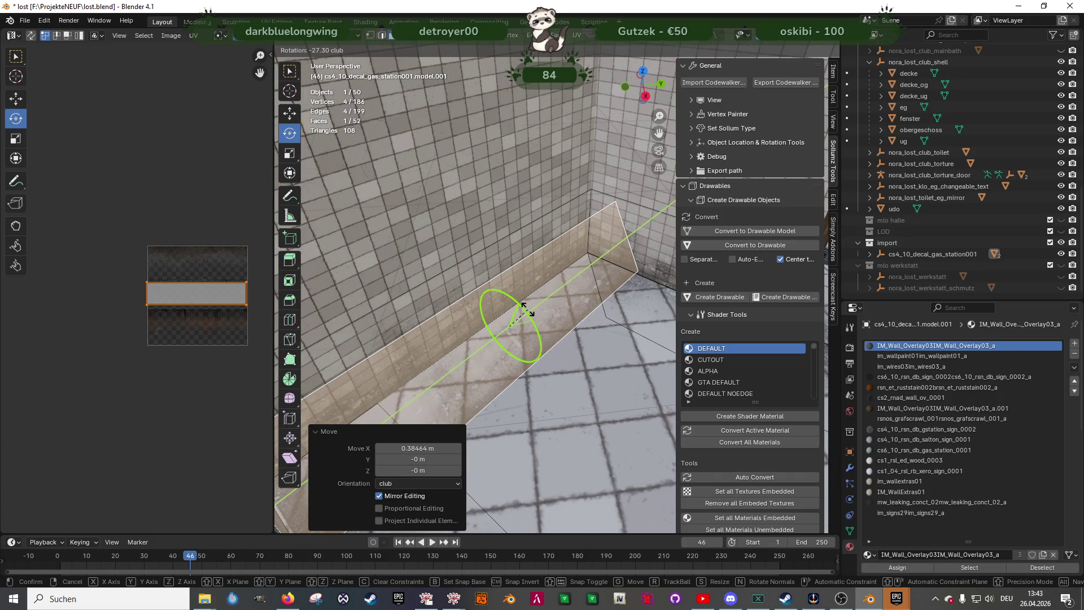
pyautogui.write('-90')
pyautogui.press('Return')
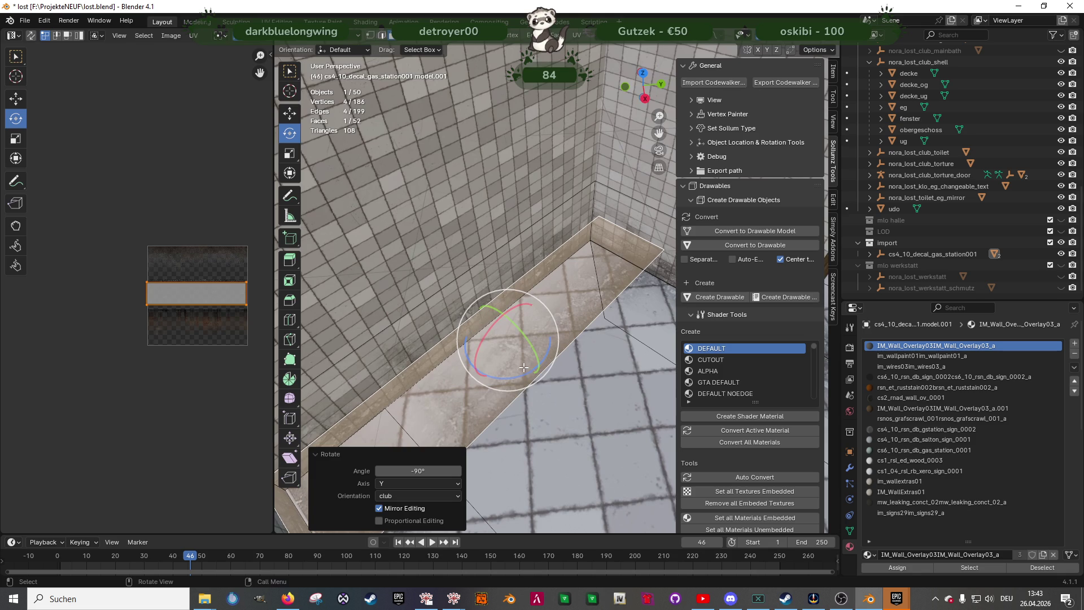
# Turn the face 180° on Z, shift it 1 m along X and lower it onto the floor
pyautogui.moveTo(520, 374)
pyautogui.mouseDown()
pyautogui.moveTo(508, 375)
pyautogui.moveTo(536, 350)
pyautogui.mouseUp()
pyautogui.write('g')
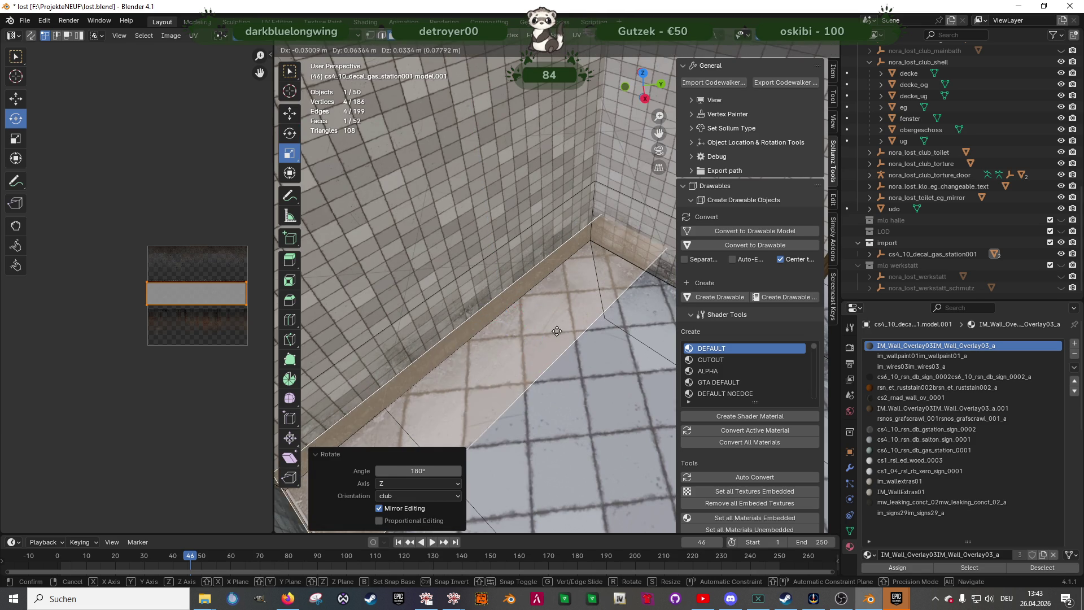
pyautogui.write('x1')
pyautogui.press('Return')
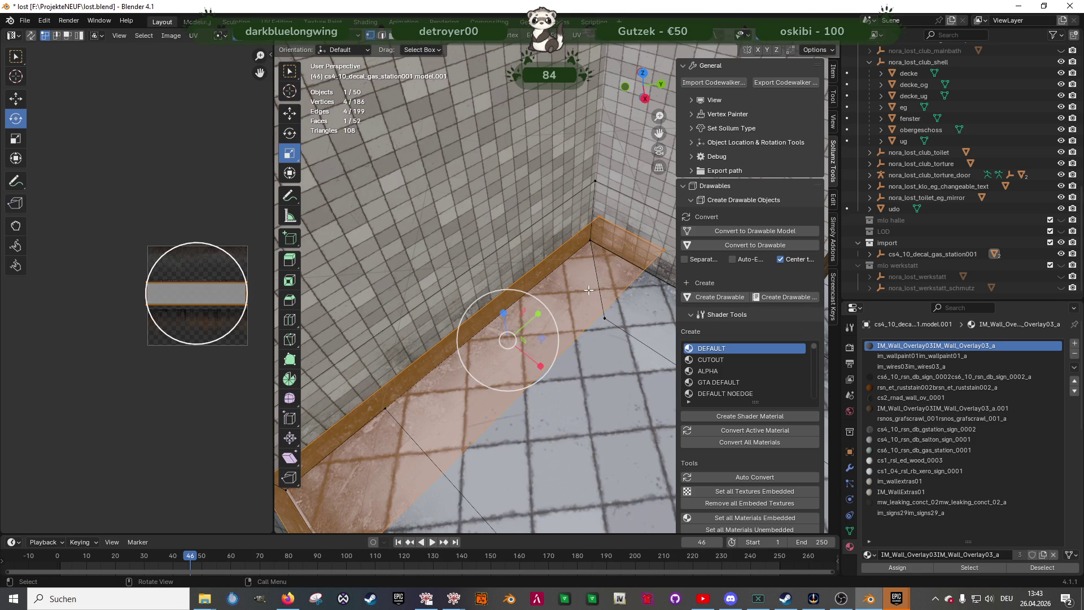
pyautogui.hotkey('shift', 'space')
pyautogui.press('g')
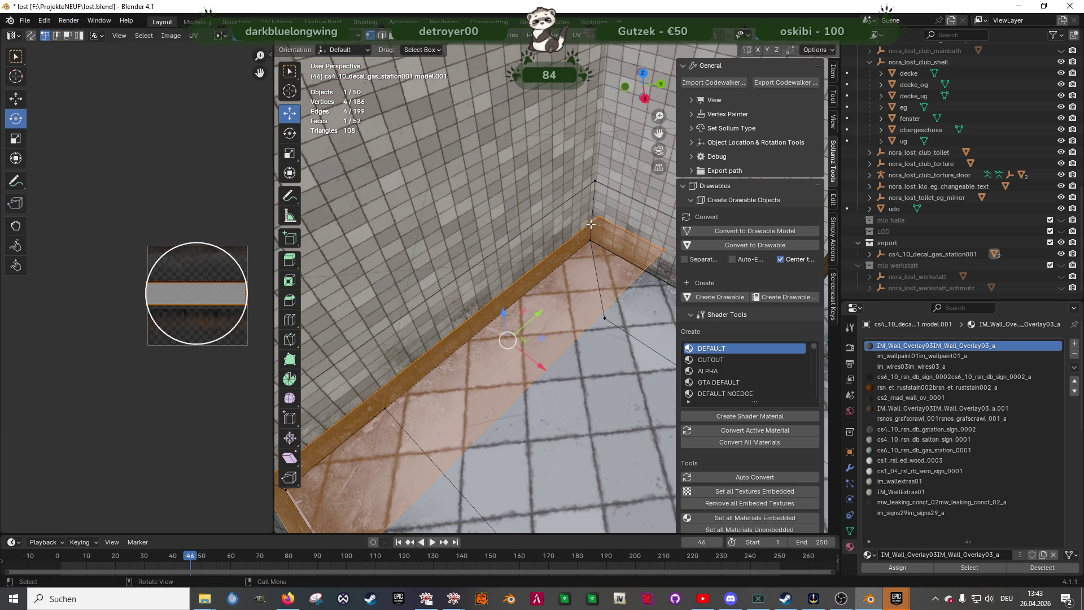
pyautogui.moveTo(508, 340)
pyautogui.mouseDown()
pyautogui.moveTo(586, 254)
pyautogui.moveTo(502, 358)
pyautogui.mouseUp()
pyautogui.moveTo(496, 358)
pyautogui.mouseDown(button='middle')
pyautogui.moveTo(593, 279)
pyautogui.moveTo(629, 316)
pyautogui.moveTo(497, 338)
pyautogui.moveTo(409, 336)
pyautogui.mouseUp(button='middle')
# Move two decal vertices so the face's corner fits against the wall–floor edge
pyautogui.click(652, 322)
pyautogui.press('g')
pyautogui.click(581, 339)
pyautogui.click(355, 307)
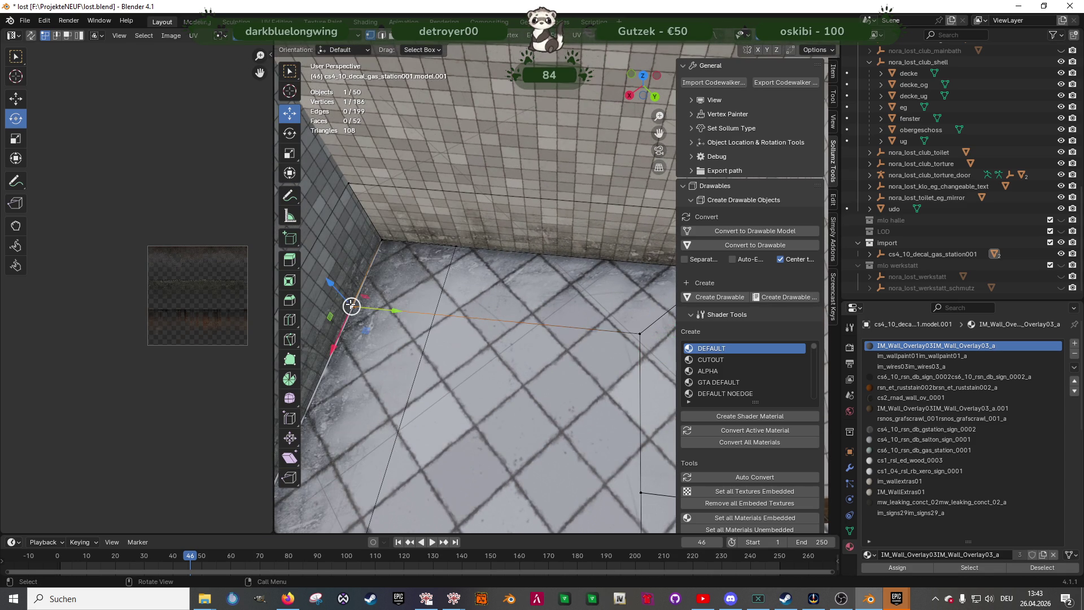
pyautogui.press('g')
pyautogui.click(438, 290)
pyautogui.hotkey('ctrl', 'z')
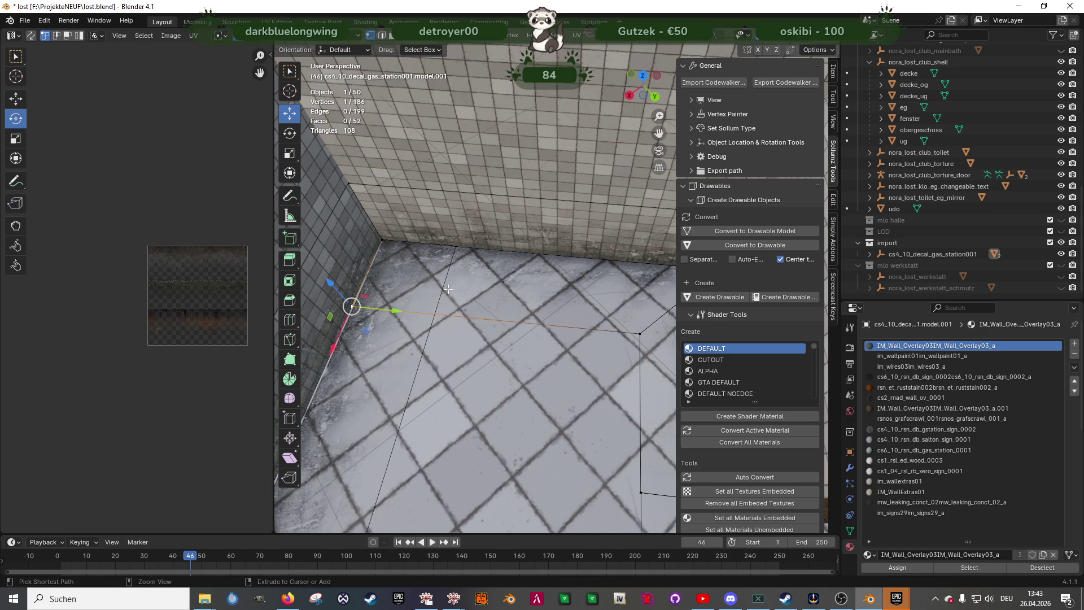
pyautogui.hotkey('ctrl', 'shift', 'z')
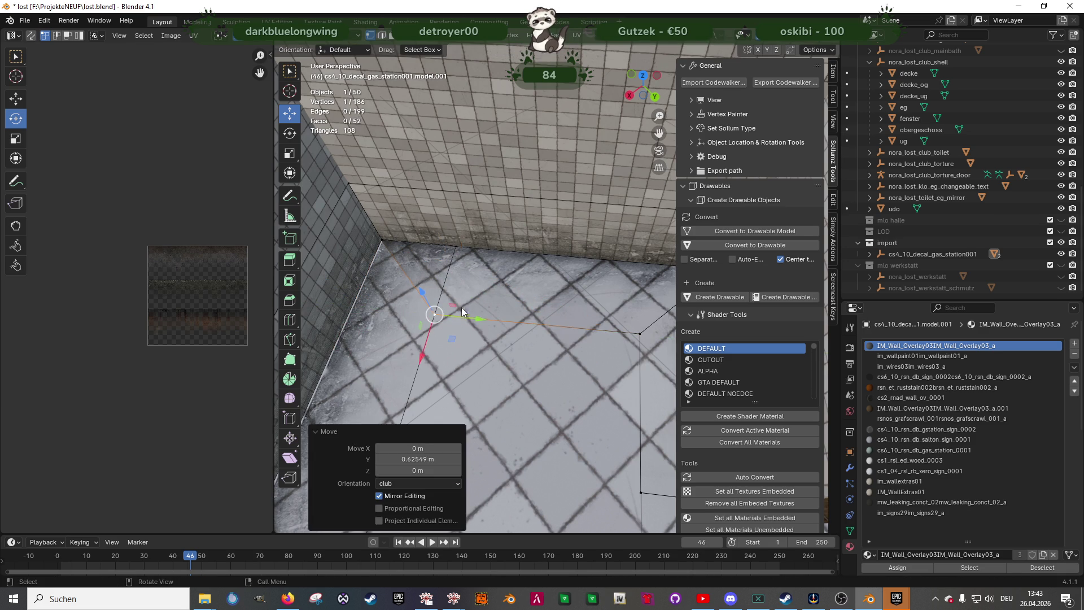
# Leave Edit Mode, look around the tiled room and save the file
pyautogui.press('Tab')
pyautogui.moveTo(487, 309)
pyautogui.mouseDown(button='middle')
pyautogui.moveTo(533, 297)
pyautogui.moveTo(537, 285)
pyautogui.moveTo(528, 287)
pyautogui.moveTo(548, 293)
pyautogui.moveTo(540, 306)
pyautogui.moveTo(514, 261)
pyautogui.moveTo(573, 270)
pyautogui.moveTo(479, 246)
pyautogui.moveTo(509, 276)
pyautogui.moveTo(527, 338)
pyautogui.moveTo(504, 283)
pyautogui.moveTo(514, 325)
pyautogui.moveTo(539, 323)
pyautogui.mouseUp(button='middle')
pyautogui.scroll(2, 514, 260)
pyautogui.hotkey('ctrl', 's')
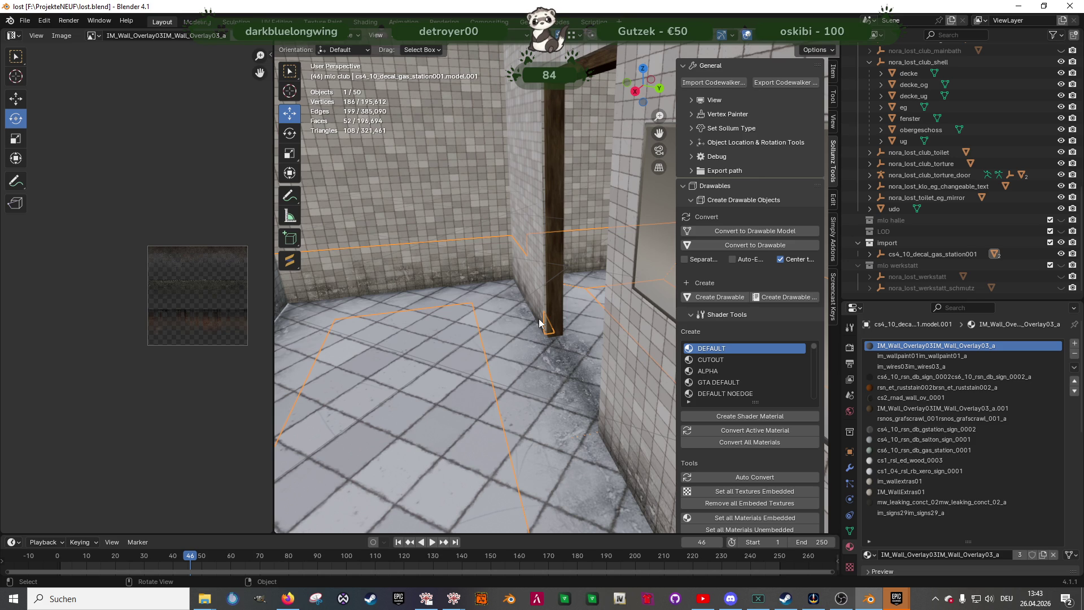
# Save the file and hide the decke_og ceiling object
pyautogui.moveTo(507, 219)
pyautogui.mouseDown(button='middle')
pyautogui.moveTo(575, 231)
pyautogui.moveTo(473, 242)
pyautogui.moveTo(559, 261)
pyautogui.moveTo(508, 279)
pyautogui.moveTo(633, 299)
pyautogui.moveTo(577, 266)
pyautogui.moveTo(510, 297)
pyautogui.moveTo(548, 252)
pyautogui.moveTo(543, 286)
pyautogui.moveTo(493, 294)
pyautogui.moveTo(455, 280)
pyautogui.moveTo(496, 261)
pyautogui.moveTo(570, 320)
pyautogui.moveTo(516, 293)
pyautogui.moveTo(536, 303)
pyautogui.moveTo(665, 344)
pyautogui.moveTo(513, 310)
pyautogui.moveTo(550, 314)
pyautogui.moveTo(528, 303)
pyautogui.moveTo(592, 320)
pyautogui.moveTo(570, 316)
pyautogui.moveTo(566, 341)
pyautogui.moveTo(543, 344)
pyautogui.moveTo(563, 352)
pyautogui.moveTo(435, 381)
pyautogui.moveTo(570, 404)
pyautogui.moveTo(479, 401)
pyautogui.moveTo(525, 368)
pyautogui.moveTo(510, 343)
pyautogui.moveTo(551, 428)
pyautogui.moveTo(550, 405)
pyautogui.moveTo(480, 388)
pyautogui.moveTo(503, 381)
pyautogui.moveTo(486, 264)
pyautogui.moveTo(517, 215)
pyautogui.moveTo(493, 282)
pyautogui.mouseUp(button='middle')
pyautogui.hotkey('ctrl', 's')
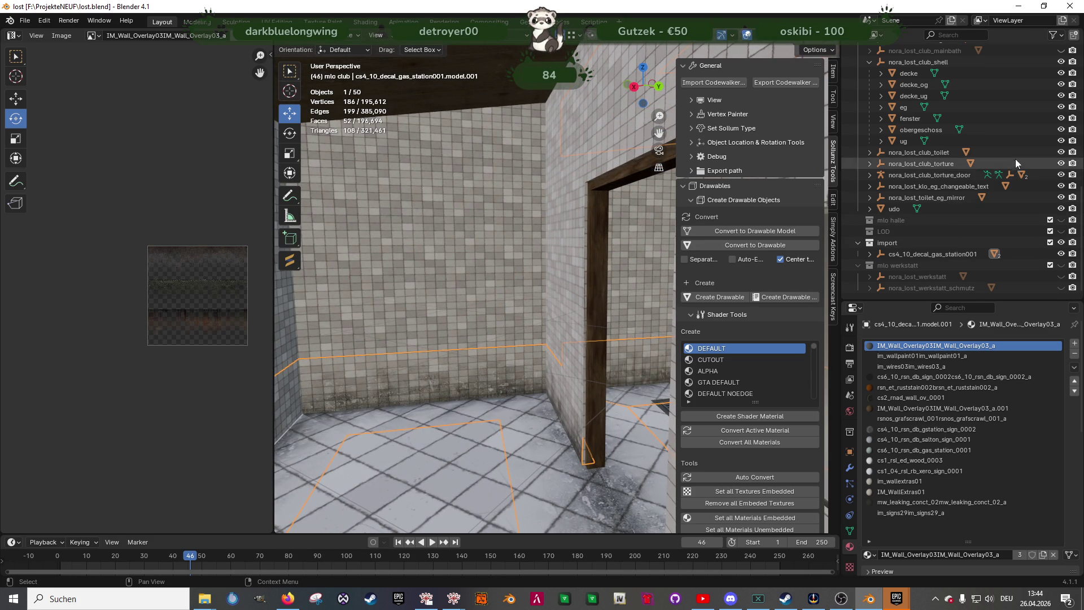
pyautogui.click(1058, 86)
# In the decal's Edit Mode, select the six wall-top strip faces and duplicate them
pyautogui.moveTo(572, 202)
pyautogui.mouseDown(button='middle')
pyautogui.moveTo(540, 245)
pyautogui.moveTo(480, 276)
pyautogui.moveTo(508, 277)
pyautogui.mouseUp(button='middle')
pyautogui.press('Tab')
pyautogui.click(479, 238)
pyautogui.moveTo(479, 238); pyautogui.dragTo(556, 217, button='middle')
pyautogui.keyDown('shift'); pyautogui.click(559, 177); pyautogui.keyUp('shift')
pyautogui.moveTo(559, 177)
pyautogui.mouseDown(button='middle')
pyautogui.moveTo(490, 220)
pyautogui.moveTo(441, 183)
pyautogui.moveTo(573, 261)
pyautogui.moveTo(480, 249)
pyautogui.mouseUp(button='middle')
pyautogui.keyDown('shift'); pyautogui.click(490, 219); pyautogui.keyUp('shift')
pyautogui.keyDown('shift'); pyautogui.click(443, 187); pyautogui.keyUp('shift')
pyautogui.keyDown('shift'); pyautogui.click(457, 196); pyautogui.keyUp('shift')
pyautogui.hotkey('shift', 'd')
pyautogui.press('Escape')
# Move the duplicated six-face strip along Y to the neighbouring room's walls
pyautogui.press('g')
pyautogui.press('y')
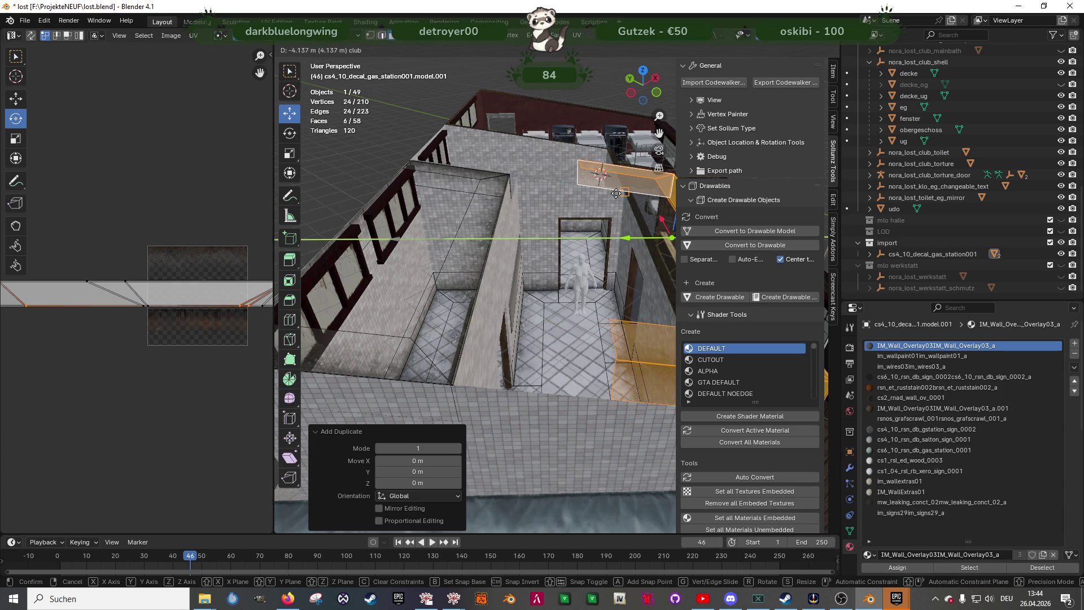
pyautogui.click(617, 194)
pyautogui.moveTo(616, 194); pyautogui.dragTo(601, 225, button='middle')
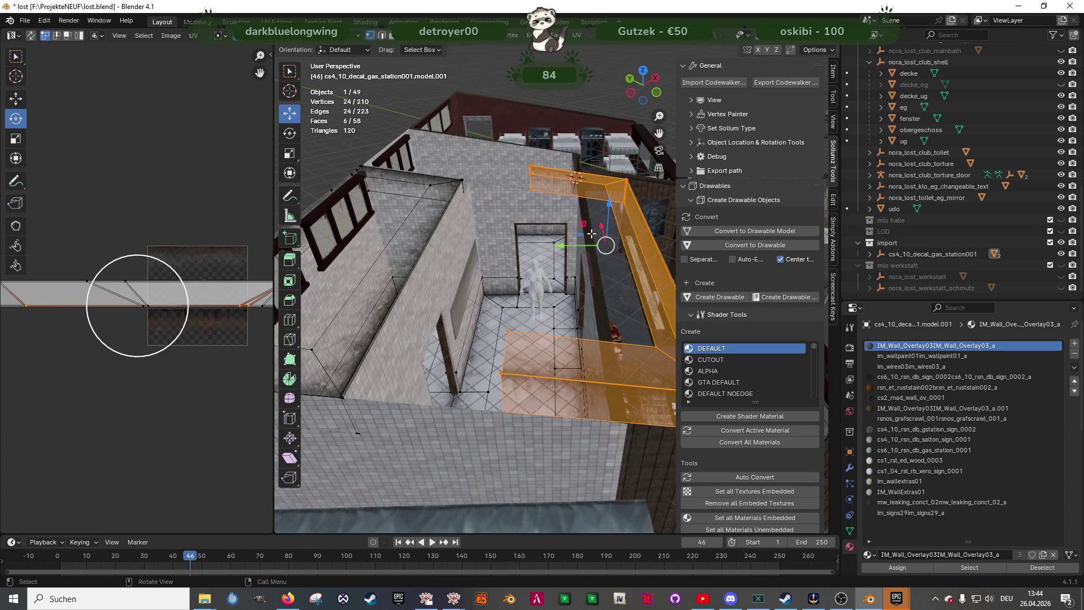
pyautogui.moveTo(565, 243); pyautogui.dragTo(643, 178)
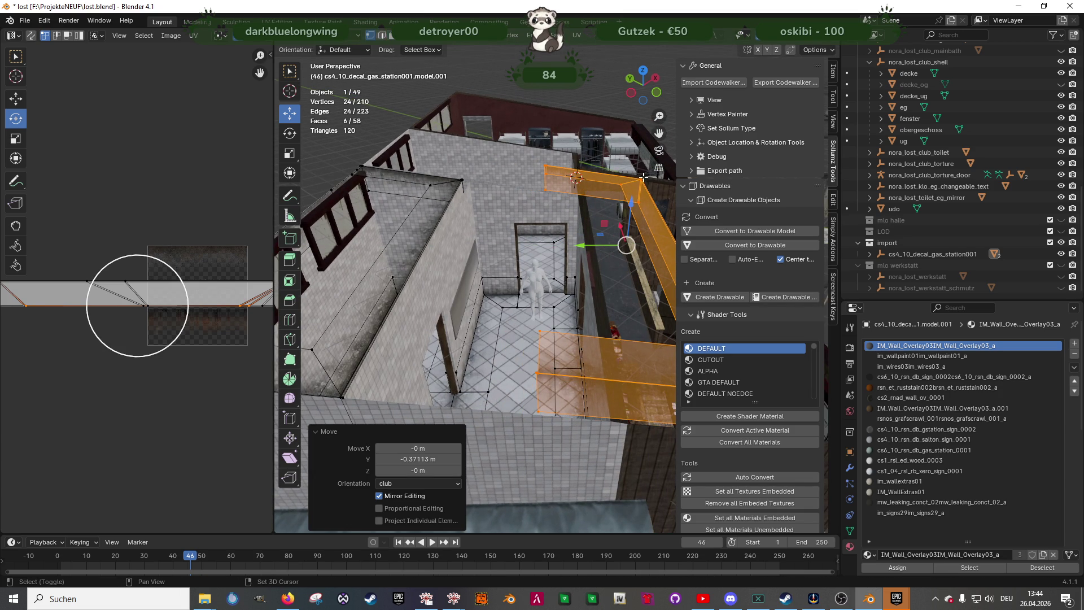
pyautogui.press('g')
pyautogui.press('y')
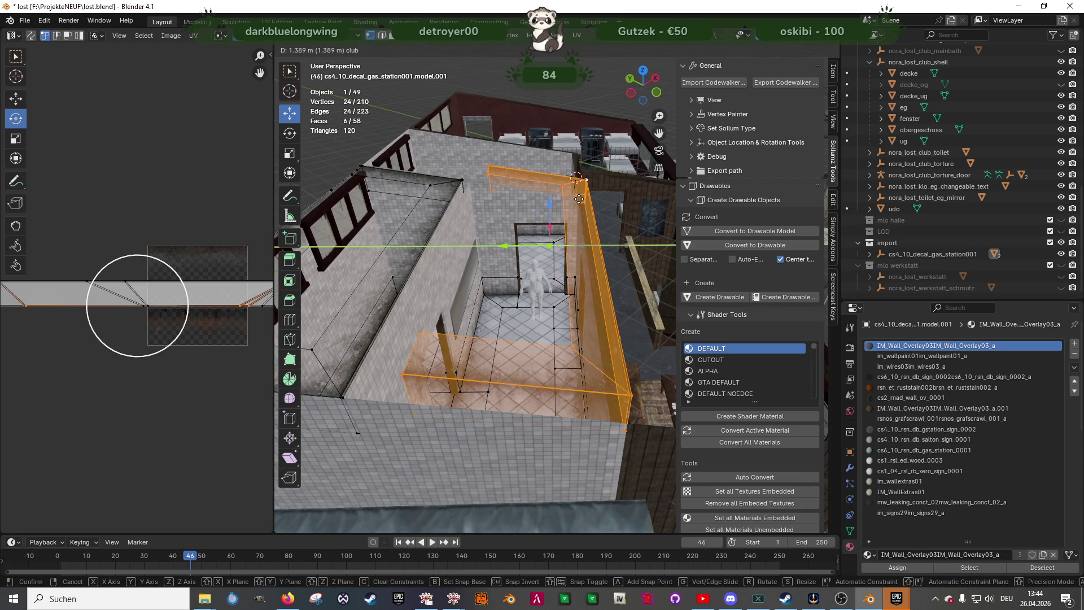
pyautogui.click(577, 197)
# Drop one vertex from the selection and shift the strip on Z about 0.1 m onto the ceiling edge
pyautogui.moveTo(577, 197); pyautogui.dragTo(508, 247, button='middle')
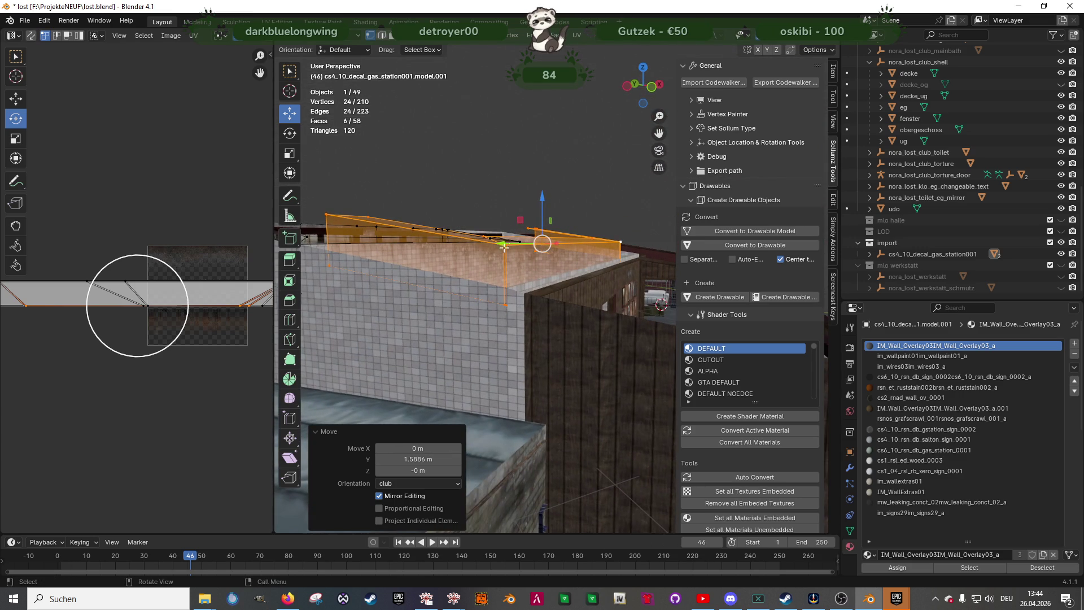
pyautogui.keyDown('shift'); pyautogui.click(481, 238); pyautogui.keyUp('shift')
pyautogui.moveTo(542, 197); pyautogui.dragTo(504, 283)
pyautogui.moveTo(504, 283); pyautogui.dragTo(526, 301, button='middle')
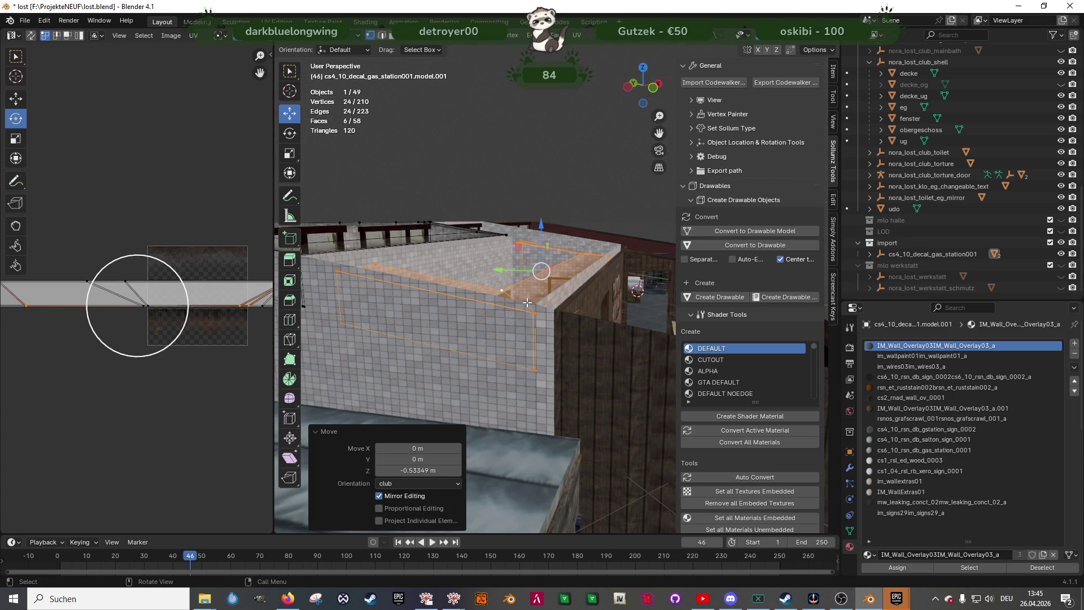
pyautogui.press('g')
pyautogui.press('z')
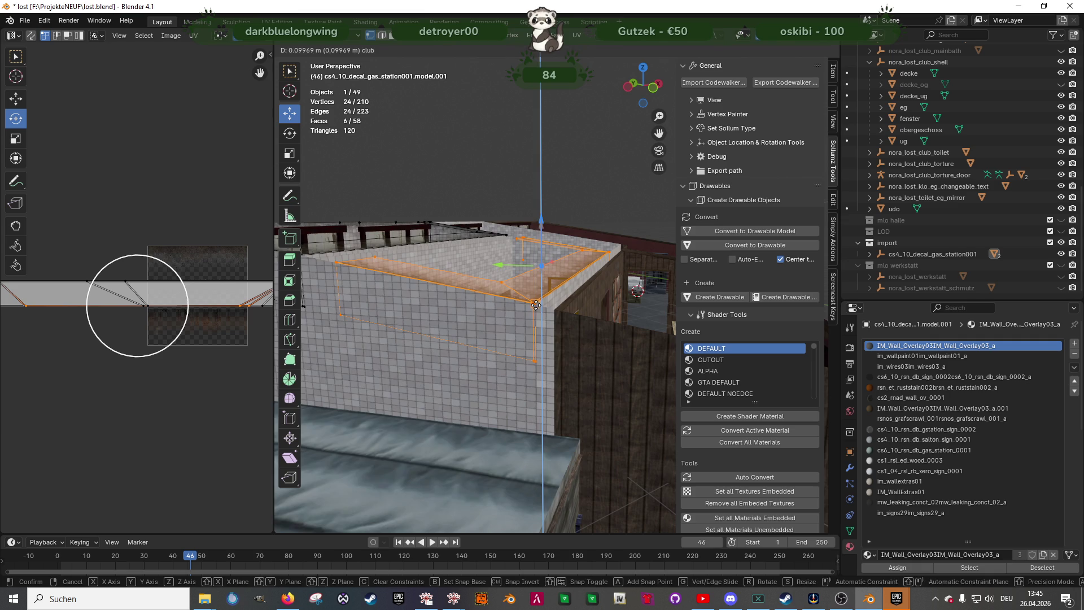
pyautogui.click(536, 305)
pyautogui.scroll(5, 548, 308)
pyautogui.moveTo(573, 309)
pyautogui.mouseDown(button='middle')
pyautogui.moveTo(570, 330)
pyautogui.moveTo(671, 312)
pyautogui.moveTo(556, 293)
pyautogui.mouseUp(button='middle')
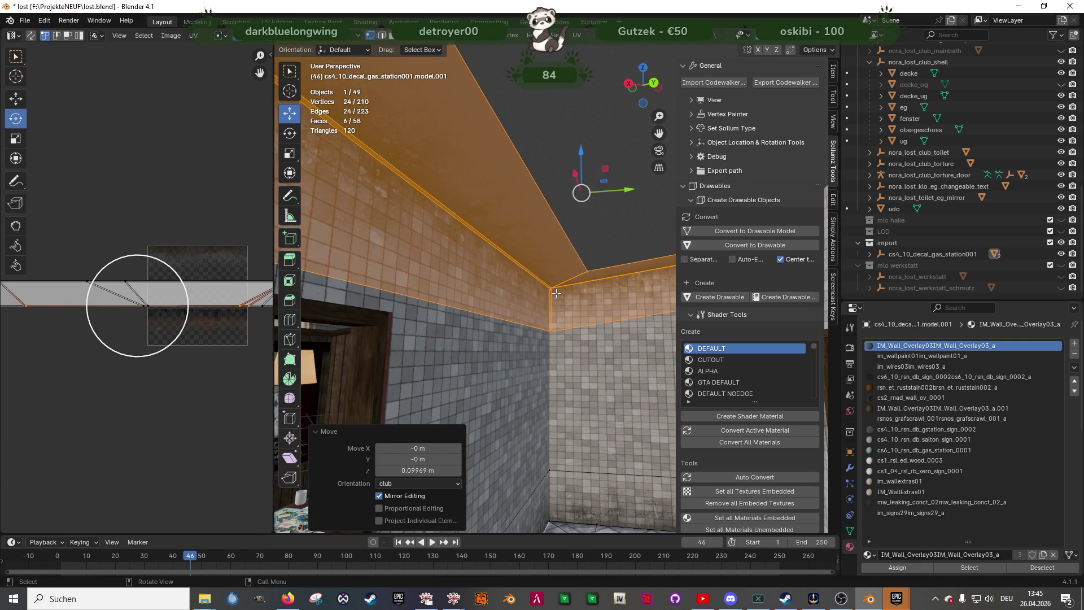
# Unhide decke_og and nudge the decal's selected ceiling faces slightly along Z
pyautogui.click(559, 280)
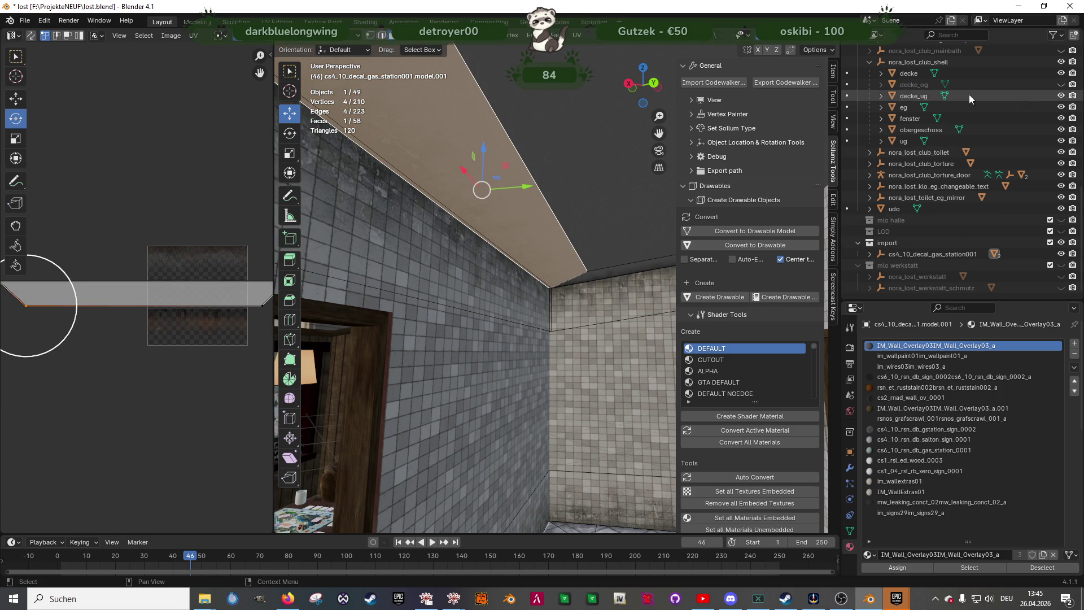
pyautogui.click(1060, 85)
pyautogui.moveTo(497, 273); pyautogui.dragTo(474, 239, button='middle')
pyautogui.moveTo(450, 108); pyautogui.dragTo(576, 241)
pyautogui.hotkey('ctrl', 'z')
pyautogui.moveTo(616, 267); pyautogui.dragTo(507, 235, button='middle')
pyautogui.hotkey('ctrl', 'z')
pyautogui.hotkey('ctrl', 'z')
pyautogui.keyDown('shift'); pyautogui.click(552, 252); pyautogui.keyUp('shift')
pyautogui.moveTo(551, 252); pyautogui.dragTo(333, 255, button='middle')
pyautogui.moveTo(463, 266); pyautogui.dragTo(477, 250, button='middle')
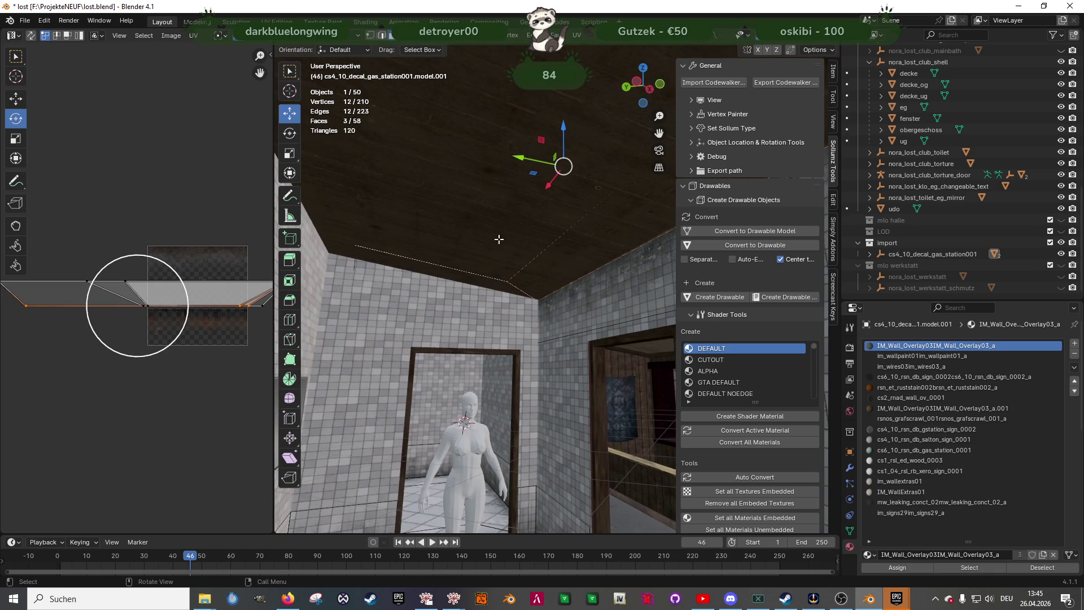
pyautogui.moveTo(563, 127); pyautogui.dragTo(563, 129)
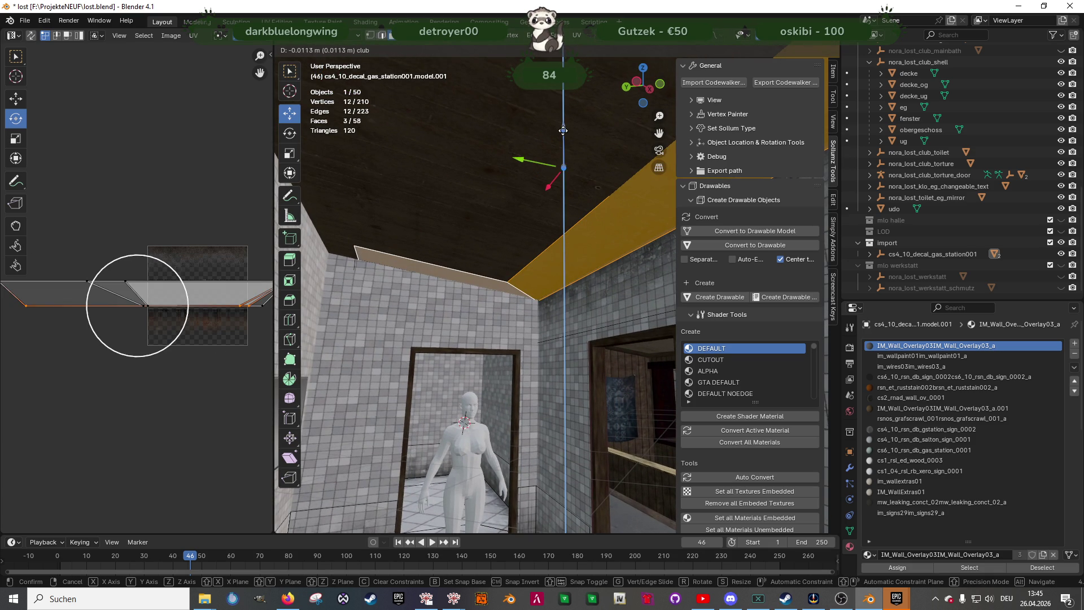
pyautogui.click(563, 131)
# Push a single decal wall face along X flush against the wall
pyautogui.moveTo(542, 169); pyautogui.dragTo(475, 265, button='middle')
pyautogui.click(472, 289)
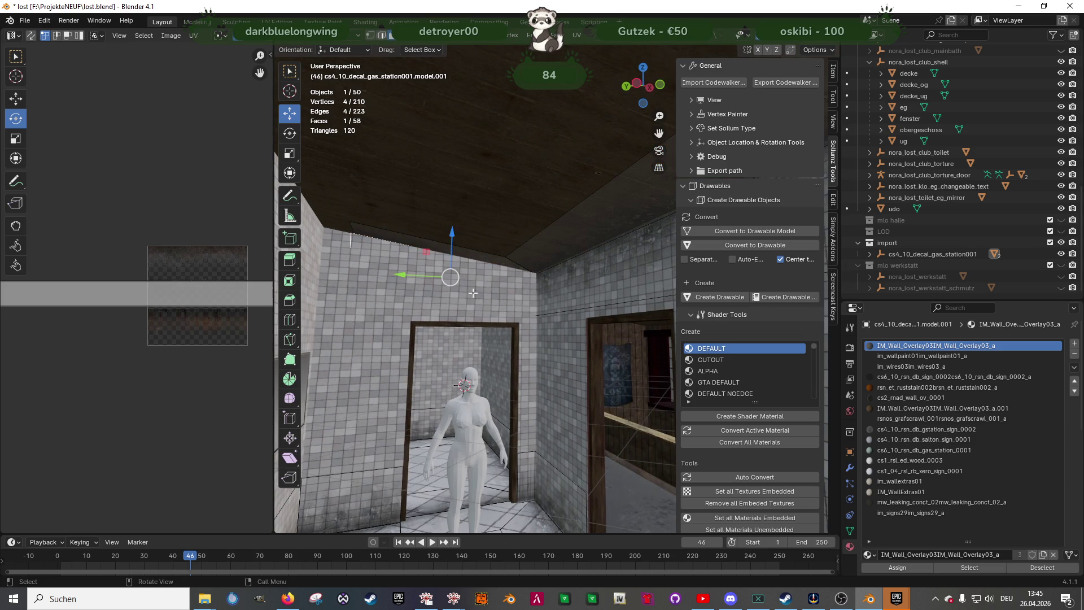
pyautogui.scroll(6, 474, 295)
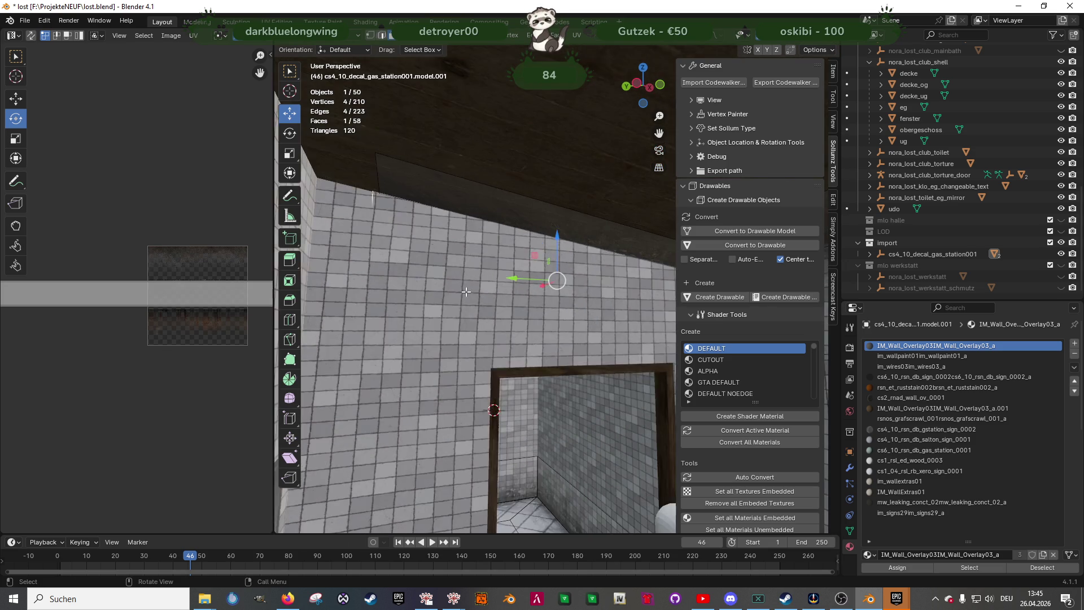
pyautogui.moveTo(523, 302); pyautogui.dragTo(521, 290, button='middle')
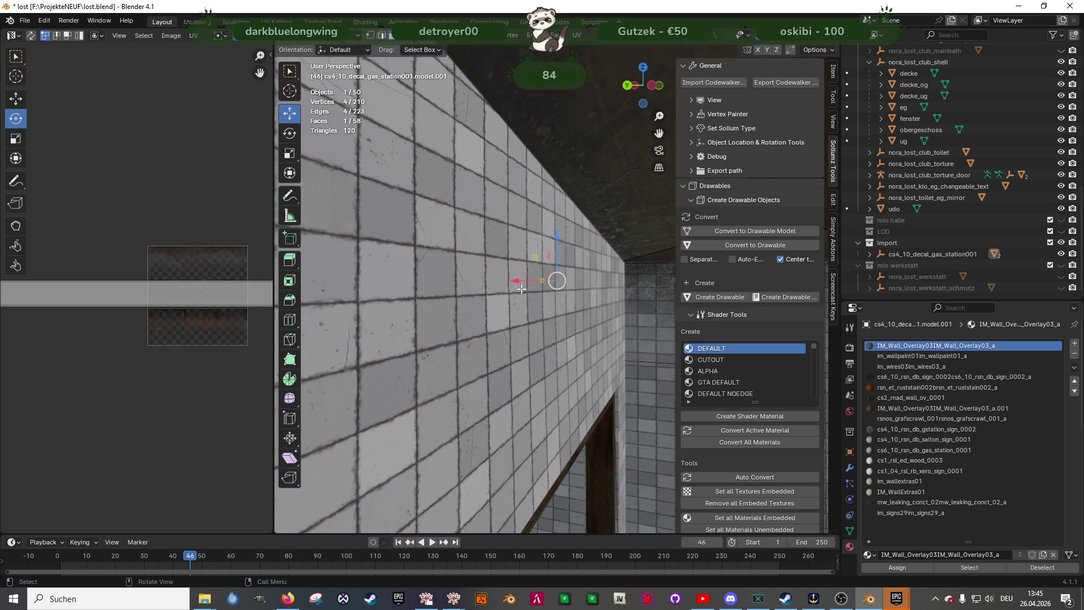
pyautogui.moveTo(523, 284); pyautogui.dragTo(536, 282)
pyautogui.moveTo(537, 281); pyautogui.dragTo(505, 296, button='middle')
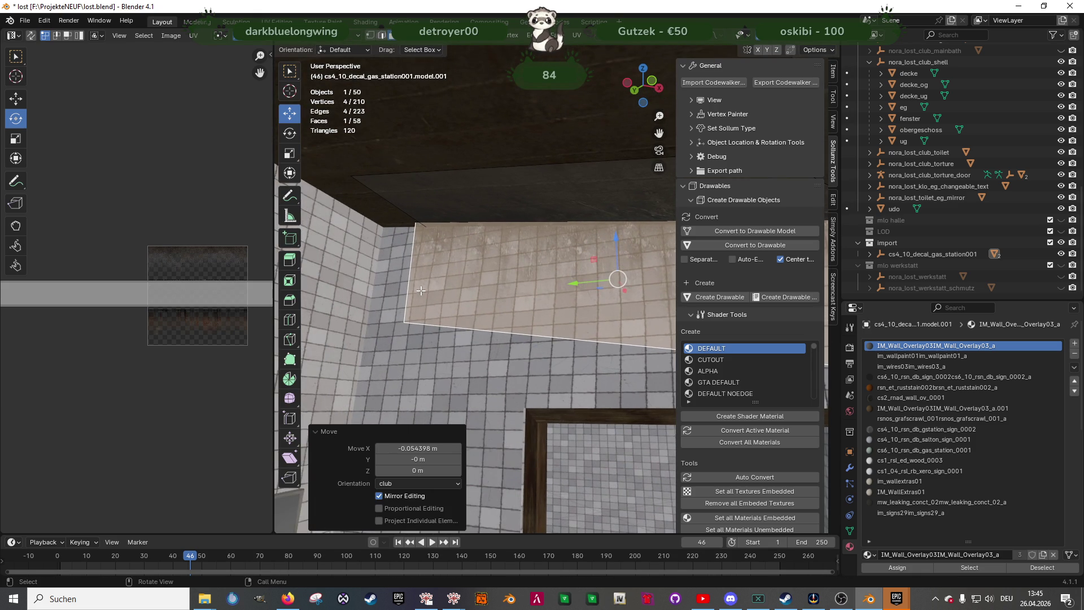
# Slide a vertical decal edge along Y and raise it slightly on Z
pyautogui.moveTo(435, 287); pyautogui.dragTo(390, 260, button='middle')
pyautogui.click(390, 260)
pyautogui.moveTo(359, 260)
pyautogui.mouseDown()
pyautogui.moveTo(349, 222)
pyautogui.moveTo(378, 195)
pyautogui.moveTo(338, 206)
pyautogui.moveTo(347, 199)
pyautogui.mouseUp()
pyautogui.keyDown('shift'); pyautogui.click(349, 215); pyautogui.keyUp('shift')
pyautogui.click(393, 204)
pyautogui.moveTo(332, 163); pyautogui.dragTo(331, 159)
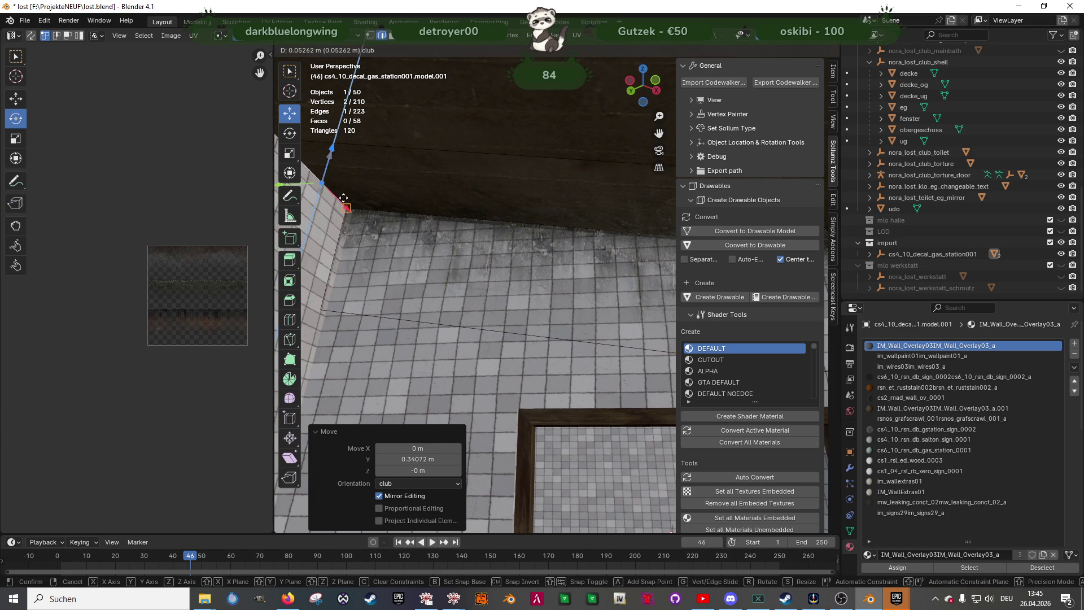
pyautogui.moveTo(338, 169)
pyautogui.mouseDown(button='middle')
pyautogui.moveTo(400, 232)
pyautogui.moveTo(556, 286)
pyautogui.moveTo(547, 261)
pyautogui.moveTo(585, 271)
pyautogui.moveTo(572, 293)
pyautogui.moveTo(466, 269)
pyautogui.mouseUp(button='middle')
# Slide a short edge at the wall-ceiling corner along Y, then leave Edit Mode
pyautogui.click(586, 271)
pyautogui.moveTo(619, 240); pyautogui.dragTo(599, 192)
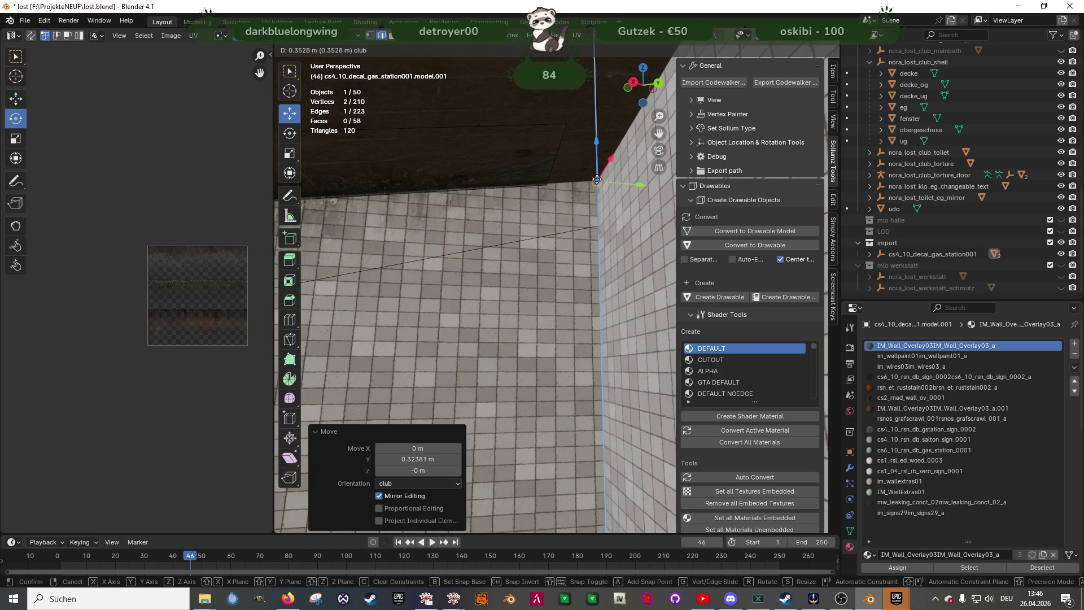
pyautogui.rightClick(600, 182)
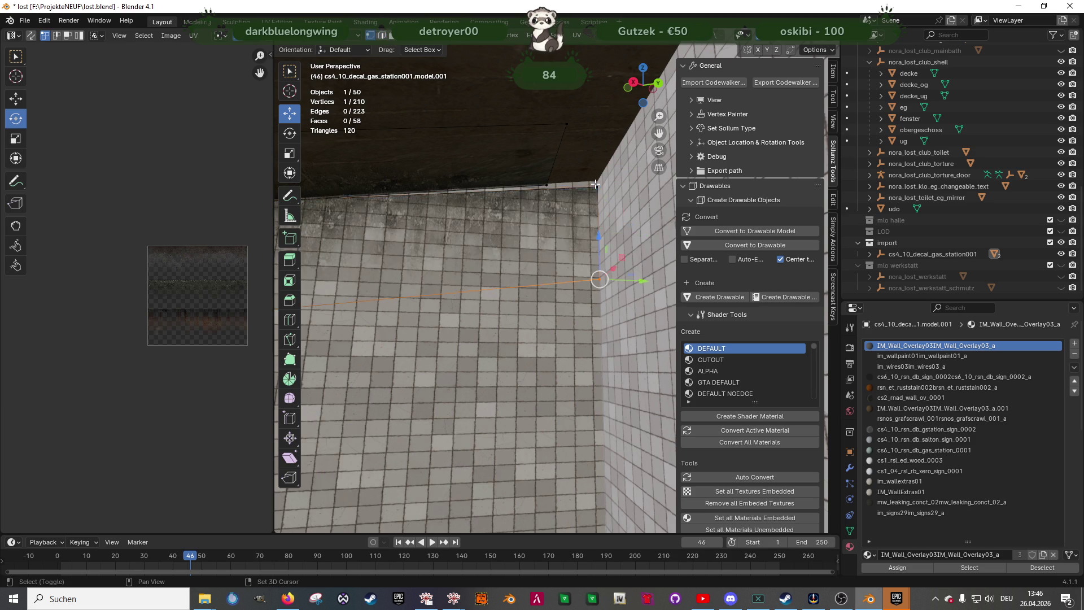
pyautogui.click(554, 162)
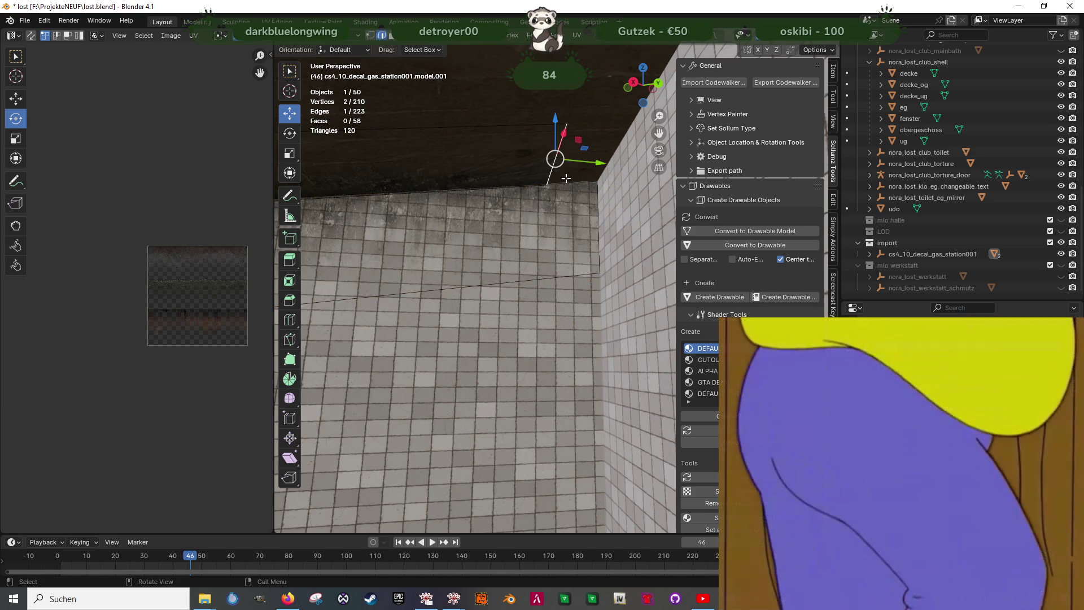
pyautogui.moveTo(600, 166)
pyautogui.mouseDown()
pyautogui.moveTo(618, 154)
pyautogui.moveTo(611, 120)
pyautogui.mouseUp()
pyautogui.moveTo(578, 132)
pyautogui.mouseDown(button='middle')
pyautogui.moveTo(462, 281)
pyautogui.moveTo(499, 286)
pyautogui.moveTo(439, 292)
pyautogui.moveTo(368, 264)
pyautogui.moveTo(491, 295)
pyautogui.moveTo(380, 280)
pyautogui.moveTo(547, 301)
pyautogui.moveTo(442, 245)
pyautogui.moveTo(591, 222)
pyautogui.moveTo(588, 207)
pyautogui.moveTo(557, 203)
pyautogui.mouseUp(button='middle')
pyautogui.press('Tab')
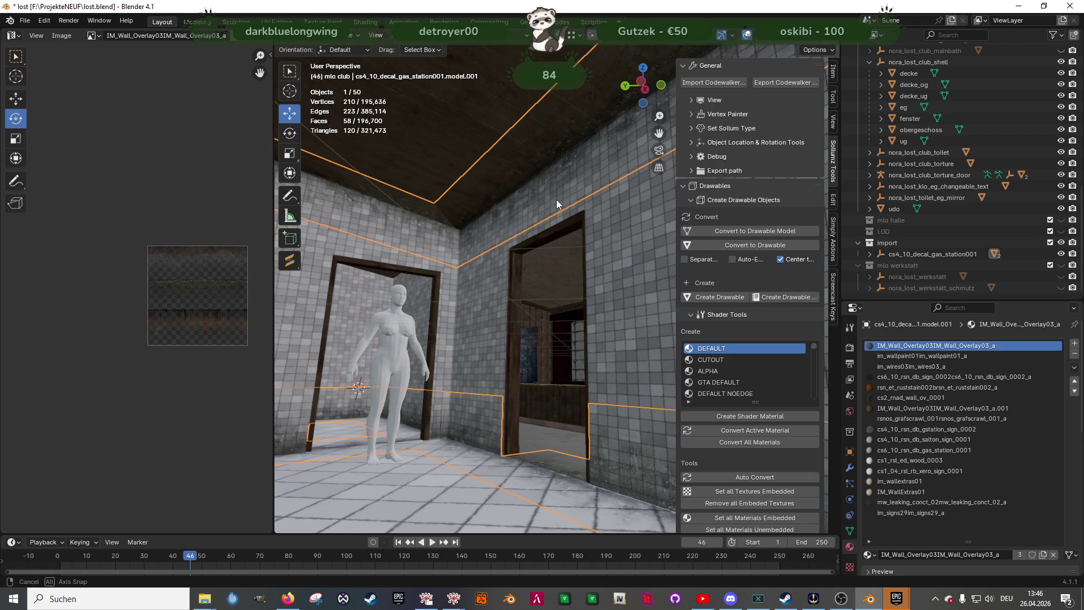
# Inspect the decal's ceiling face up close, briefly hiding and restoring the decal object
pyautogui.press('Tab')
pyautogui.click(558, 153)
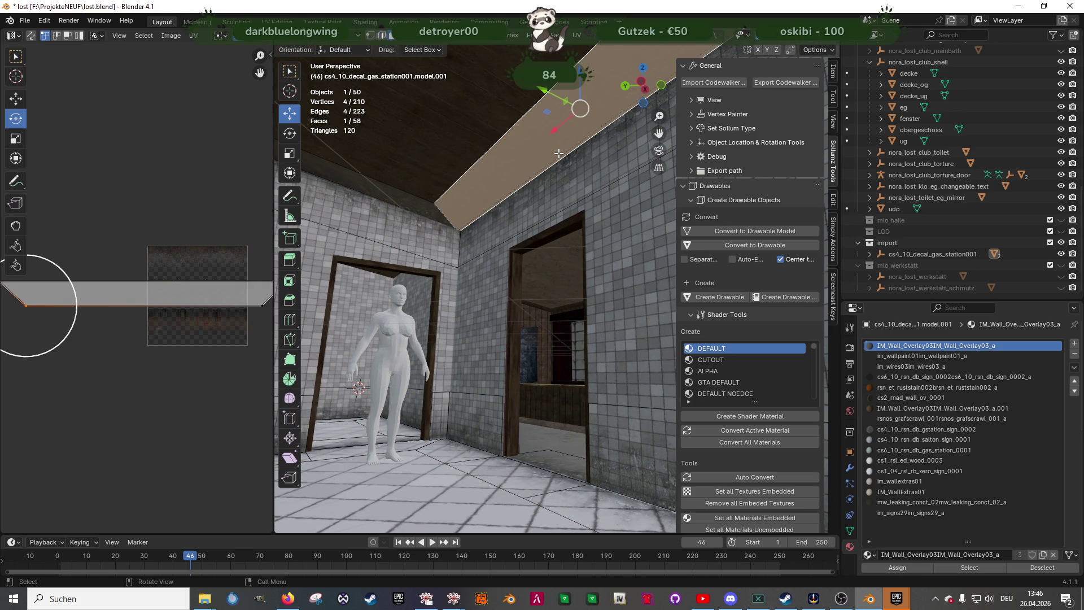
pyautogui.press('KP_Decimal')
pyautogui.scroll(-4, 574, 290)
pyautogui.click(574, 290)
pyautogui.moveTo(574, 290)
pyautogui.mouseDown(button='middle')
pyautogui.moveTo(626, 275)
pyautogui.moveTo(587, 311)
pyautogui.moveTo(594, 362)
pyautogui.moveTo(529, 314)
pyautogui.moveTo(577, 371)
pyautogui.moveTo(562, 329)
pyautogui.moveTo(535, 307)
pyautogui.mouseUp(button='middle')
pyautogui.press('Tab')
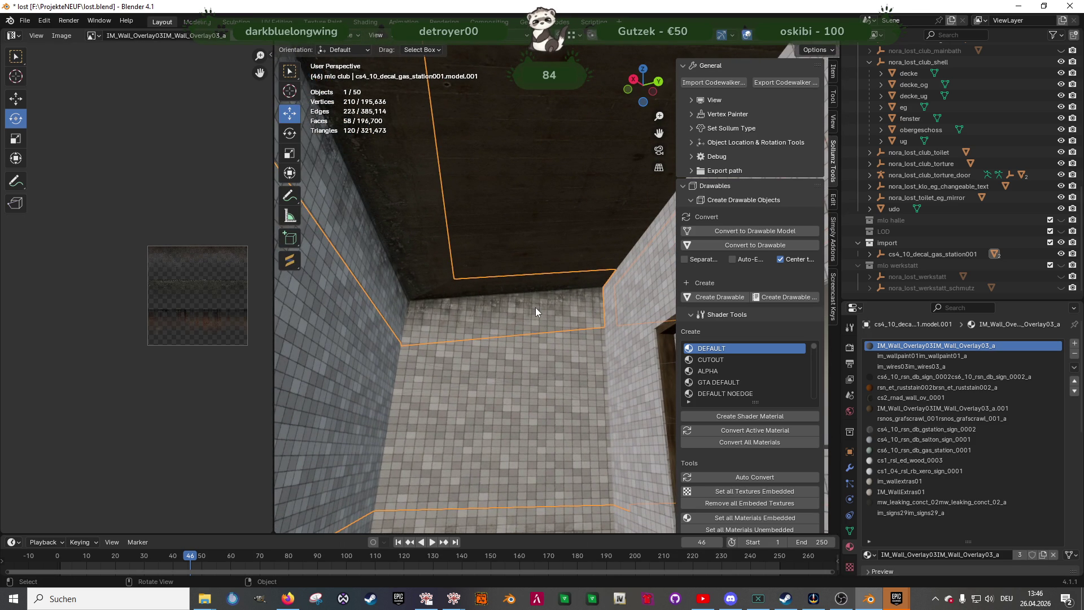
pyautogui.press('h')
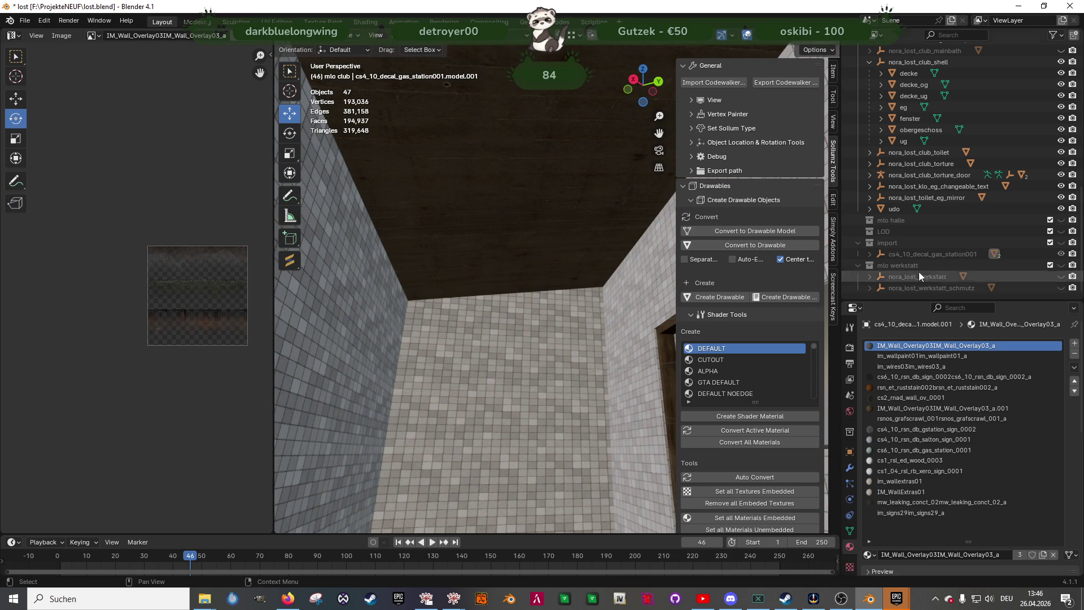
pyautogui.click(1062, 243)
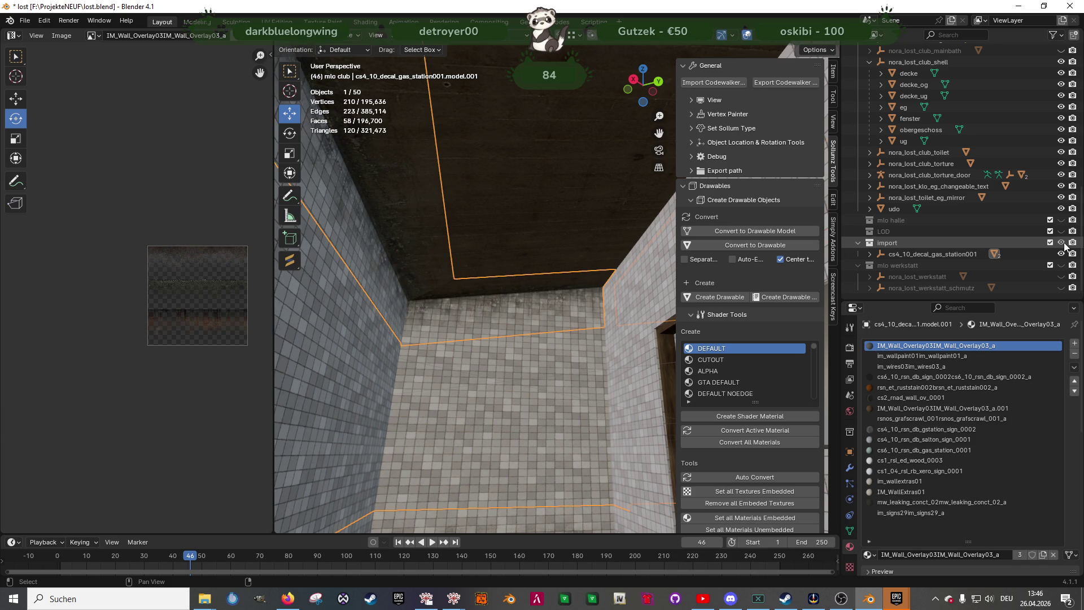
# Duplicate a ceiling-edge decal face and rotate the copy 180° around Z
pyautogui.press('Tab')
pyautogui.click(398, 270)
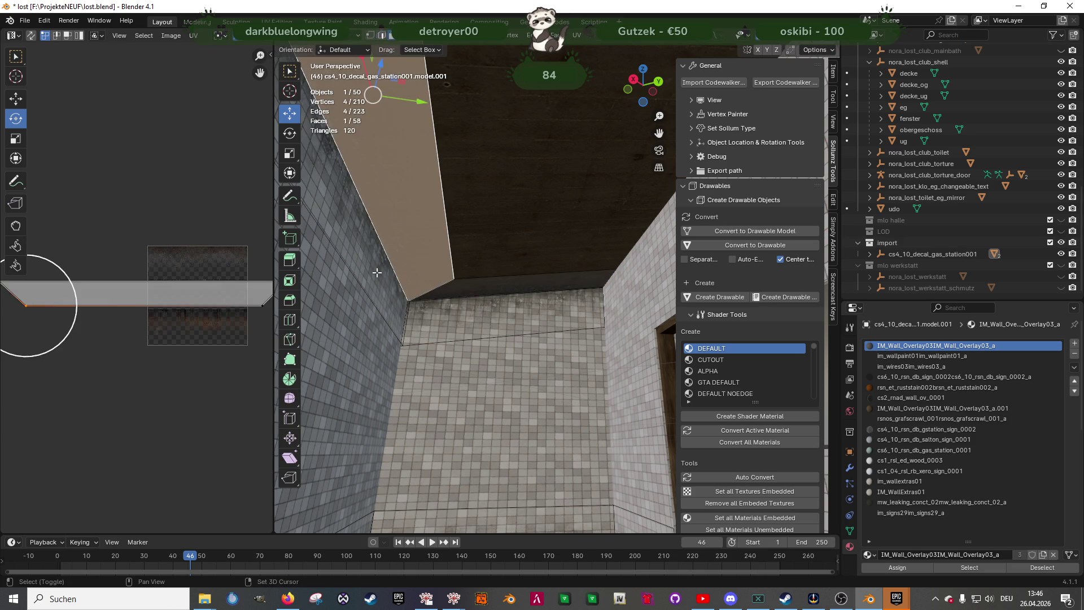
pyautogui.hotkey('shift', 'd')
pyautogui.press('y')
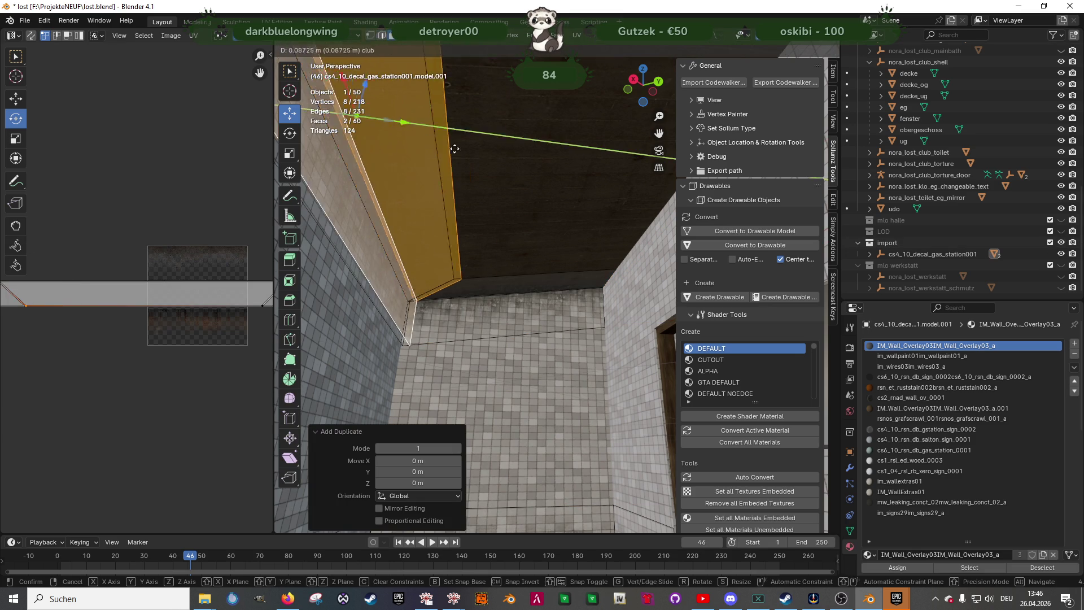
pyautogui.click(594, 175)
pyautogui.hotkey('shift', 'space')
pyautogui.press('r')
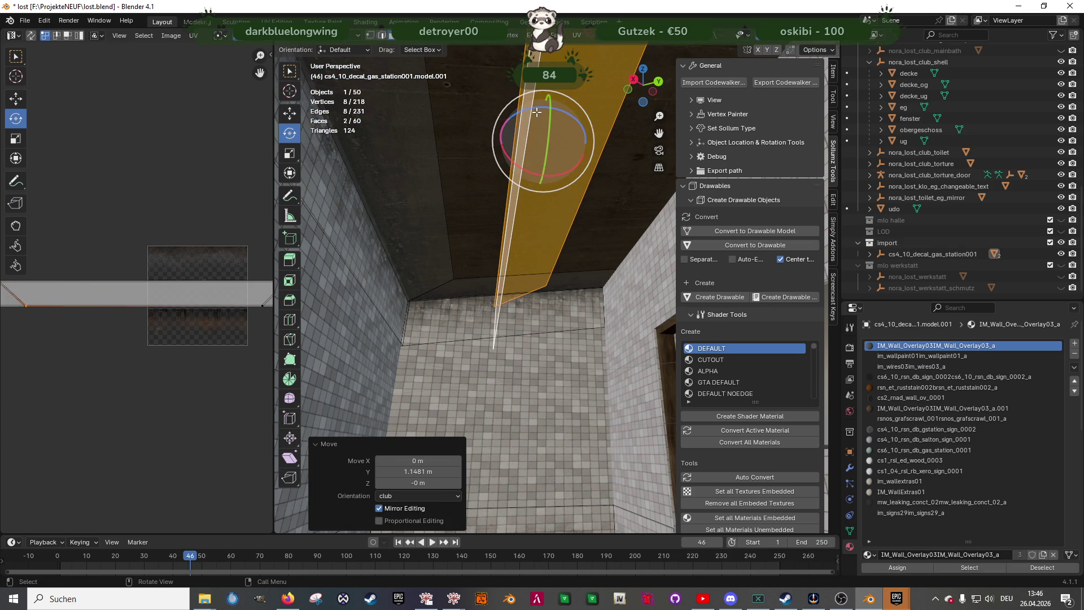
pyautogui.moveTo(536, 110); pyautogui.dragTo(543, 146)
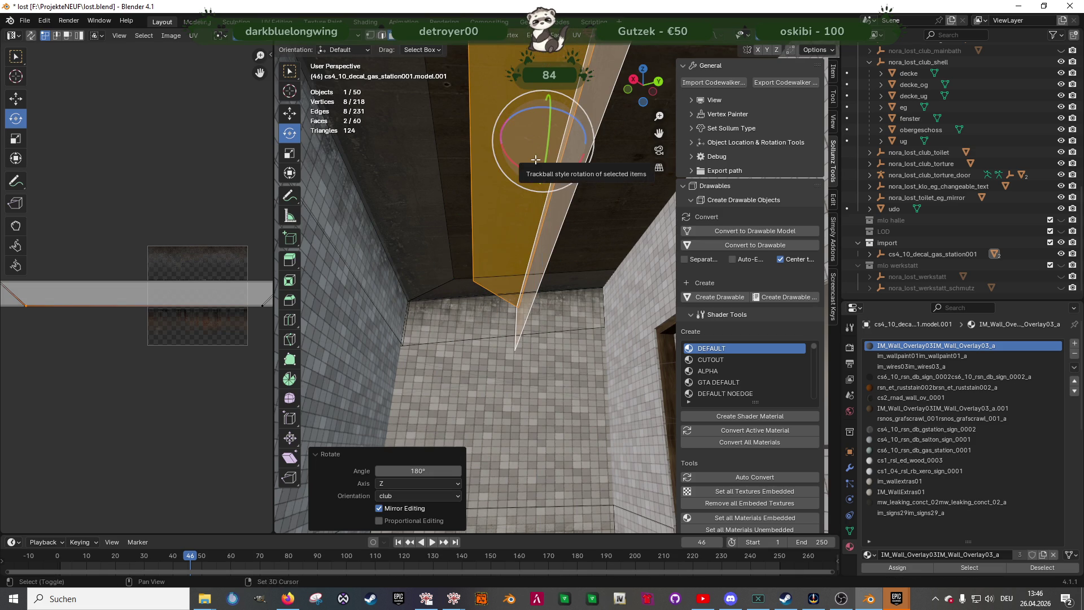
# Move the copy 1.2677 m along Y and 0.36387 m up onto the opposite ceiling edge
pyautogui.hotkey('shift', 'space')
pyautogui.press('g')
pyautogui.keyDown('shift'); pyautogui.moveTo(536, 159); pyautogui.dragTo(521, 146, button='middle'); pyautogui.keyUp('shift')
pyautogui.moveTo(551, 108); pyautogui.dragTo(722, 147)
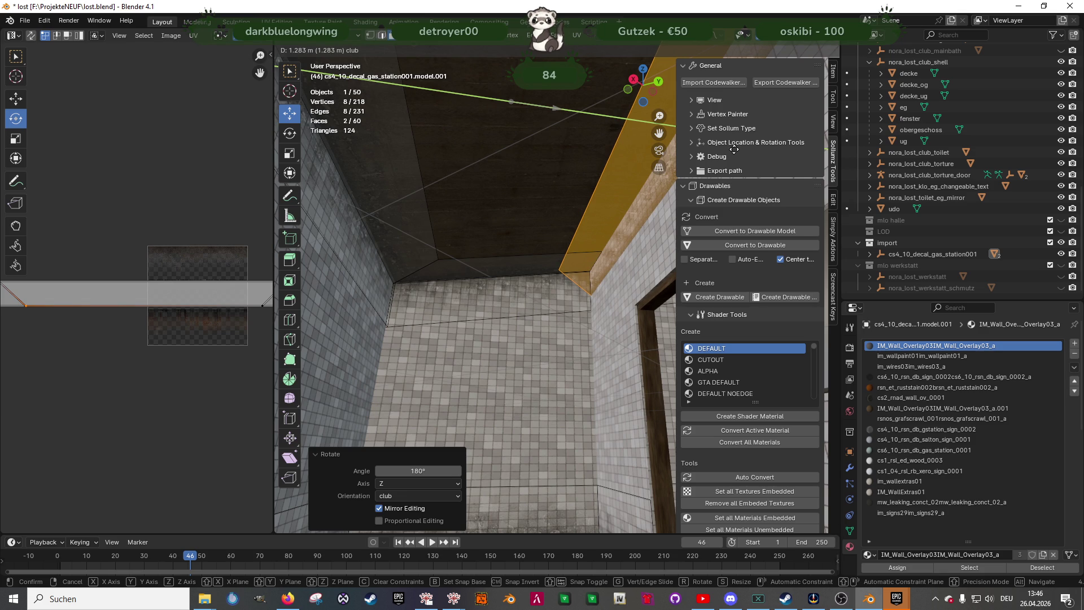
pyautogui.moveTo(731, 152); pyautogui.dragTo(731, 152)
pyautogui.moveTo(731, 151)
pyautogui.mouseDown(button='middle')
pyautogui.moveTo(607, 238)
pyautogui.moveTo(542, 143)
pyautogui.moveTo(569, 191)
pyautogui.moveTo(571, 349)
pyautogui.mouseUp(button='middle')
pyautogui.moveTo(410, 130); pyautogui.dragTo(433, 55)
# Raise one edge of the copied decal strip vertically along Z
pyautogui.press('e')
pyautogui.hotkey('alt', 'z')
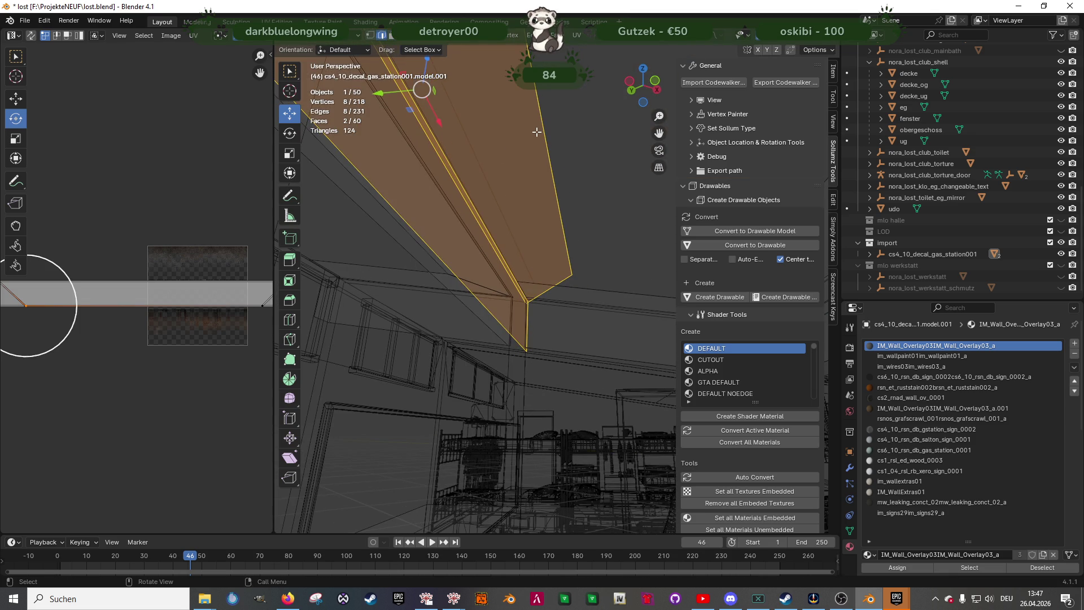
pyautogui.click(536, 132)
pyautogui.hotkey('alt', 'z')
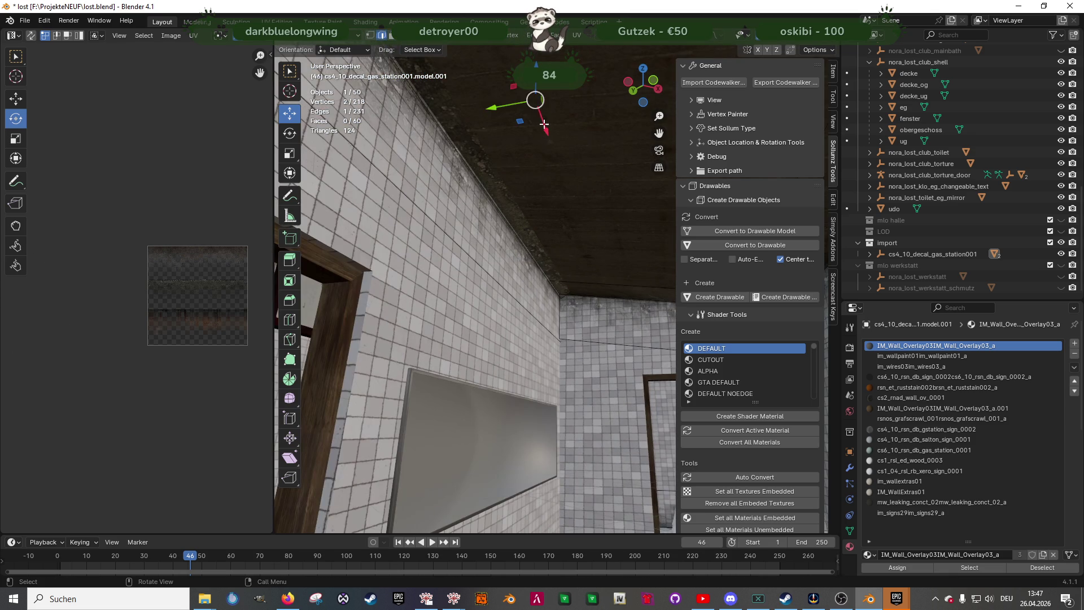
pyautogui.press('g')
pyautogui.press('z')
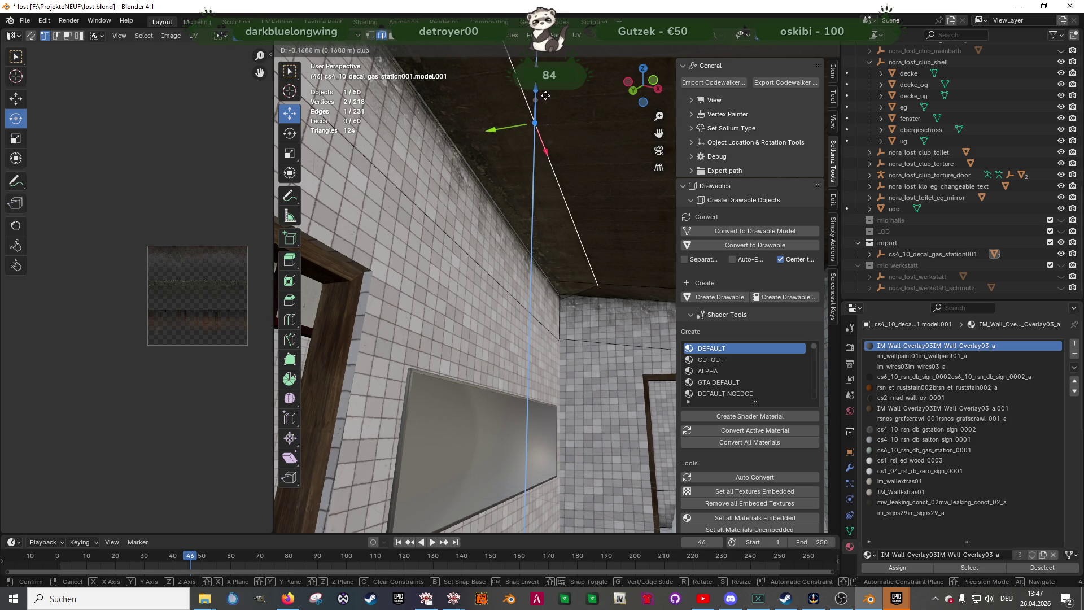
pyautogui.click(547, 91)
# Raise the neighbouring strip edges slightly on Z to meet the ceiling line
pyautogui.click(479, 174)
pyautogui.hotkey('alt', 'z')
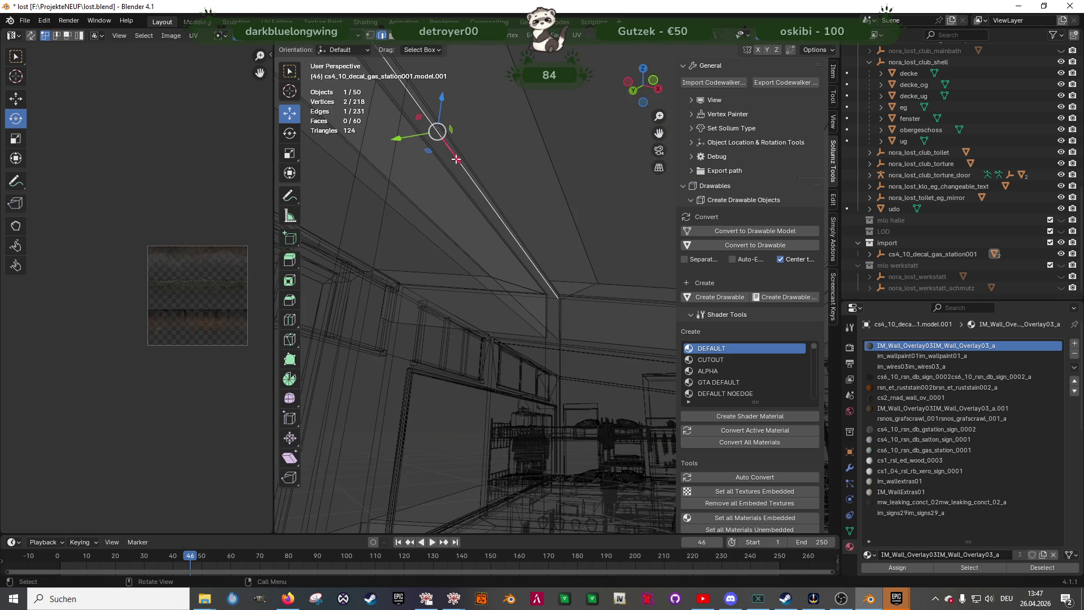
pyautogui.hotkey('alt', 'z')
pyautogui.press('g')
pyautogui.press('z')
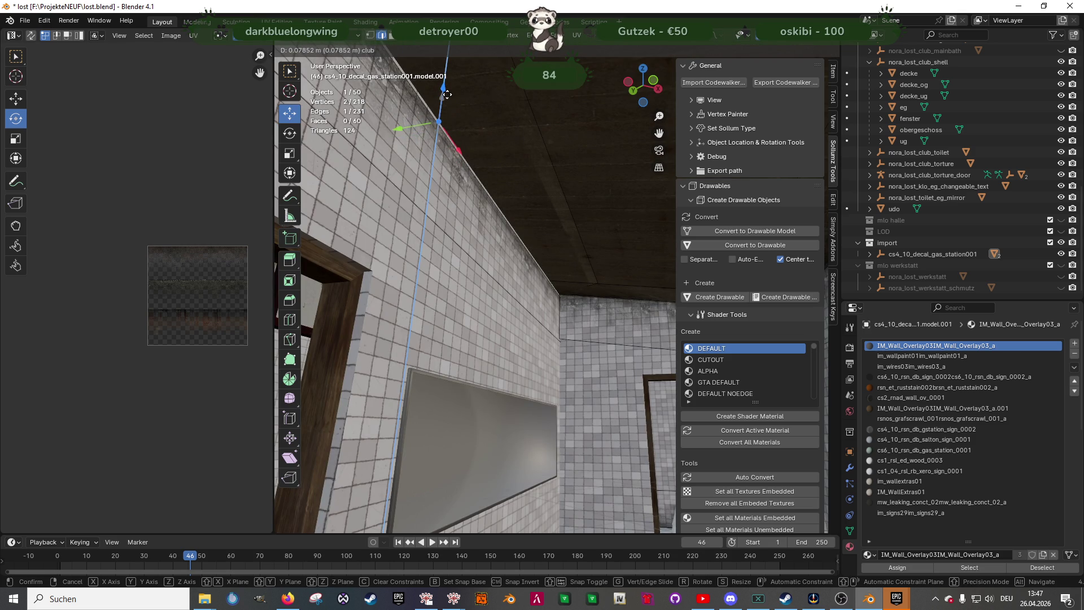
pyautogui.click(446, 97)
pyautogui.click(469, 165)
pyautogui.moveTo(446, 102); pyautogui.dragTo(450, 95)
# Return to Object Mode and select the upper-floor room mesh
pyautogui.press('Tab')
pyautogui.moveTo(487, 266)
pyautogui.mouseDown(button='middle')
pyautogui.moveTo(519, 266)
pyautogui.moveTo(448, 222)
pyautogui.moveTo(505, 293)
pyautogui.moveTo(374, 323)
pyautogui.moveTo(477, 313)
pyautogui.moveTo(401, 316)
pyautogui.mouseUp(button='middle')
pyautogui.click(472, 336)
pyautogui.moveTo(472, 336)
pyautogui.mouseDown(button='middle')
pyautogui.moveTo(461, 329)
pyautogui.moveTo(462, 344)
pyautogui.moveTo(448, 316)
pyautogui.moveTo(412, 379)
pyautogui.moveTo(414, 409)
pyautogui.moveTo(446, 398)
pyautogui.mouseUp(button='middle')
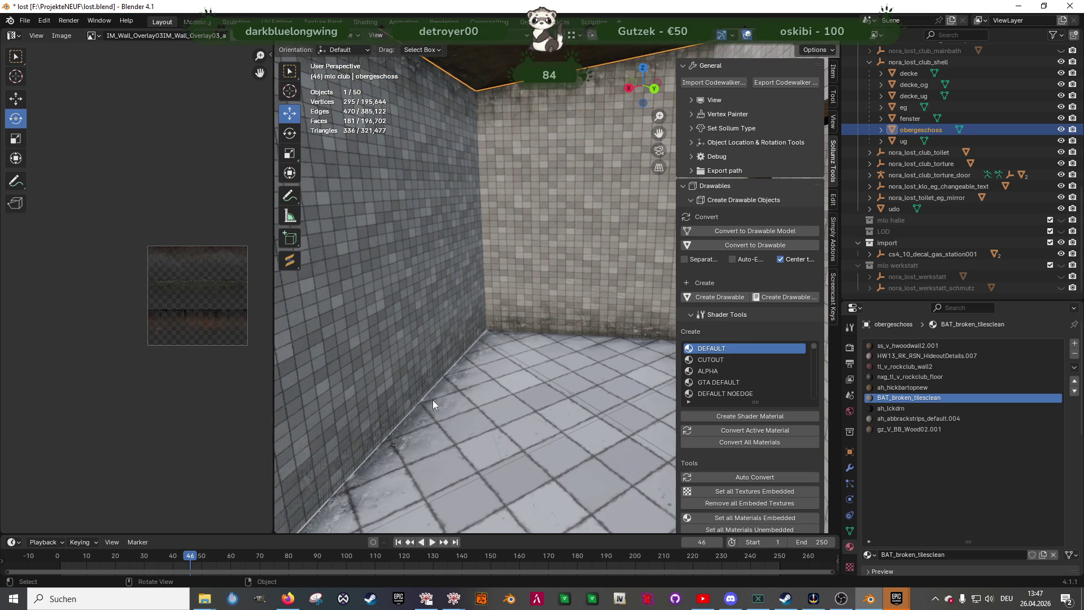
# Select the decal's floor-edge face in Edit Mode
pyautogui.click(446, 398)
pyautogui.press('Tab')
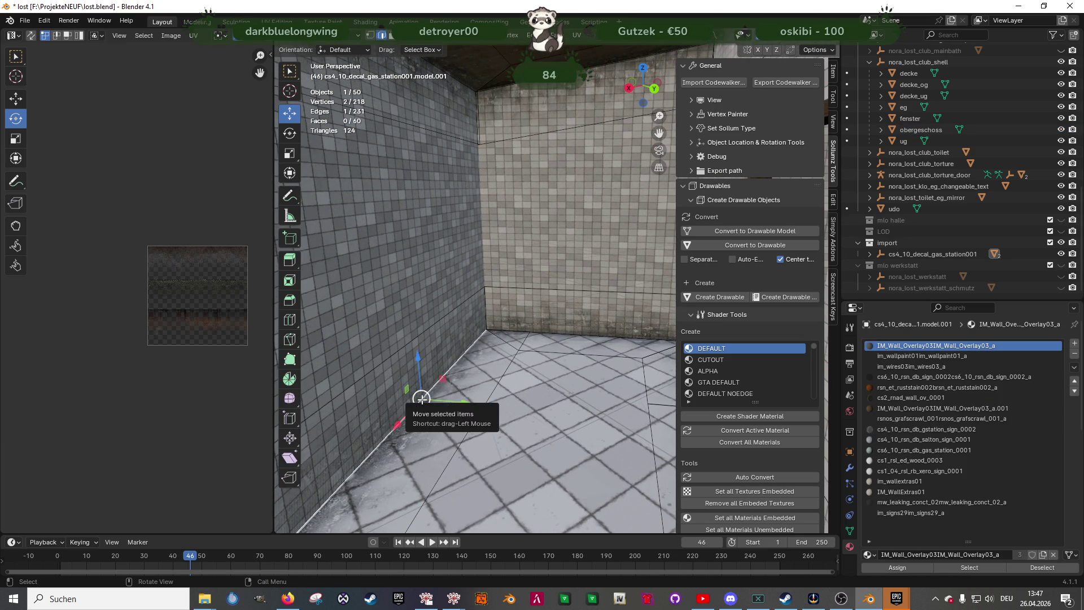
pyautogui.press('KP_Decimal')
pyautogui.scroll(-4, 446, 415)
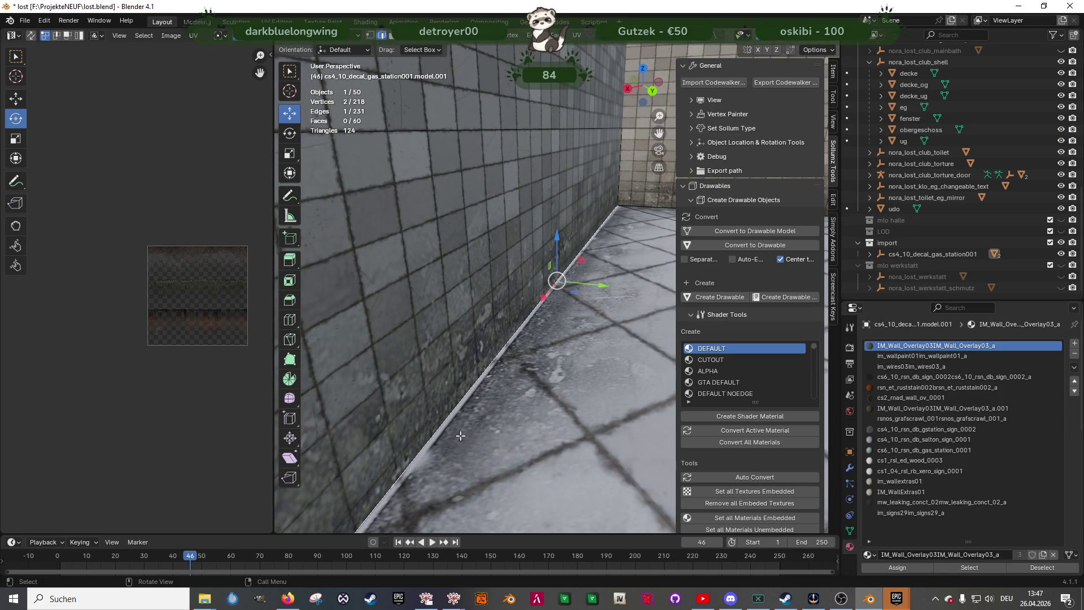
pyautogui.click(462, 438)
pyautogui.moveTo(462, 438); pyautogui.dragTo(484, 416, button='middle')
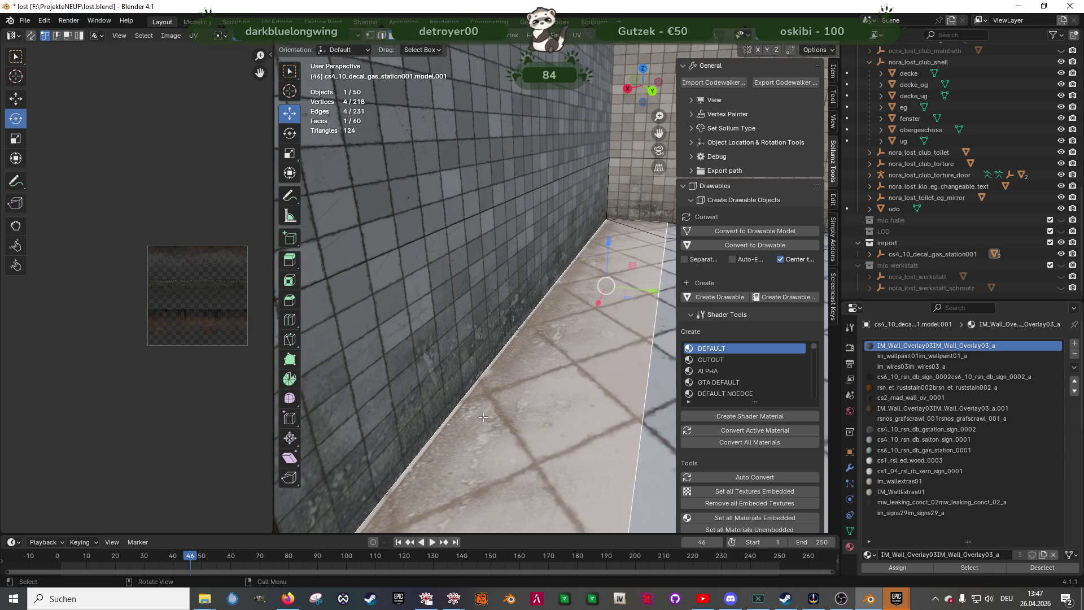
pyautogui.scroll(-5, 166, 310)
# Shift the floor face's UV island left and down to a different texture band
pyautogui.moveTo(180, 317); pyautogui.dragTo(128, 295, button='middle')
pyautogui.press('a')
pyautogui.press('g')
pyautogui.press('Escape')
pyautogui.hotkey('shift', 'space')
pyautogui.click(223, 291)
pyautogui.moveTo(198, 293); pyautogui.dragTo(121, 292)
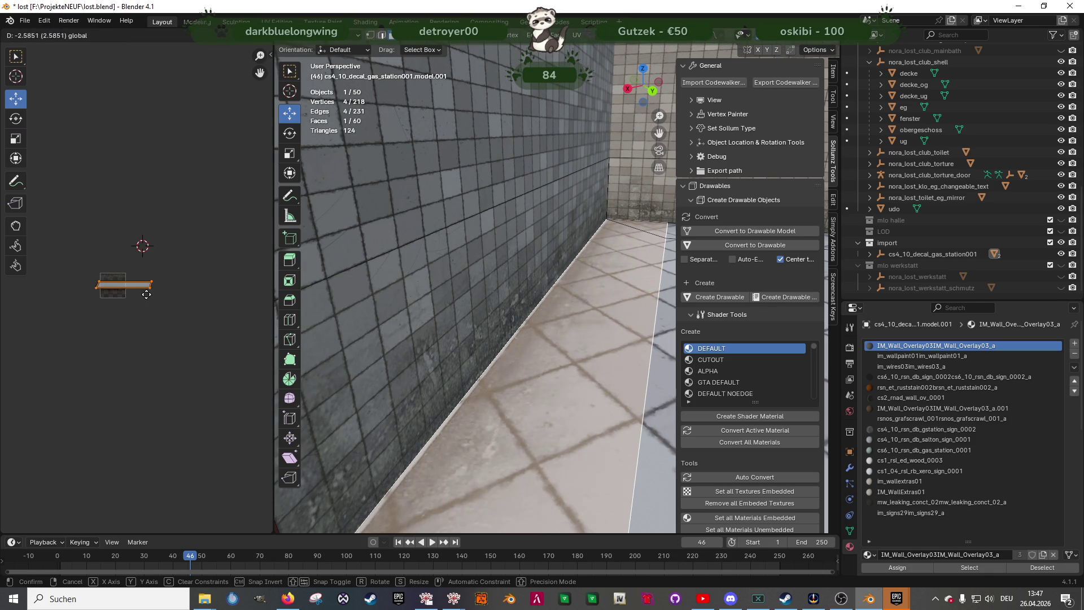
pyautogui.press('Home')
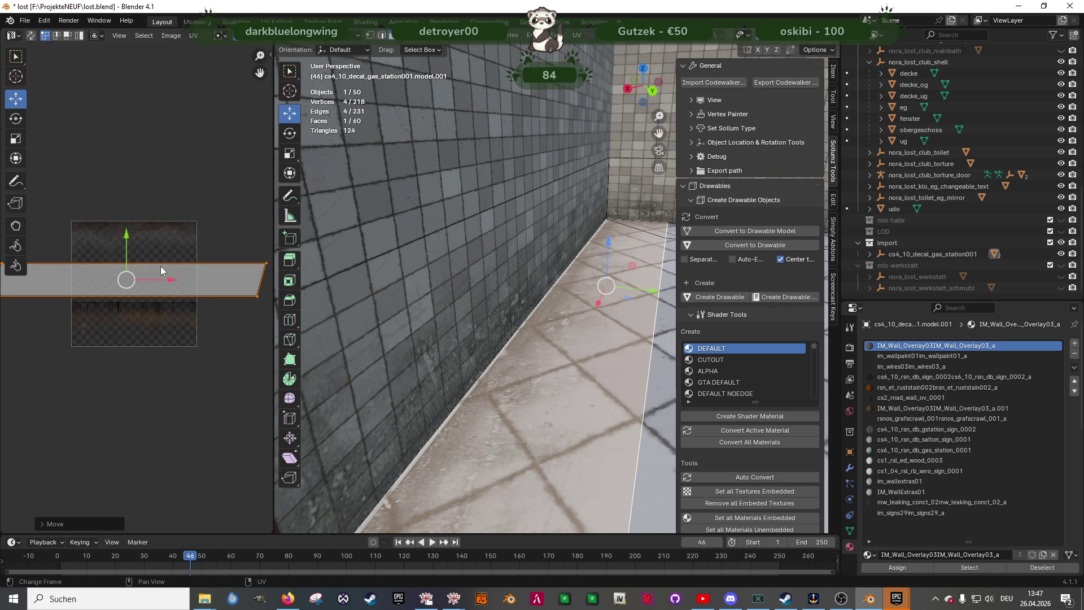
pyautogui.moveTo(138, 225); pyautogui.dragTo(136, 225)
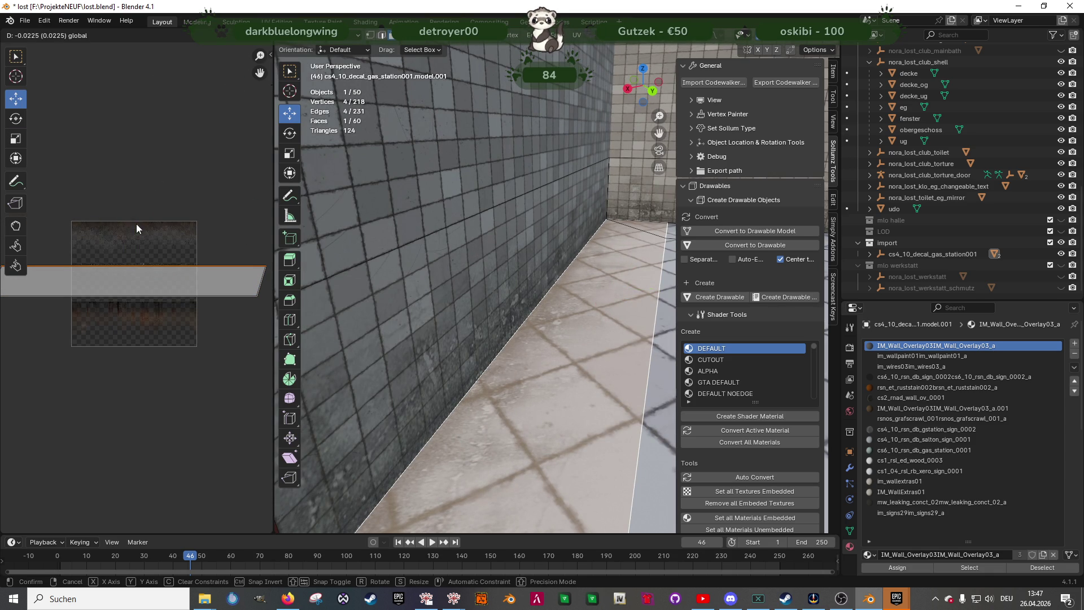
# Slide the vertical wall decal face along the wall base on Y
pyautogui.press('Tab')
pyautogui.moveTo(503, 361)
pyautogui.mouseDown(button='middle')
pyautogui.moveTo(432, 388)
pyautogui.moveTo(438, 399)
pyautogui.moveTo(405, 365)
pyautogui.moveTo(584, 361)
pyautogui.moveTo(605, 348)
pyautogui.moveTo(503, 371)
pyautogui.moveTo(524, 370)
pyautogui.moveTo(516, 360)
pyautogui.mouseUp(button='middle')
pyautogui.press('Tab')
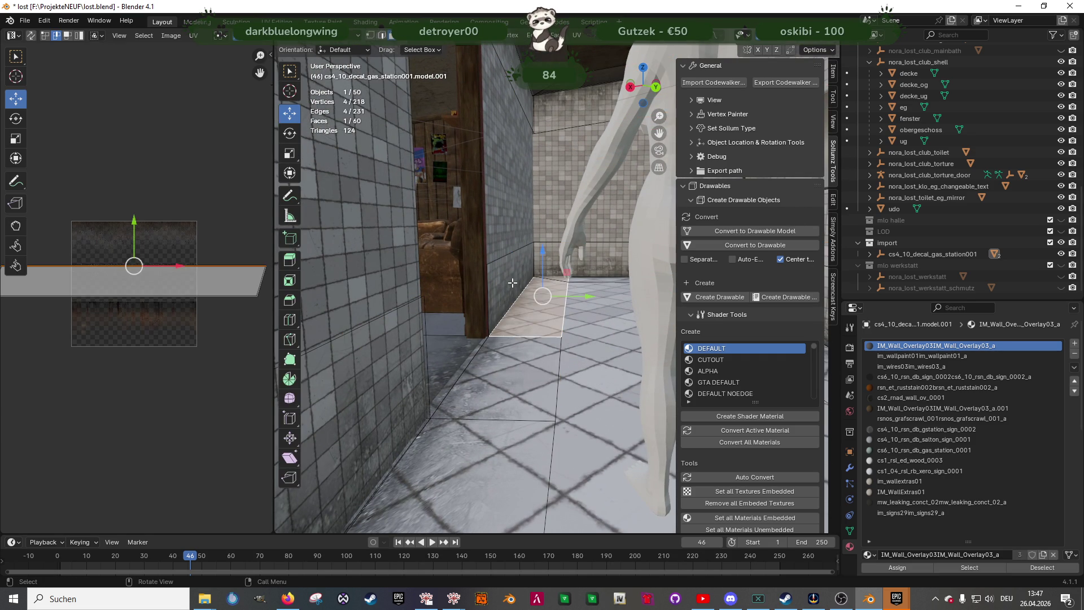
pyautogui.click(512, 282)
pyautogui.moveTo(512, 282); pyautogui.dragTo(558, 290, button='middle')
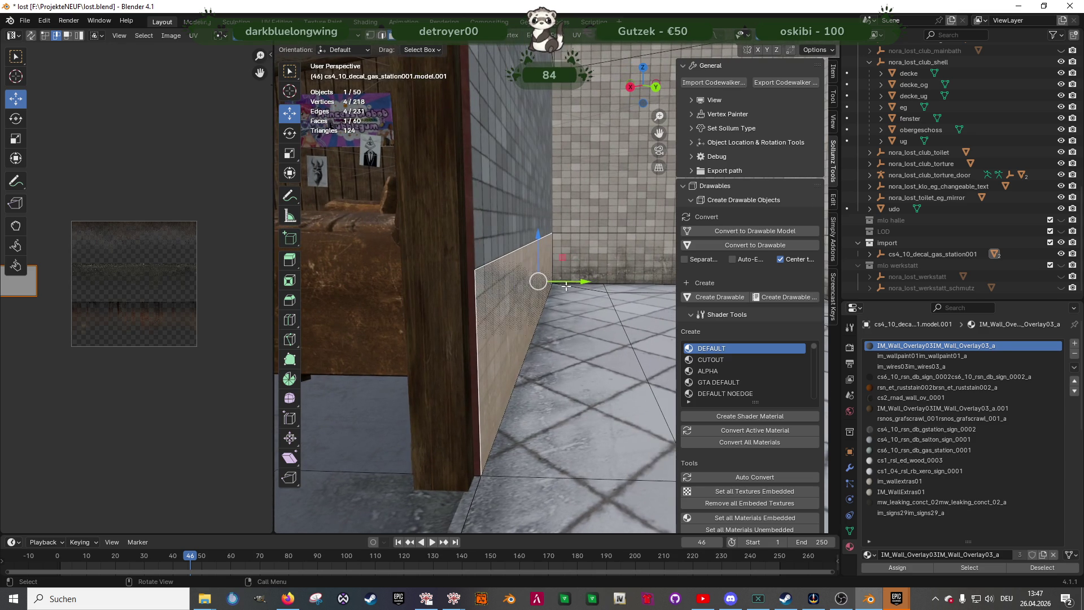
pyautogui.moveTo(573, 281); pyautogui.dragTo(559, 285)
pyautogui.press('Tab')
# Orbit around the tiled room to check the wall decal, then re-enter Edit Mode
pyautogui.moveTo(559, 285)
pyautogui.mouseDown(button='middle')
pyautogui.moveTo(581, 350)
pyautogui.moveTo(486, 353)
pyautogui.moveTo(453, 368)
pyautogui.moveTo(553, 385)
pyautogui.moveTo(503, 369)
pyautogui.moveTo(492, 351)
pyautogui.moveTo(516, 374)
pyautogui.moveTo(500, 354)
pyautogui.moveTo(556, 399)
pyautogui.moveTo(537, 350)
pyautogui.moveTo(565, 418)
pyautogui.moveTo(505, 363)
pyautogui.moveTo(591, 401)
pyautogui.moveTo(601, 385)
pyautogui.moveTo(579, 363)
pyautogui.moveTo(659, 353)
pyautogui.moveTo(580, 342)
pyautogui.mouseUp(button='middle')
pyautogui.moveTo(563, 330); pyautogui.dragTo(570, 335, button='middle')
pyautogui.scroll(5, 569, 336)
pyautogui.scroll(-5, 490, 380)
pyautogui.moveTo(557, 379)
pyautogui.mouseDown(button='middle')
pyautogui.moveTo(509, 375)
pyautogui.moveTo(577, 402)
pyautogui.moveTo(536, 381)
pyautogui.moveTo(554, 370)
pyautogui.mouseUp(button='middle')
pyautogui.press('Tab')
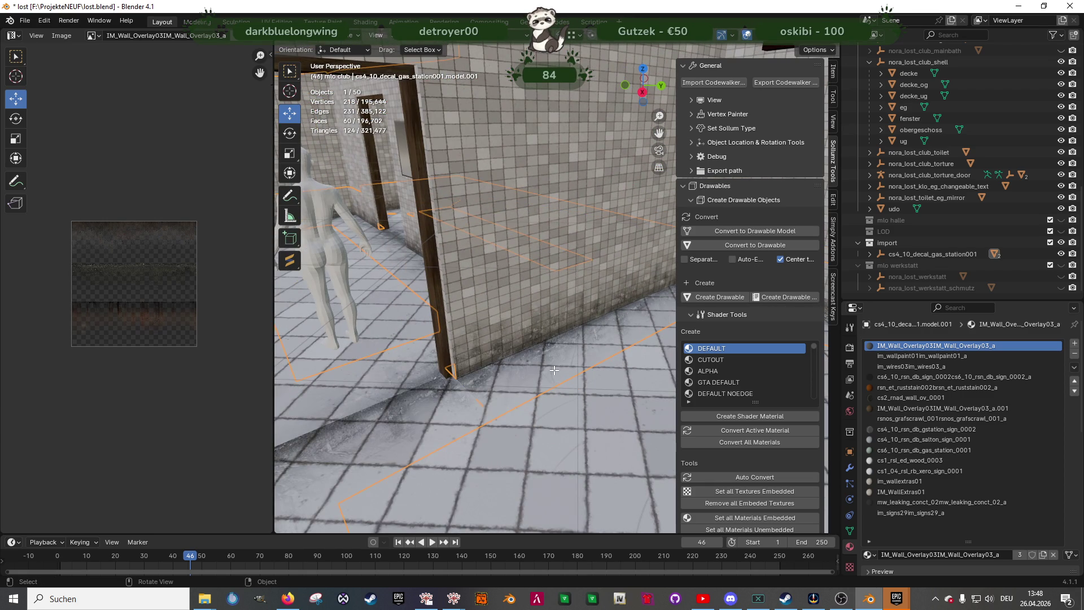
# Select the four wall-base decal strip faces along the wall and corner
pyautogui.keyDown('shift'); pyautogui.click(556, 362); pyautogui.keyUp('shift')
pyautogui.press('KP_Decimal')
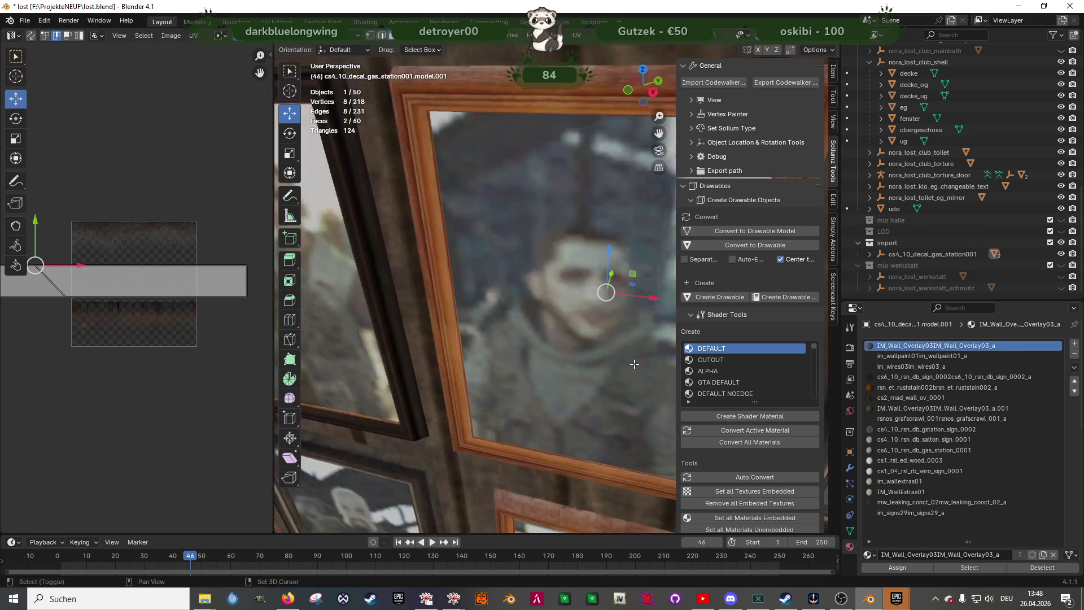
pyautogui.keyDown('shift'); pyautogui.click(573, 265); pyautogui.keyUp('shift')
pyautogui.moveTo(572, 273); pyautogui.dragTo(537, 285, button='middle')
pyautogui.keyDown('shift'); pyautogui.click(429, 248); pyautogui.keyUp('shift')
pyautogui.moveTo(429, 248)
pyautogui.mouseDown(button='middle')
pyautogui.moveTo(595, 208)
pyautogui.moveTo(641, 260)
pyautogui.mouseUp(button='middle')
pyautogui.keyDown('shift'); pyautogui.click(595, 207); pyautogui.keyUp('shift')
pyautogui.moveTo(529, 279)
pyautogui.mouseDown(button='middle')
pyautogui.moveTo(522, 289)
pyautogui.moveTo(413, 168)
pyautogui.moveTo(635, 279)
pyautogui.moveTo(552, 295)
pyautogui.mouseUp(button='middle')
pyautogui.keyDown('ctrl'); pyautogui.click(413, 169); pyautogui.keyUp('ctrl')
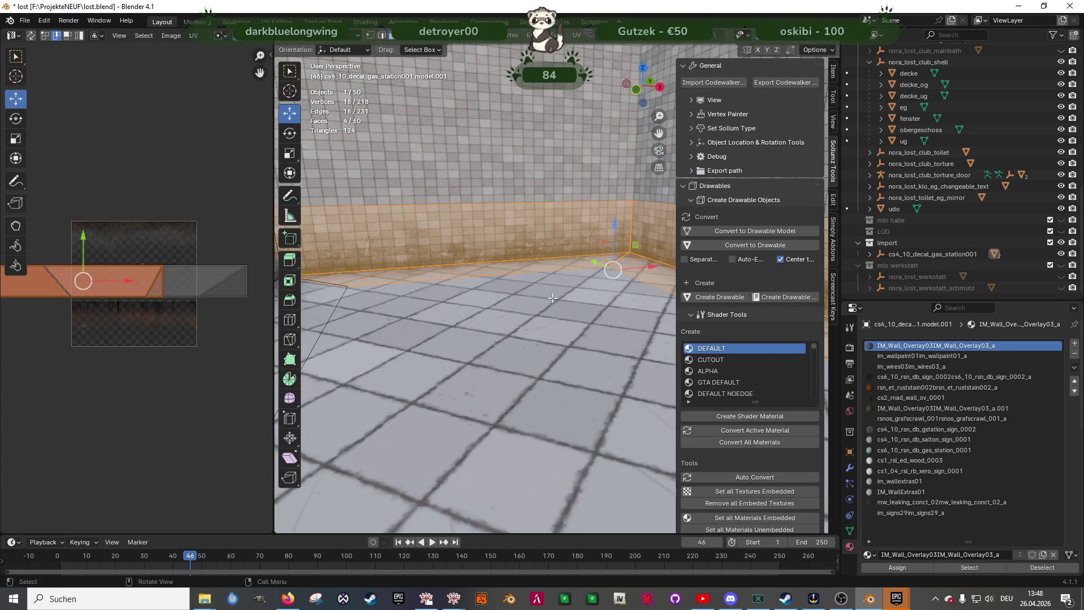
# Duplicate the strip, raise it 1.1065 m on Z and flip it 180° on X
pyautogui.hotkey('shift', 'd')
pyautogui.press('Escape')
pyautogui.moveTo(606, 235); pyautogui.dragTo(607, 96)
pyautogui.moveTo(607, 96); pyautogui.dragTo(597, 301, button='middle')
pyautogui.hotkey('shift', 'space')
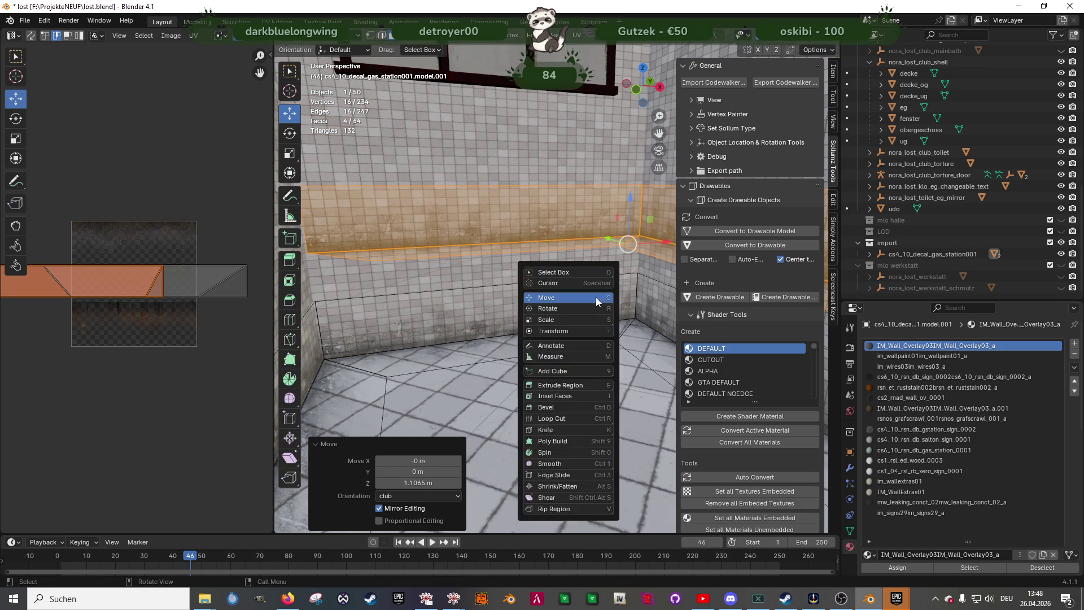
pyautogui.press('r')
pyautogui.moveTo(645, 217); pyautogui.dragTo(652, 249)
pyautogui.write('180')
pyautogui.press('Return')
# Orbit out to check the flipped strip along the upper wall edge
pyautogui.hotkey('shift', 'space')
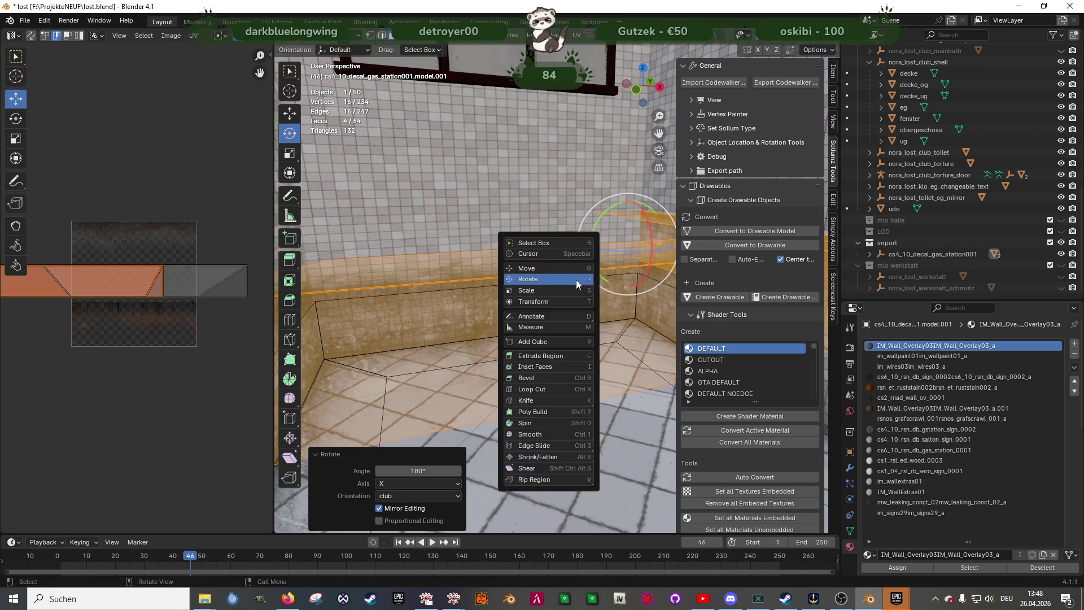
pyautogui.press('g')
pyautogui.moveTo(621, 282)
pyautogui.mouseDown(button='middle')
pyautogui.moveTo(642, 330)
pyautogui.moveTo(621, 321)
pyautogui.mouseUp(button='middle')
pyautogui.scroll(-5, 621, 322)
pyautogui.moveTo(565, 271)
pyautogui.mouseDown(button='middle')
pyautogui.moveTo(495, 220)
pyautogui.moveTo(538, 354)
pyautogui.moveTo(508, 344)
pyautogui.moveTo(534, 322)
pyautogui.mouseUp(button='middle')
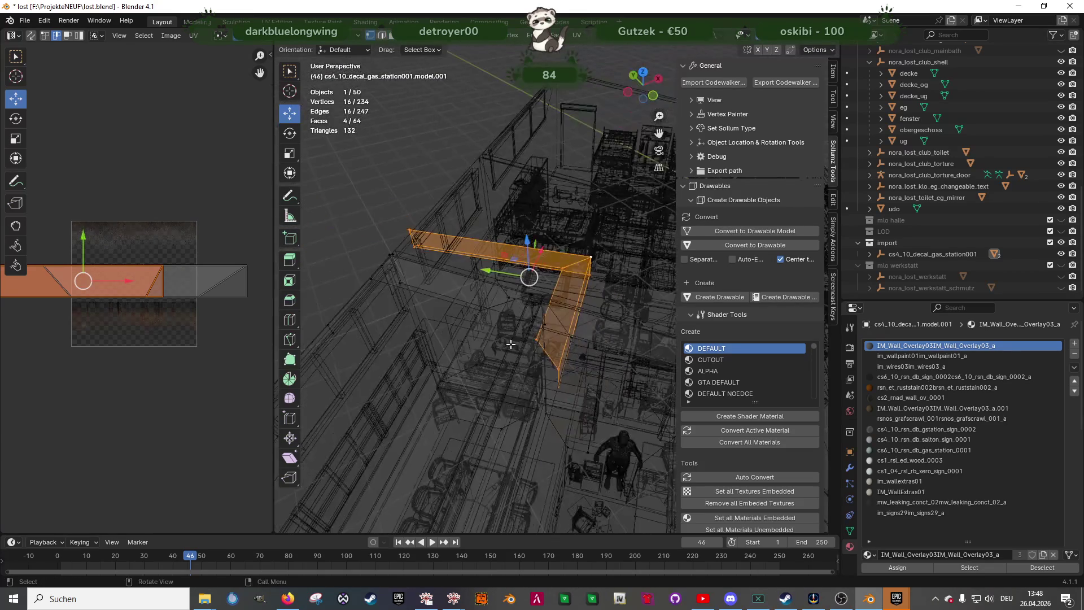
# Hide the ceiling decke_og and move the selected decal face across the room to wall height
pyautogui.scroll(5, 552, 315)
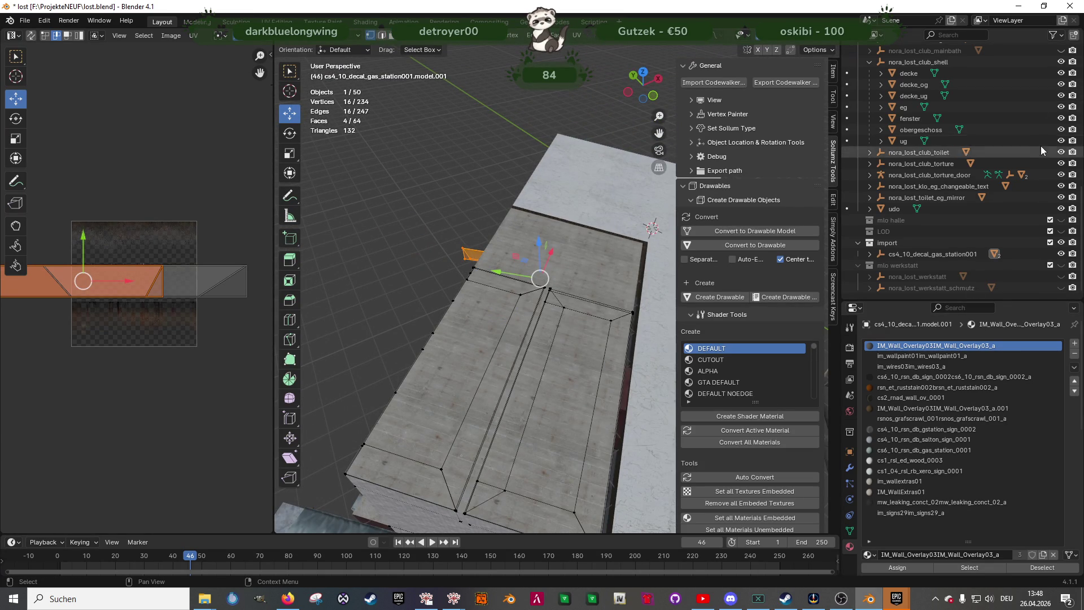
pyautogui.click(1061, 84)
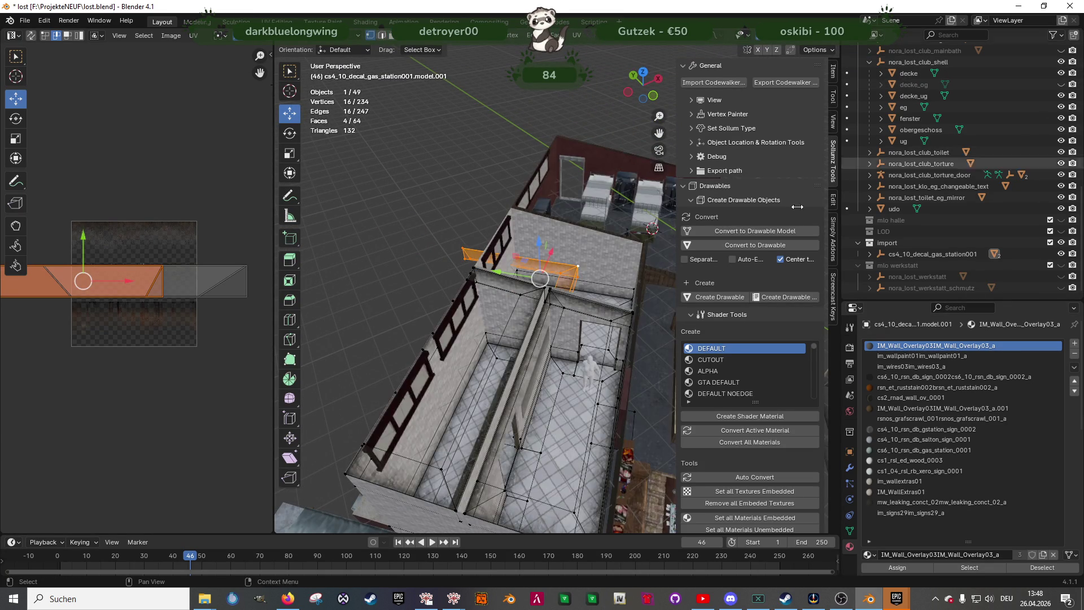
pyautogui.moveTo(593, 265); pyautogui.dragTo(606, 274, button='middle')
pyautogui.moveTo(534, 283)
pyautogui.mouseDown()
pyautogui.moveTo(627, 230)
pyautogui.moveTo(617, 236)
pyautogui.mouseUp()
pyautogui.moveTo(593, 281)
pyautogui.mouseDown()
pyautogui.moveTo(622, 247)
pyautogui.moveTo(597, 229)
pyautogui.mouseUp()
pyautogui.moveTo(597, 232)
pyautogui.mouseDown(button='middle')
pyautogui.moveTo(598, 291)
pyautogui.moveTo(524, 286)
pyautogui.mouseUp(button='middle')
# Duplicate the face, move the copy to the other wall and rotate it 180° on Z
pyautogui.hotkey('shift', 'd')
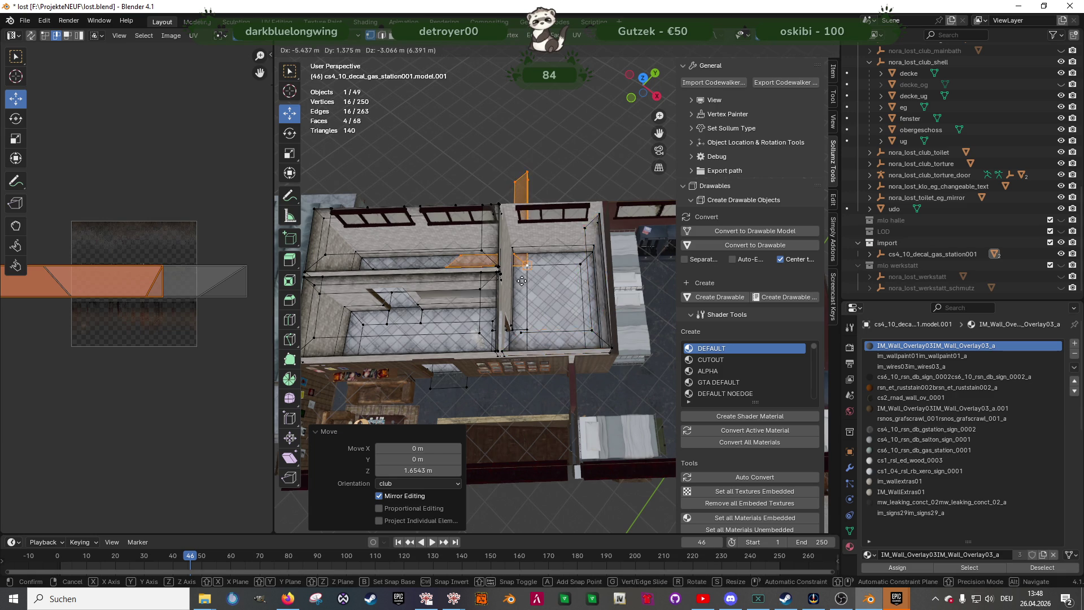
pyautogui.press('Escape')
pyautogui.moveTo(602, 293); pyautogui.dragTo(531, 244)
pyautogui.hotkey('shift', 'space')
pyautogui.click(532, 248)
pyautogui.moveTo(532, 300); pyautogui.dragTo(543, 294)
pyautogui.hotkey('ctrl', 'z')
pyautogui.write('180')
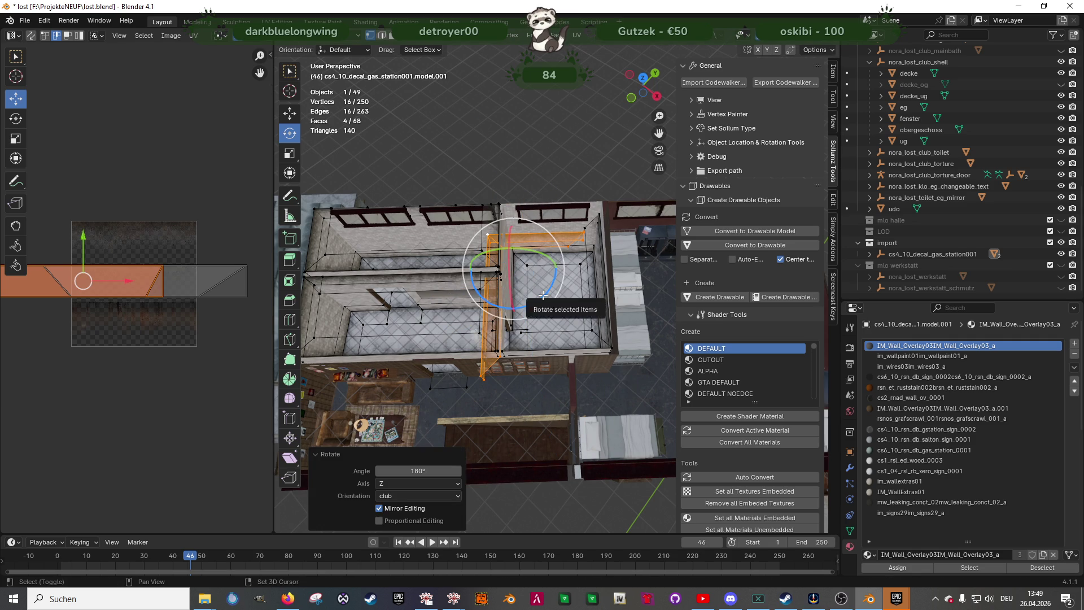
pyautogui.hotkey('shift', 'space')
pyautogui.press('g')
pyautogui.moveTo(474, 271)
pyautogui.mouseDown(button='middle')
pyautogui.moveTo(479, 254)
pyautogui.moveTo(497, 259)
pyautogui.moveTo(487, 275)
pyautogui.moveTo(505, 267)
pyautogui.moveTo(491, 251)
pyautogui.moveTo(461, 299)
pyautogui.mouseUp(button='middle')
# Reposition the copy's vertices along Z, Y and X to fit the wall
pyautogui.keyDown('shift'); pyautogui.click(438, 254); pyautogui.keyUp('shift')
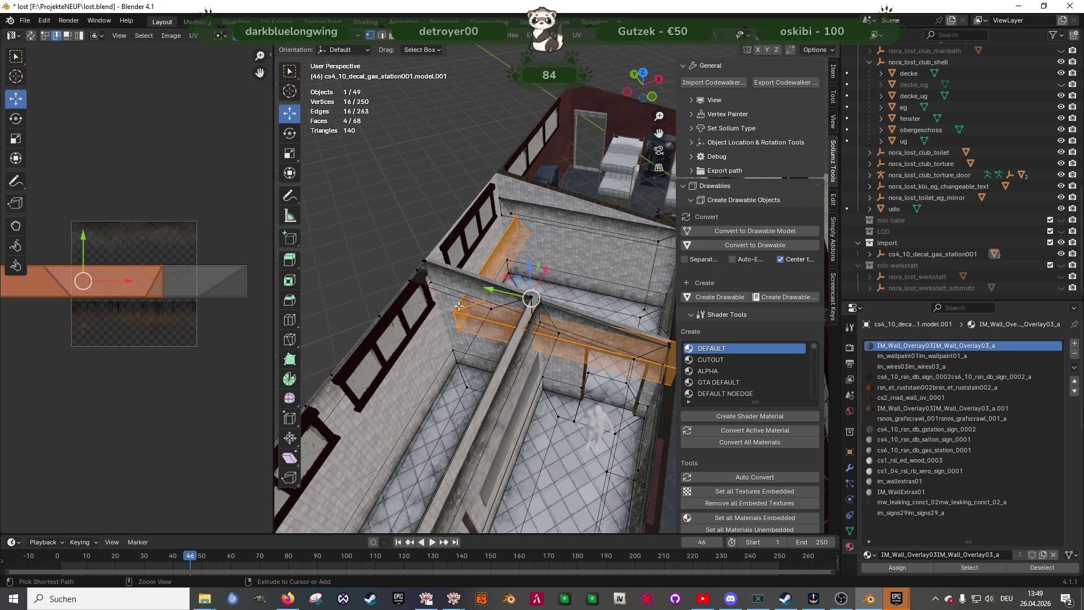
pyautogui.moveTo(524, 264); pyautogui.dragTo(501, 201)
pyautogui.moveTo(492, 290); pyautogui.dragTo(504, 196)
pyautogui.moveTo(504, 196); pyautogui.dragTo(522, 245, button='middle')
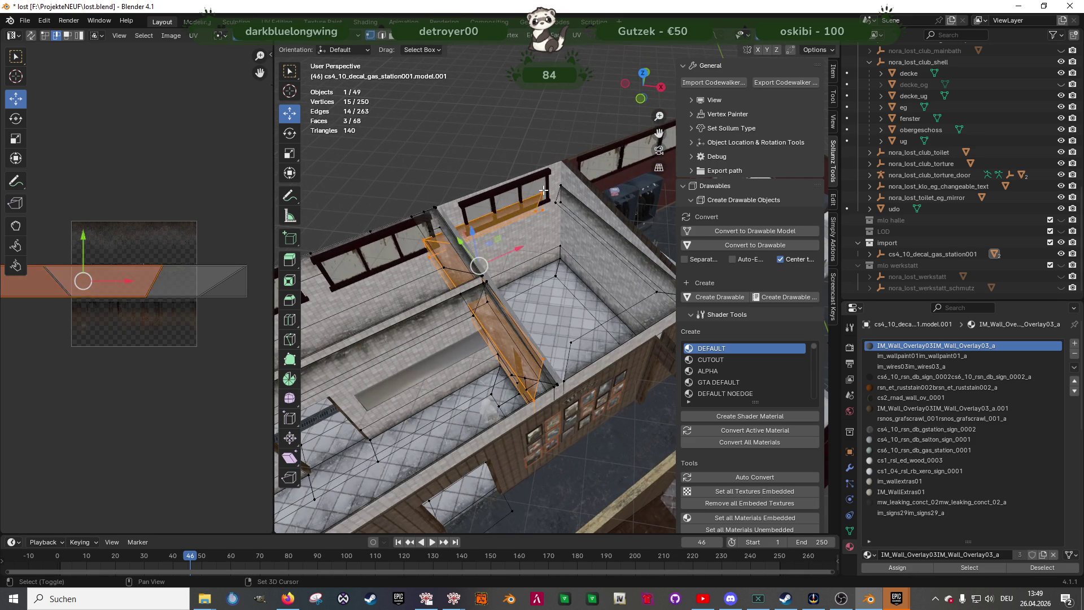
pyautogui.moveTo(523, 245); pyautogui.dragTo(541, 240)
pyautogui.moveTo(541, 240)
pyautogui.mouseDown(button='middle')
pyautogui.moveTo(512, 216)
pyautogui.moveTo(465, 252)
pyautogui.moveTo(641, 256)
pyautogui.moveTo(541, 257)
pyautogui.moveTo(542, 241)
pyautogui.mouseUp(button='middle')
# Raise the two selected wall faces 0.13287 m on Z
pyautogui.hotkey('alt', 'z')
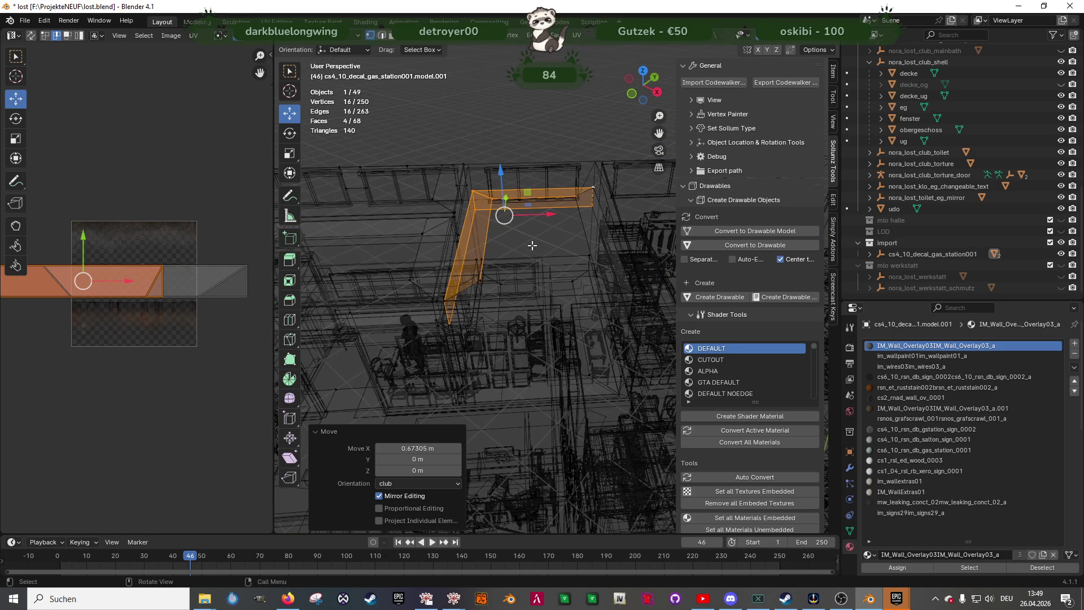
pyautogui.hotkey('ctrl', 'z')
pyautogui.moveTo(519, 345)
pyautogui.mouseDown(button='middle')
pyautogui.moveTo(587, 206)
pyautogui.moveTo(445, 249)
pyautogui.mouseUp(button='middle')
pyautogui.hotkey('alt', 'z')
pyautogui.moveTo(443, 225); pyautogui.dragTo(432, 177)
pyautogui.moveTo(435, 179)
pyautogui.mouseDown(button='middle')
pyautogui.moveTo(537, 250)
pyautogui.moveTo(461, 267)
pyautogui.moveTo(525, 239)
pyautogui.moveTo(561, 246)
pyautogui.moveTo(598, 235)
pyautogui.mouseUp(button='middle')
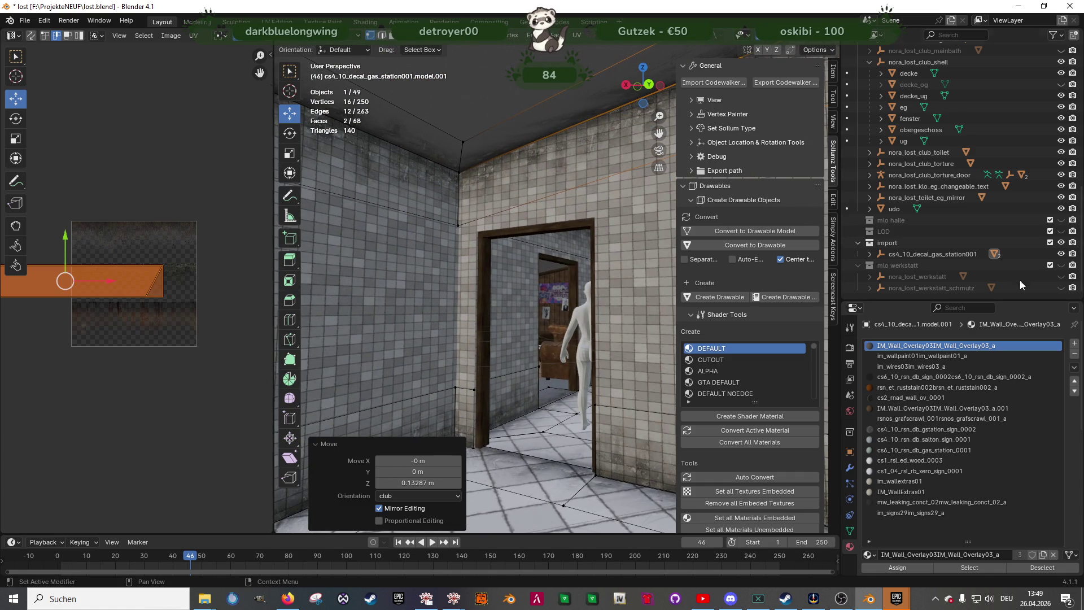
# Unhide the decke_og ceiling and lower one strip edge slightly toward it
pyautogui.click(1061, 85)
pyautogui.moveTo(599, 186)
pyautogui.mouseDown(button='middle')
pyautogui.moveTo(563, 190)
pyautogui.moveTo(547, 126)
pyautogui.moveTo(462, 99)
pyautogui.mouseUp(button='middle')
pyautogui.hotkey('alt', 'z')
pyautogui.click(515, 121)
pyautogui.hotkey('alt', 'z')
pyautogui.moveTo(462, 100); pyautogui.dragTo(460, 104)
# In wireframe, nudge the strip vertices along the upper-left beam down to the ceiling line
pyautogui.hotkey('shift', 'z')
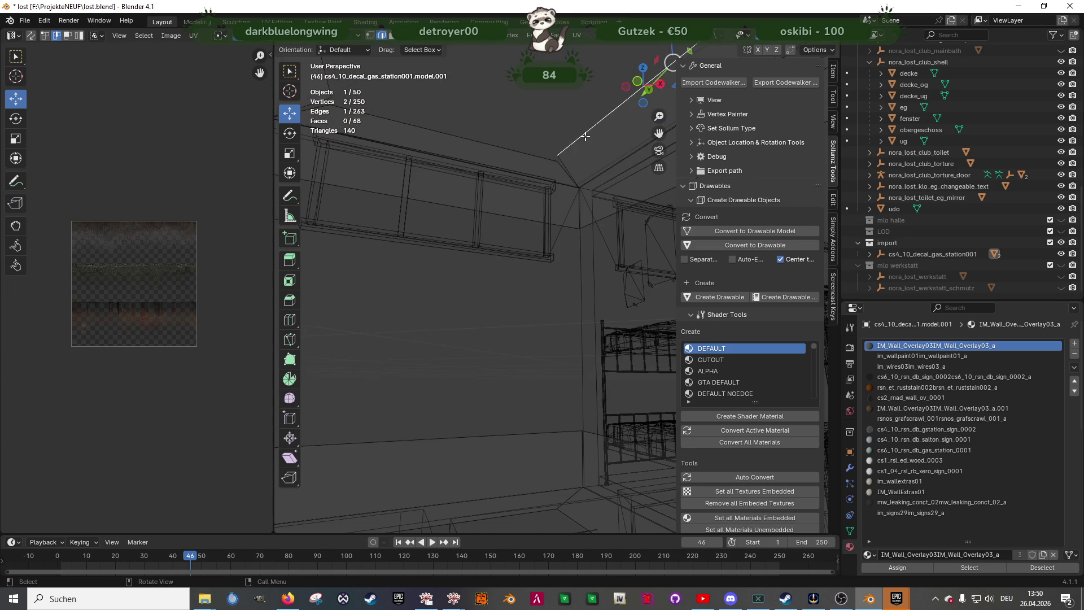
pyautogui.moveTo(543, 131); pyautogui.dragTo(521, 128, button='middle')
pyautogui.keyDown('shift'); pyautogui.click(482, 167); pyautogui.keyUp('shift')
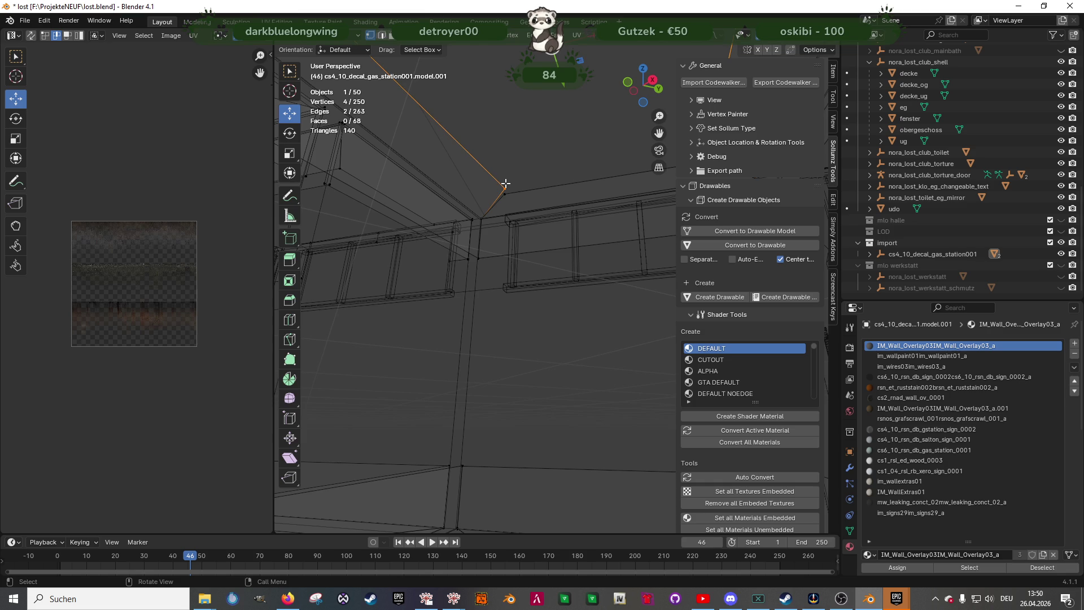
pyautogui.moveTo(533, 177); pyautogui.dragTo(598, 173, button='middle')
pyautogui.moveTo(342, 163); pyautogui.dragTo(363, 163, button='middle')
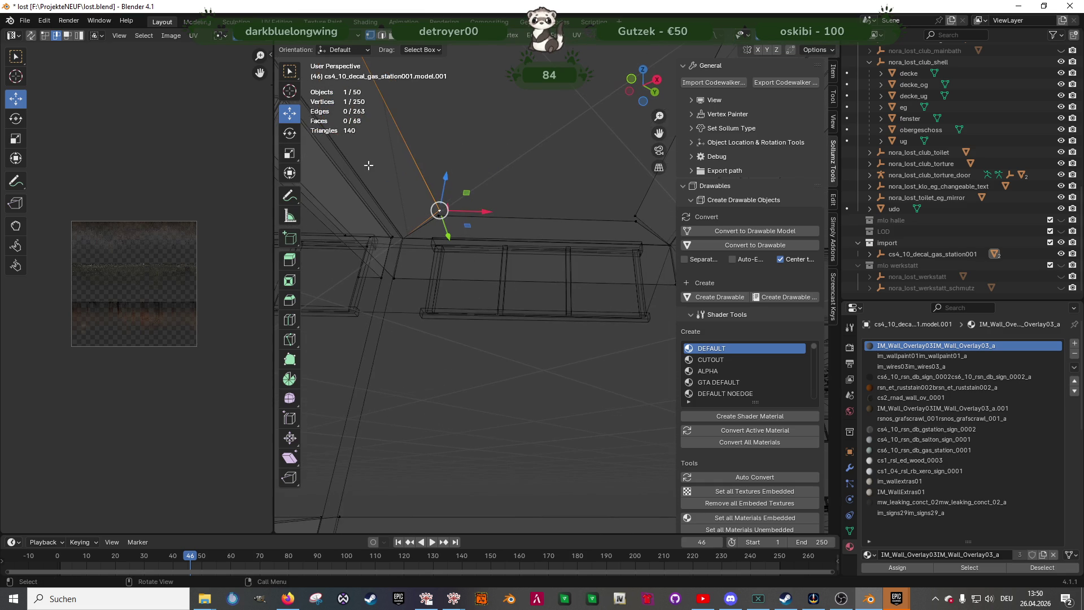
pyautogui.moveTo(448, 208); pyautogui.dragTo(446, 212)
pyautogui.click(635, 215)
pyautogui.moveTo(634, 215); pyautogui.dragTo(634, 220)
pyautogui.moveTo(634, 220)
pyautogui.mouseDown(button='middle')
pyautogui.moveTo(706, 216)
pyautogui.moveTo(611, 249)
pyautogui.moveTo(473, 228)
pyautogui.mouseUp(button='middle')
# Box-select the strip's corner vertices and raise them 0.085906 m on Z
pyautogui.click(489, 231)
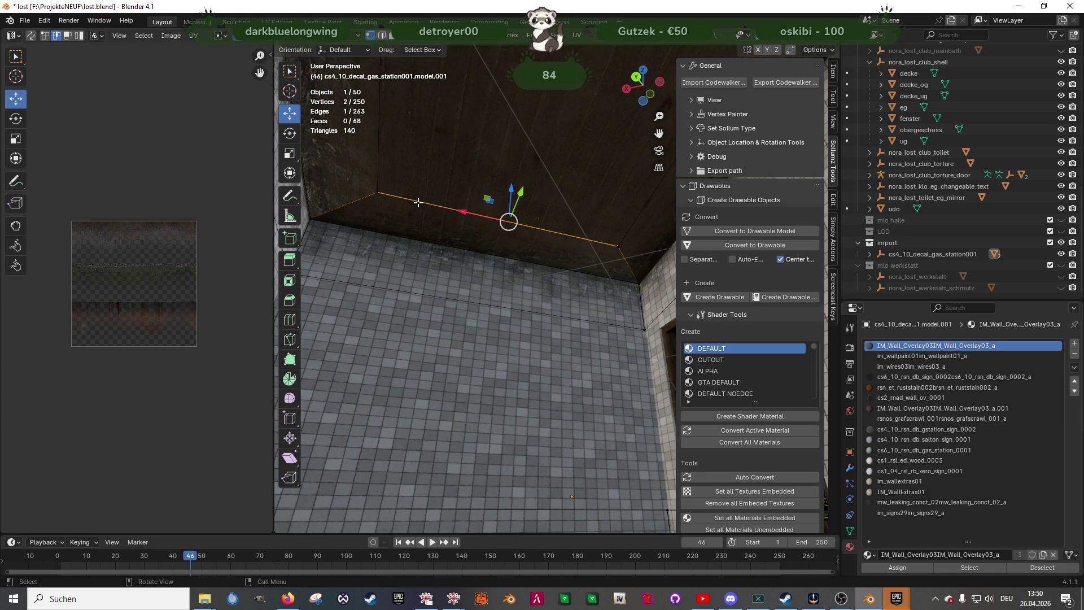
pyautogui.hotkey('shift', 'z')
pyautogui.keyDown('shift'); pyautogui.click(377, 192); pyautogui.keyUp('shift')
pyautogui.moveTo(600, 232); pyautogui.dragTo(630, 257)
pyautogui.hotkey('shift', 'z')
pyautogui.moveTo(501, 201); pyautogui.dragTo(491, 181, button='middle')
pyautogui.moveTo(491, 180)
pyautogui.mouseDown()
pyautogui.moveTo(501, 174)
pyautogui.moveTo(484, 168)
pyautogui.mouseUp()
pyautogui.moveTo(492, 198)
pyautogui.mouseDown(button='middle')
pyautogui.moveTo(626, 220)
pyautogui.moveTo(601, 175)
pyautogui.moveTo(581, 186)
pyautogui.moveTo(599, 173)
pyautogui.mouseUp(button='middle')
pyautogui.click(601, 175)
# Subdivide the strip faces above the window, undoing the extra subdivisions
pyautogui.rightClick(571, 169)
pyautogui.click(571, 169)
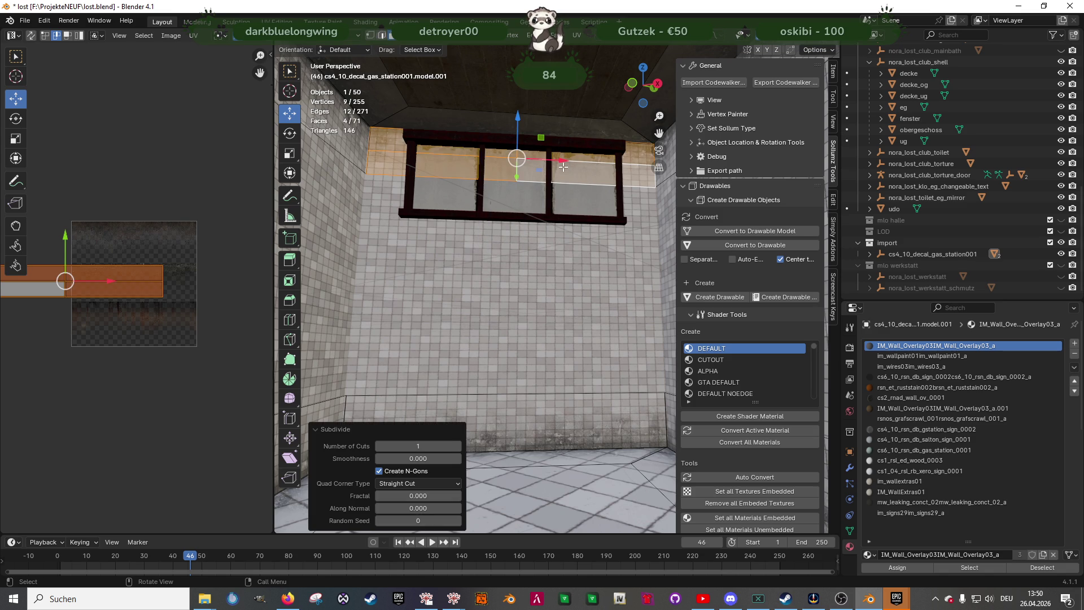
pyautogui.click(576, 173)
pyautogui.rightClick(567, 168)
pyautogui.click(567, 168)
pyautogui.rightClick(482, 167)
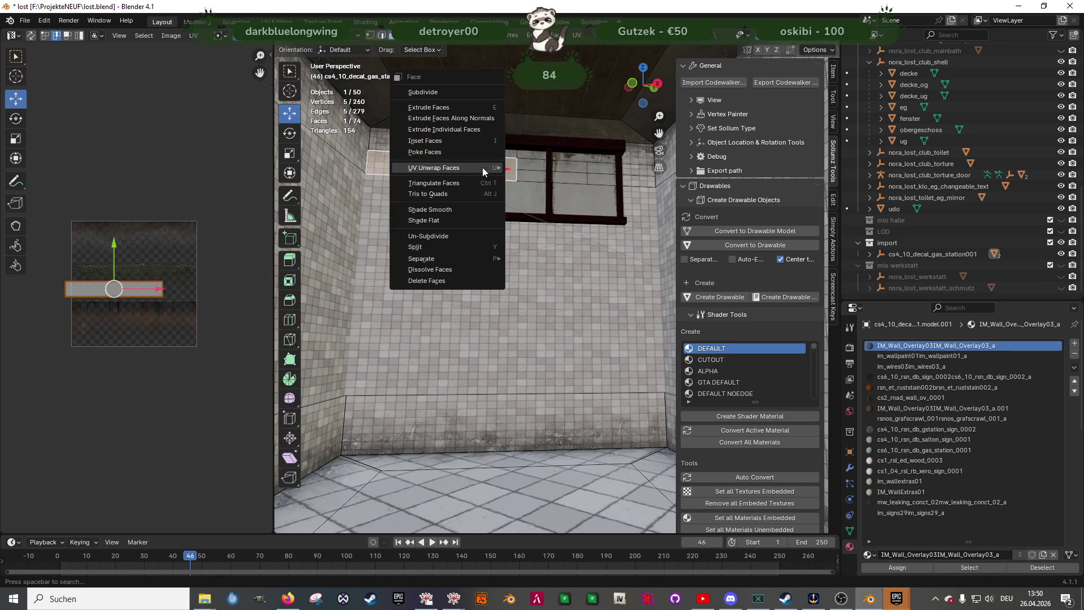
pyautogui.click(456, 166)
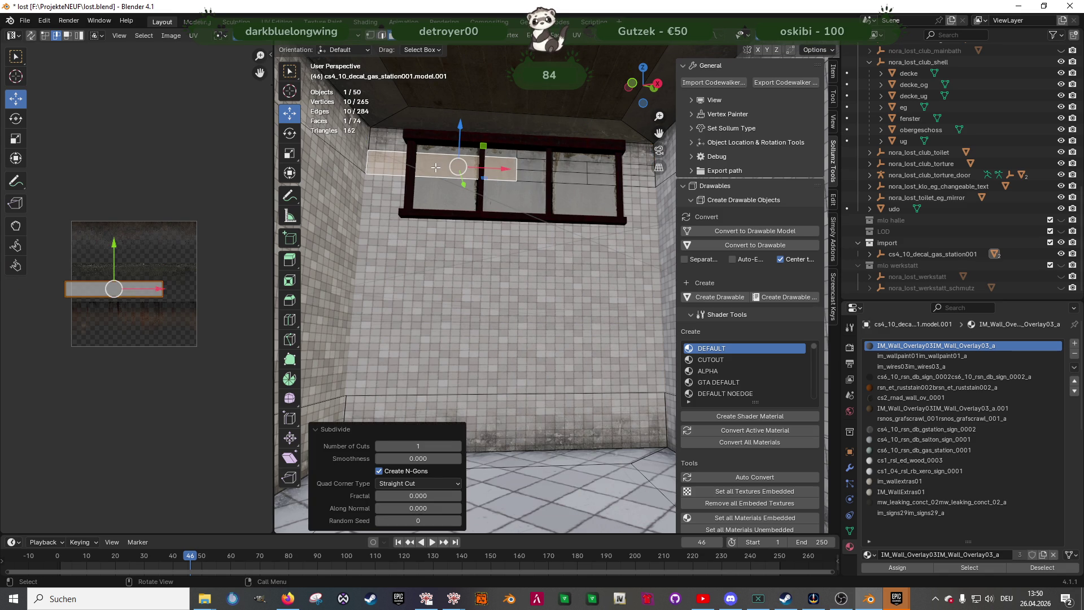
pyautogui.rightClick(435, 167)
pyautogui.click(435, 167)
pyautogui.hotkey('ctrl', 'z')
pyautogui.hotkey('ctrl', 'z')
pyautogui.hotkey('ctrl', 'z')
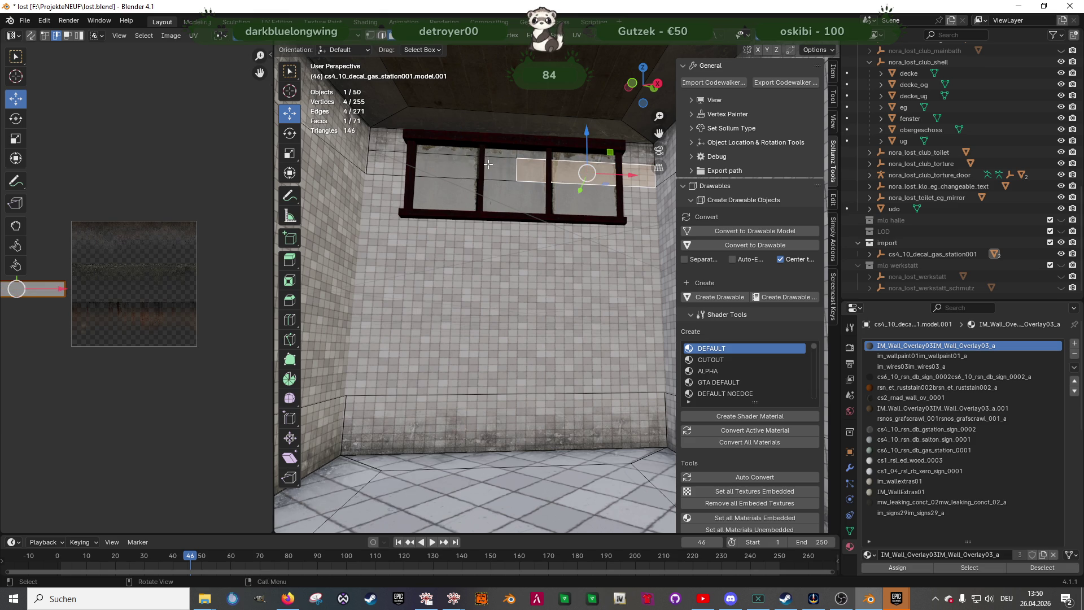
# Subdivide the face loop across the window and select the strip faces over it
pyautogui.keyDown('alt'); pyautogui.click(497, 169); pyautogui.keyUp('alt')
pyautogui.rightClick(497, 169)
pyautogui.click(496, 170)
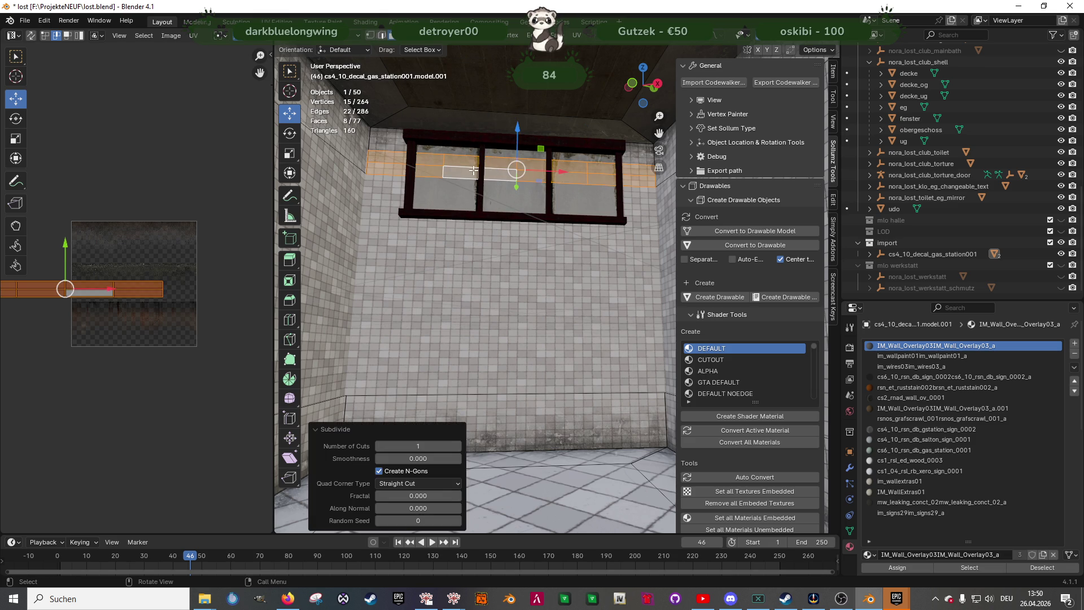
pyautogui.keyDown('alt'); pyautogui.click(454, 163); pyautogui.keyUp('alt')
pyautogui.click(450, 172)
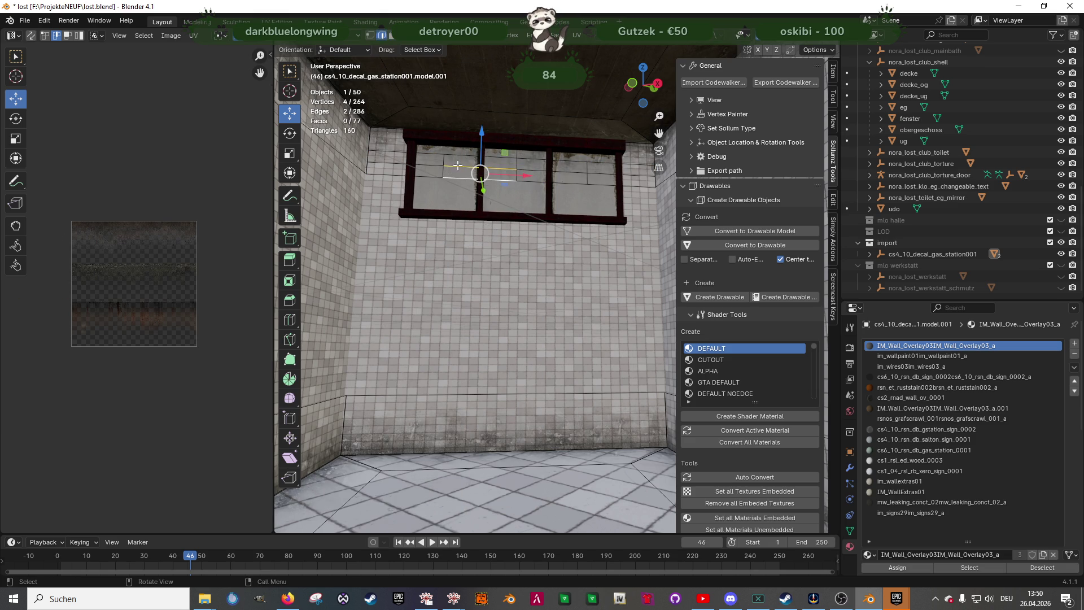
pyautogui.keyDown('shift'); pyautogui.click(497, 172); pyautogui.keyUp('shift')
pyautogui.keyDown('shift'); pyautogui.click(537, 172); pyautogui.keyUp('shift')
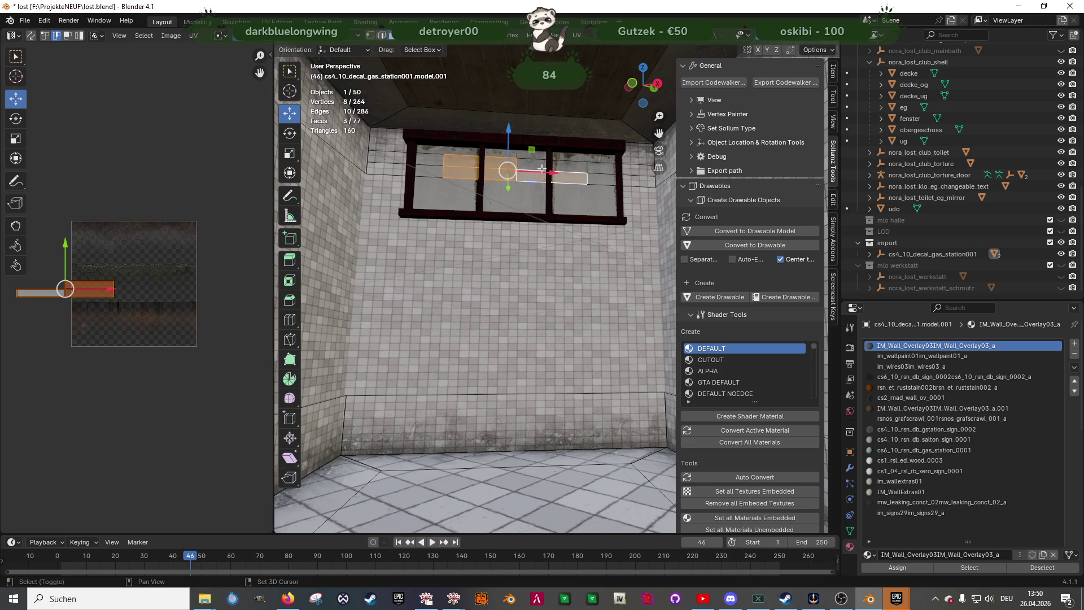
pyautogui.keyDown('shift'); pyautogui.click(544, 169); pyautogui.keyUp('shift')
pyautogui.keyDown('shift'); pyautogui.click(570, 167); pyautogui.keyUp('shift')
pyautogui.keyDown('shift'); pyautogui.click(598, 163); pyautogui.keyUp('shift')
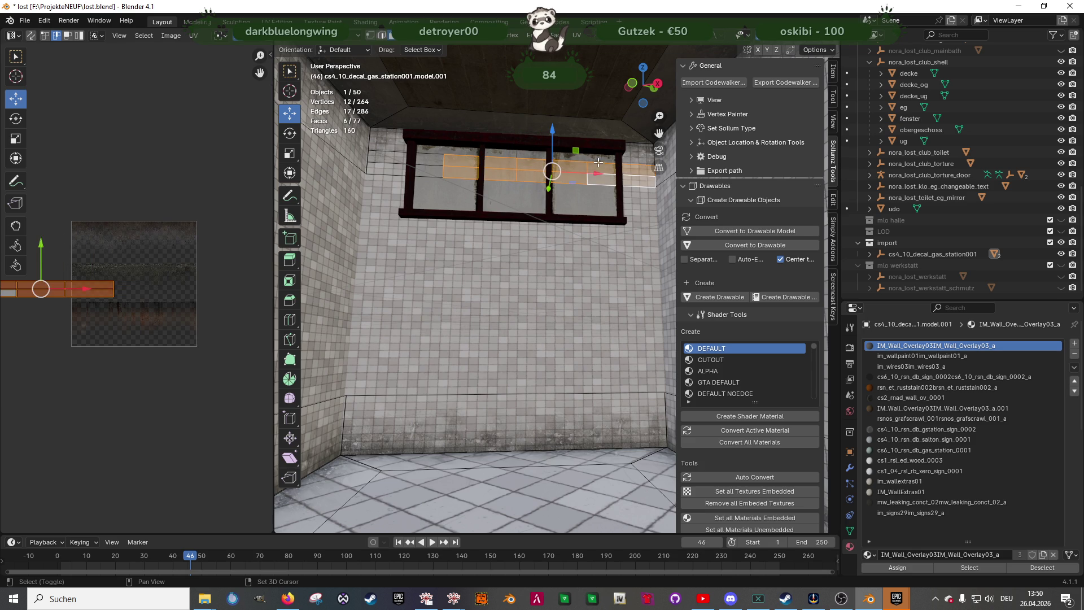
pyautogui.keyDown('ctrl'); pyautogui.click(635, 172); pyautogui.keyUp('ctrl')
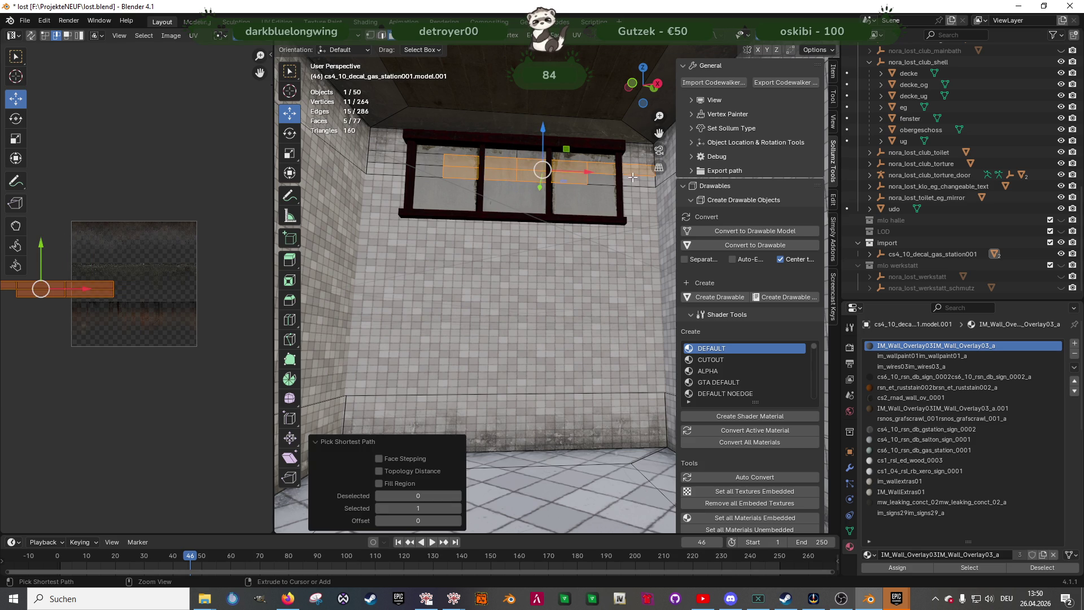
# Refine the selection to the window faces and subdivide them once more
pyautogui.keyDown('ctrl'); pyautogui.click(577, 158); pyautogui.keyUp('ctrl')
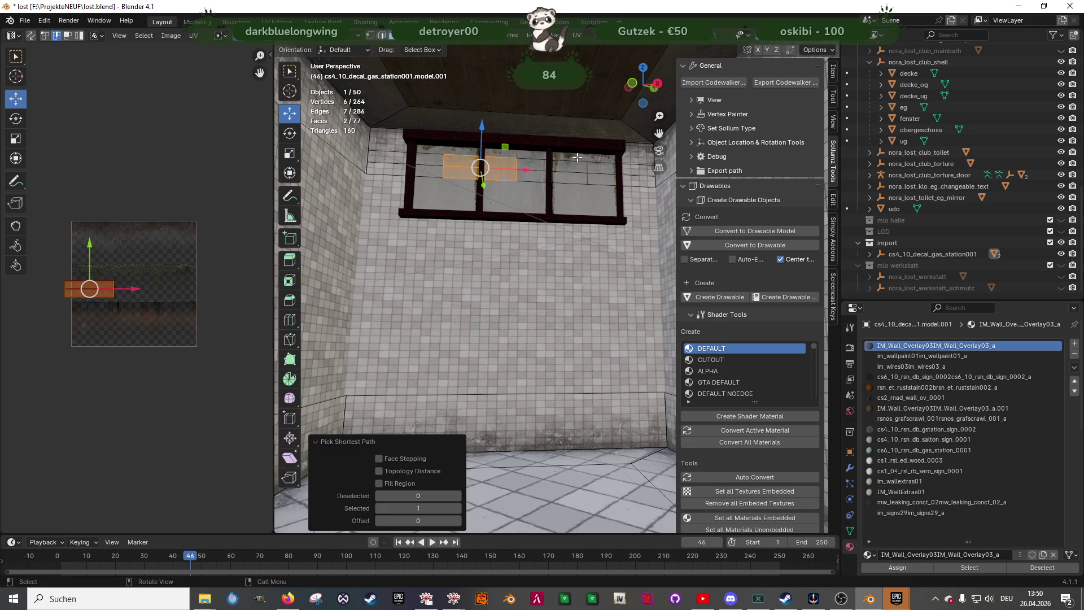
pyautogui.keyDown('shift'); pyautogui.click(497, 154); pyautogui.keyUp('shift')
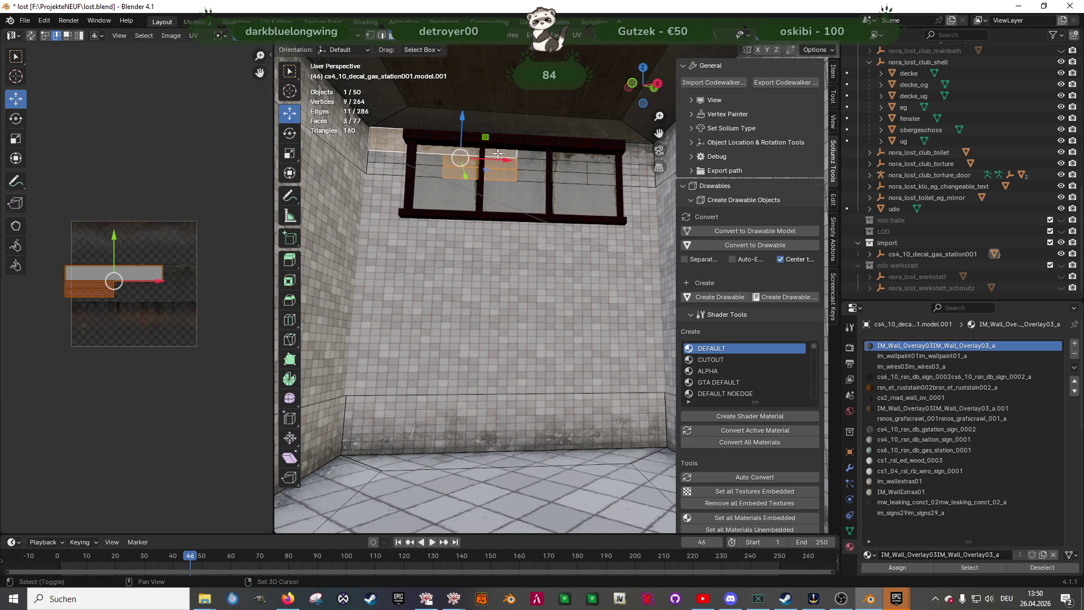
pyautogui.keyDown('ctrl'); pyautogui.click(471, 162); pyautogui.keyUp('ctrl')
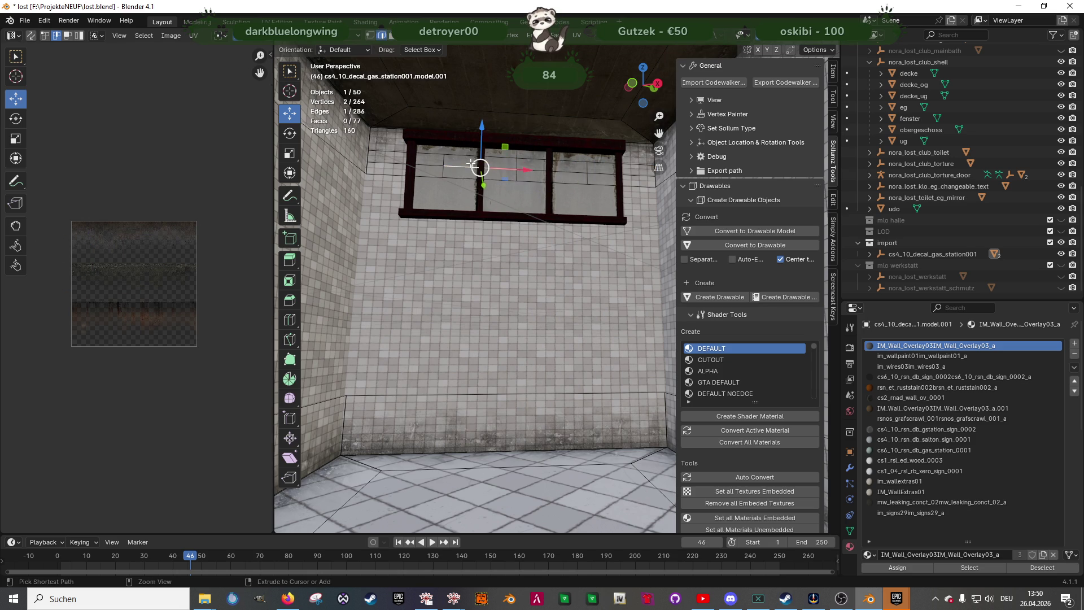
pyautogui.keyDown('alt'); pyautogui.click(470, 163); pyautogui.keyUp('alt')
pyautogui.click(470, 163)
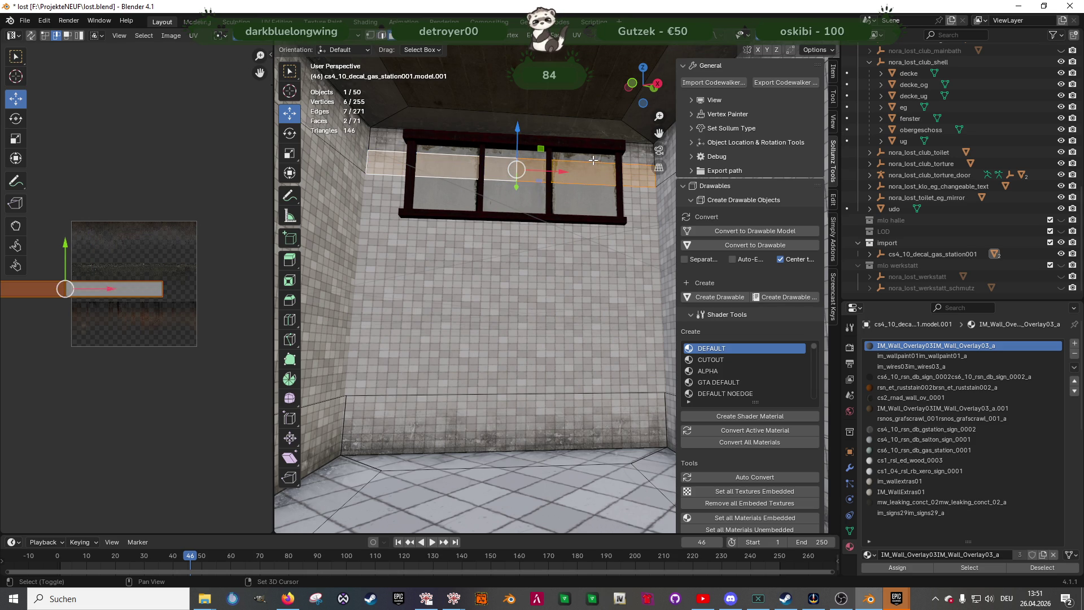
pyautogui.keyDown('shift'); pyautogui.click(534, 161); pyautogui.keyUp('shift')
pyautogui.keyDown('shift'); pyautogui.click(500, 154); pyautogui.keyUp('shift')
pyautogui.rightClick(500, 153)
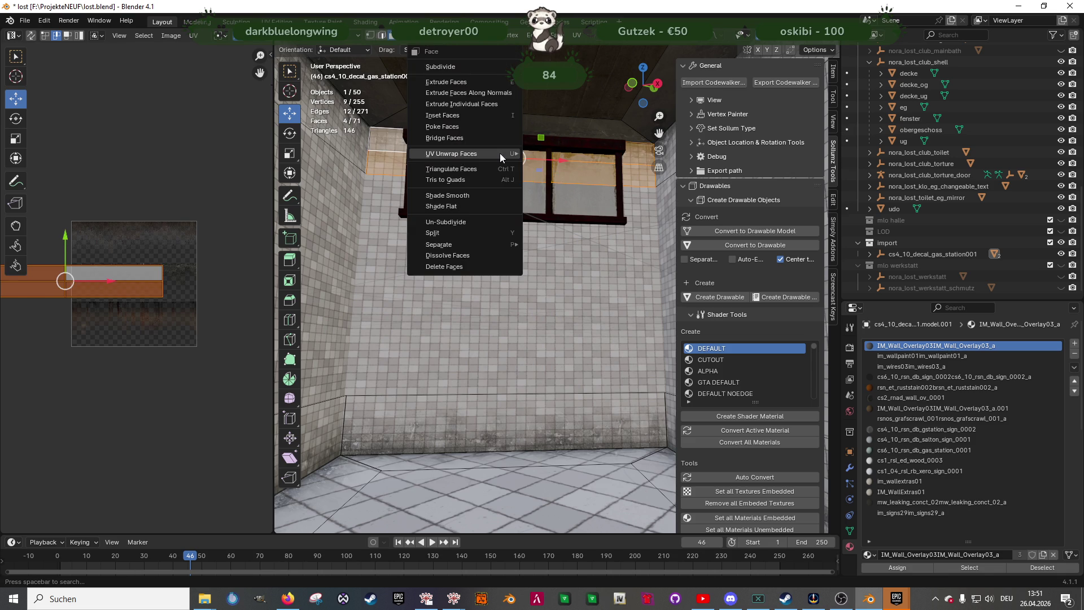
pyautogui.click(500, 154)
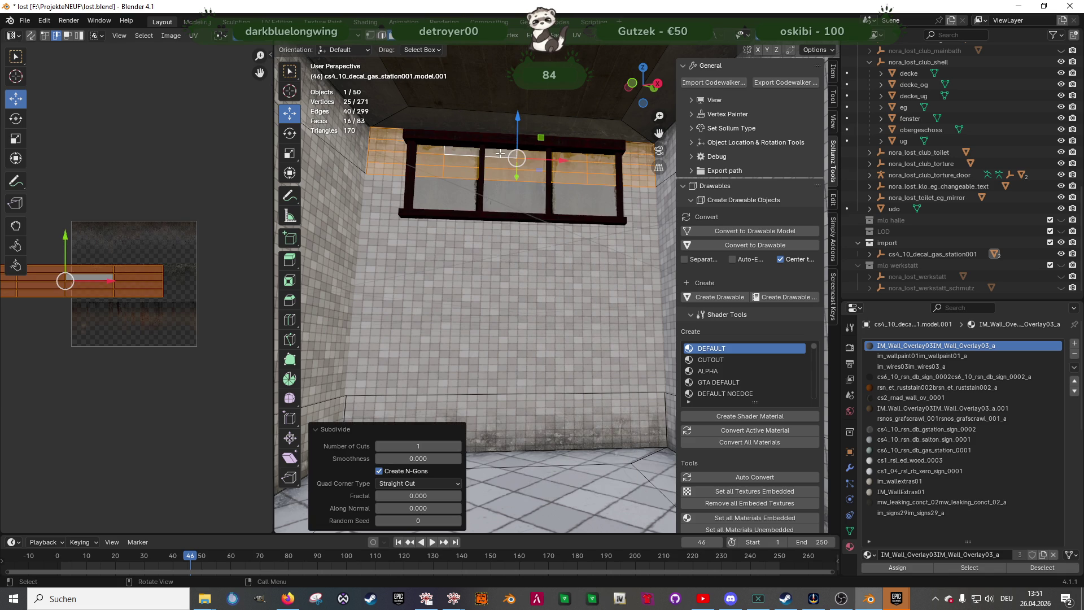
# Delete the decal faces covering the window panes
pyautogui.keyDown('shift'); pyautogui.click(463, 161); pyautogui.keyUp('shift')
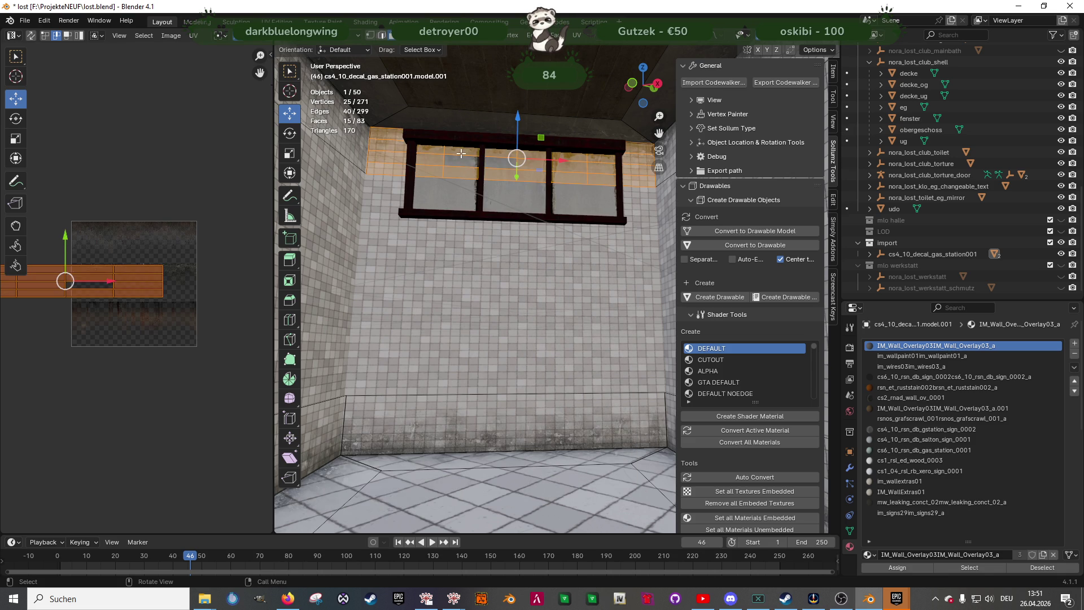
pyautogui.click(464, 161)
pyautogui.keyDown('shift'); pyautogui.click(467, 173); pyautogui.keyUp('shift')
pyautogui.keyDown('shift'); pyautogui.click(536, 176); pyautogui.keyUp('shift')
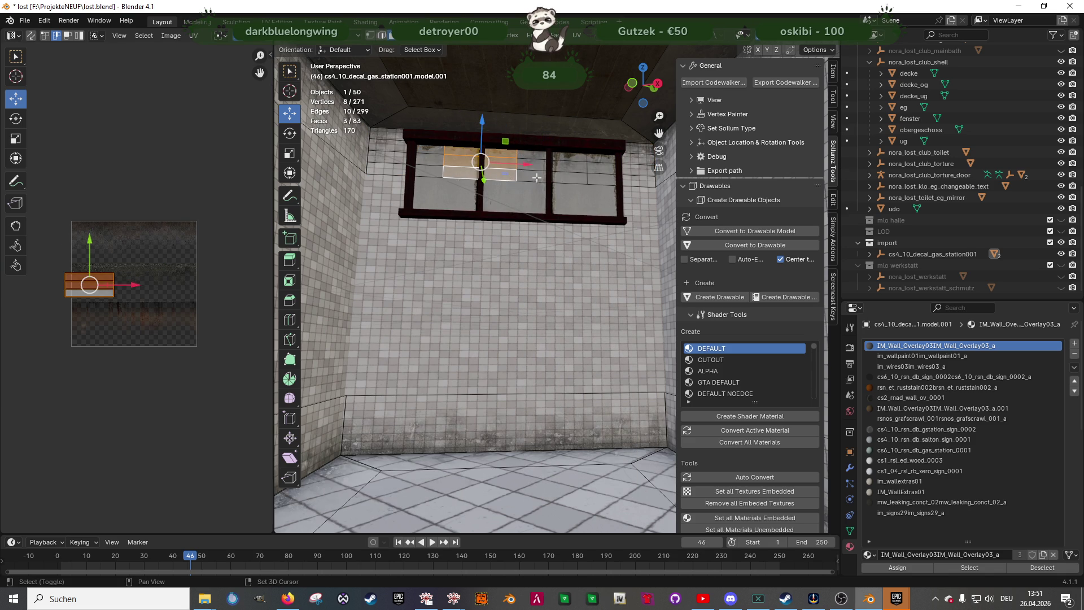
pyautogui.keyDown('shift'); pyautogui.click(544, 161); pyautogui.keyUp('shift')
pyautogui.press('x')
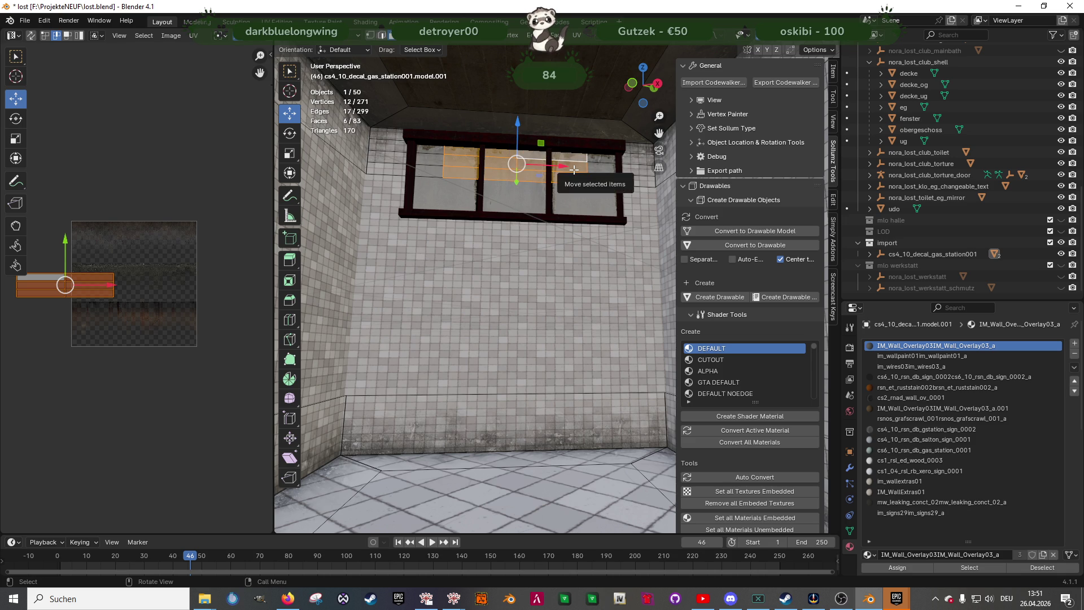
pyautogui.click(574, 169)
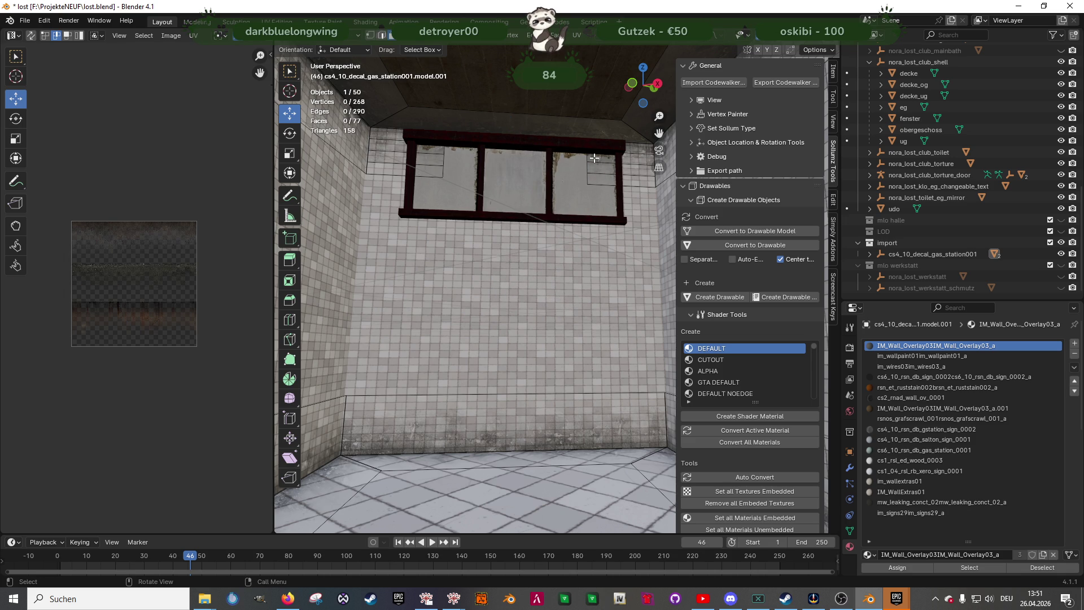
# In edge mode, slide the edges beside the window sideways onto the frame
pyautogui.keyDown('shift'); pyautogui.click(597, 172); pyautogui.keyUp('shift')
pyautogui.keyDown('shift'); pyautogui.click(596, 180); pyautogui.keyUp('shift')
pyautogui.press('2')
pyautogui.click(588, 164)
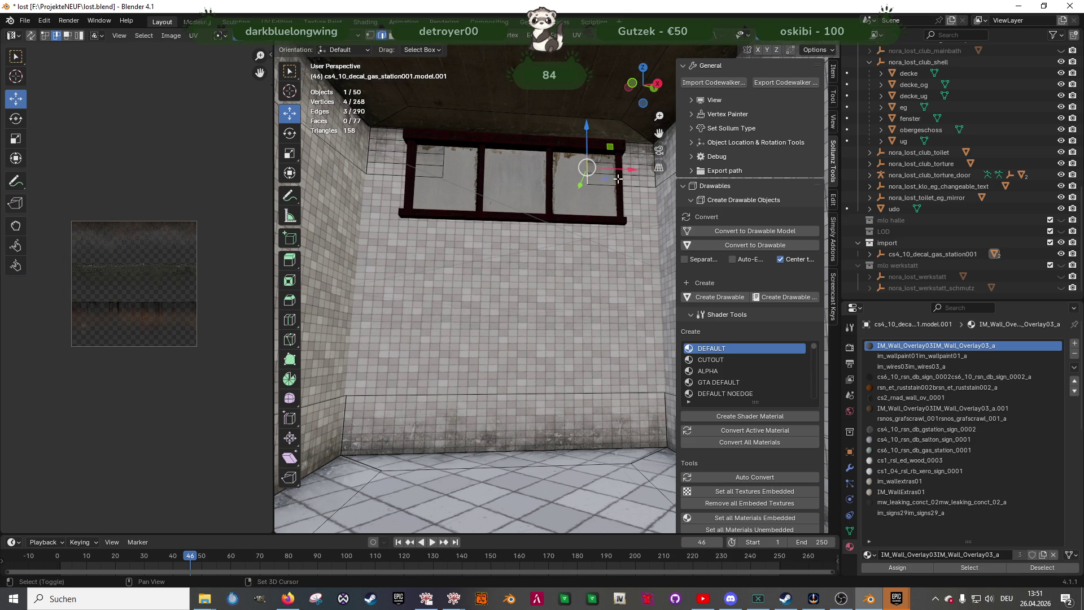
pyautogui.moveTo(632, 172)
pyautogui.mouseDown()
pyautogui.moveTo(666, 174)
pyautogui.moveTo(623, 215)
pyautogui.mouseUp()
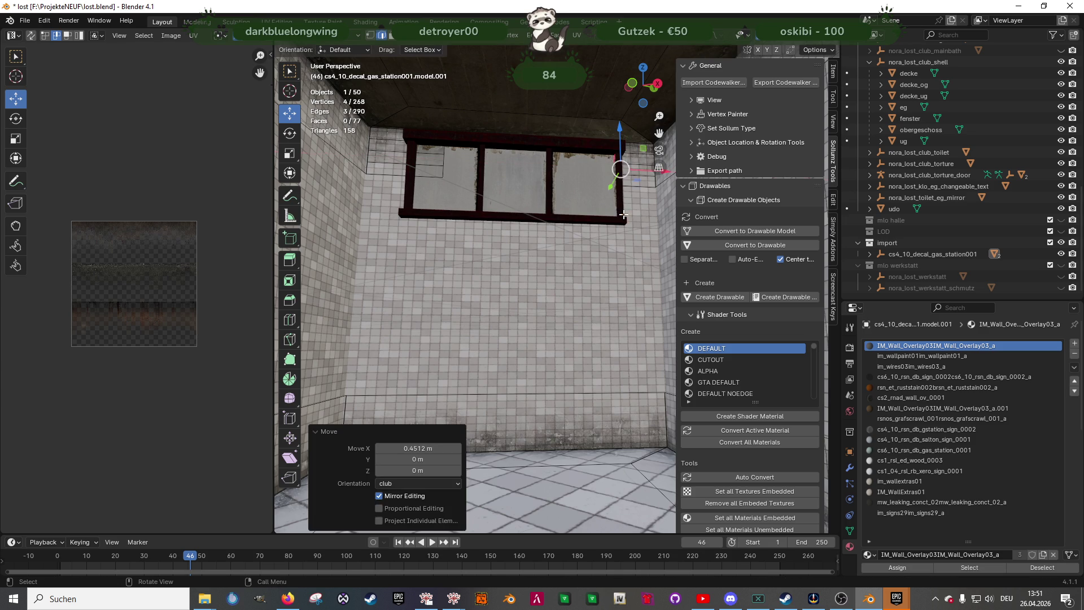
pyautogui.click(446, 150)
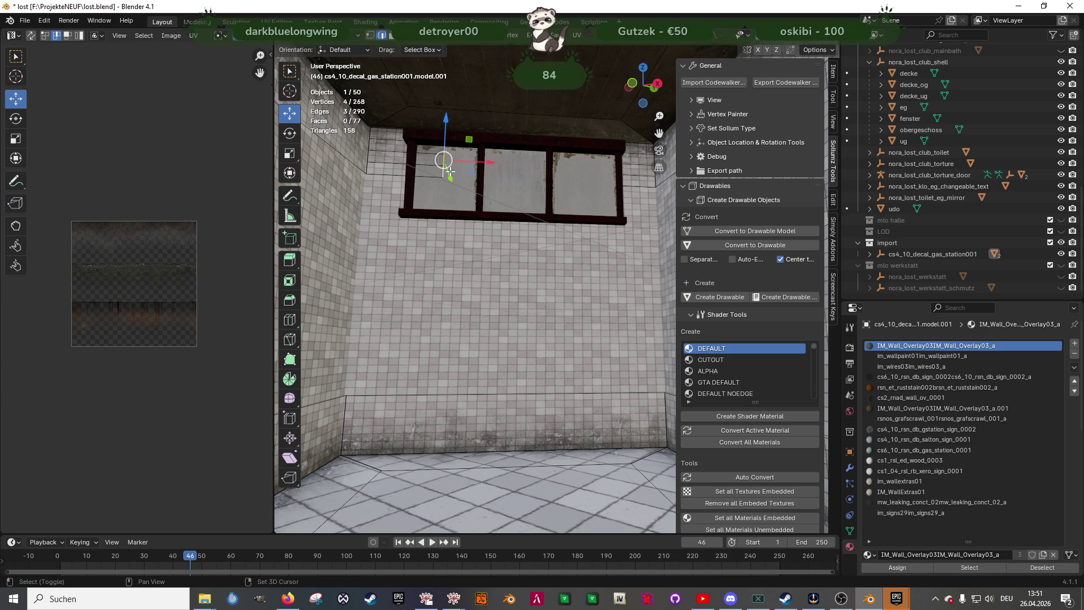
pyautogui.moveTo(490, 164)
pyautogui.mouseDown()
pyautogui.moveTo(425, 191)
pyautogui.moveTo(415, 210)
pyautogui.mouseUp()
pyautogui.moveTo(431, 161); pyautogui.dragTo(409, 211)
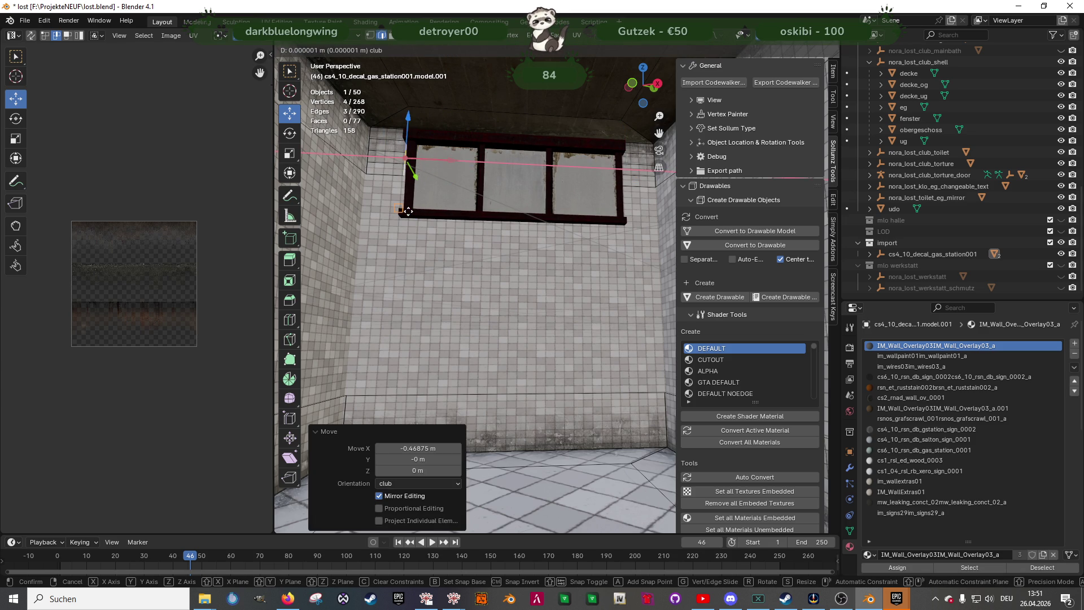
# Select the three faces left of the window, leave Edit Mode and select fenster
pyautogui.click(390, 166)
pyautogui.keyDown('shift'); pyautogui.click(387, 157); pyautogui.keyUp('shift')
pyautogui.keyDown('shift'); pyautogui.click(386, 147); pyautogui.keyUp('shift')
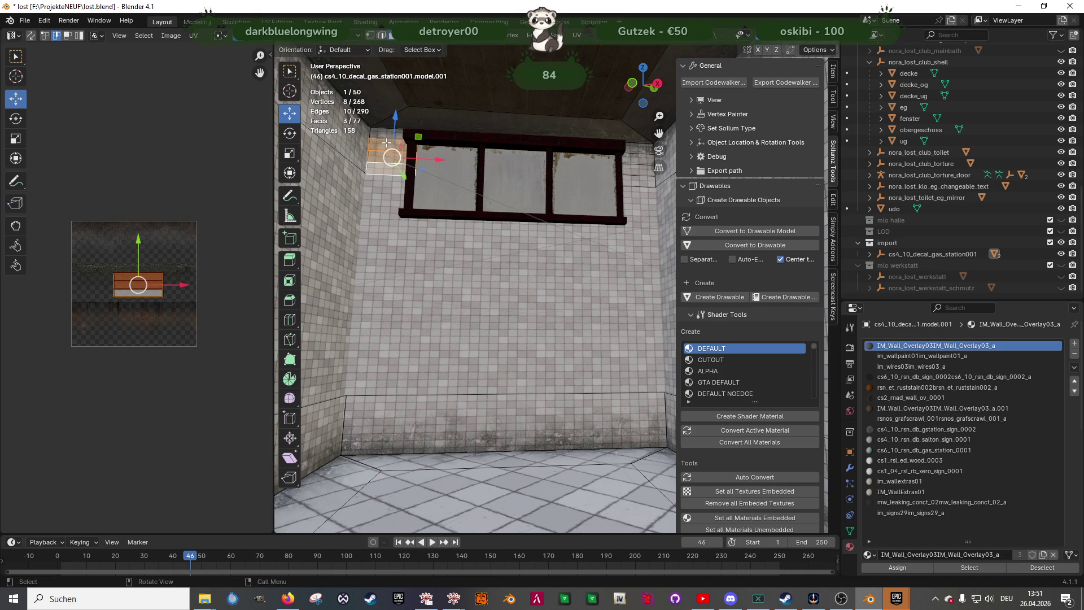
pyautogui.press('Tab')
pyautogui.click(510, 192)
pyautogui.moveTo(486, 195)
pyautogui.mouseDown(button='middle')
pyautogui.moveTo(458, 177)
pyautogui.moveTo(526, 194)
pyautogui.moveTo(496, 181)
pyautogui.moveTo(558, 171)
pyautogui.moveTo(645, 209)
pyautogui.moveTo(431, 266)
pyautogui.moveTo(435, 292)
pyautogui.moveTo(344, 292)
pyautogui.moveTo(432, 322)
pyautogui.moveTo(353, 318)
pyautogui.moveTo(441, 293)
pyautogui.moveTo(567, 313)
pyautogui.moveTo(532, 313)
pyautogui.moveTo(554, 313)
pyautogui.moveTo(476, 352)
pyautogui.moveTo(616, 262)
pyautogui.mouseUp(button='middle')
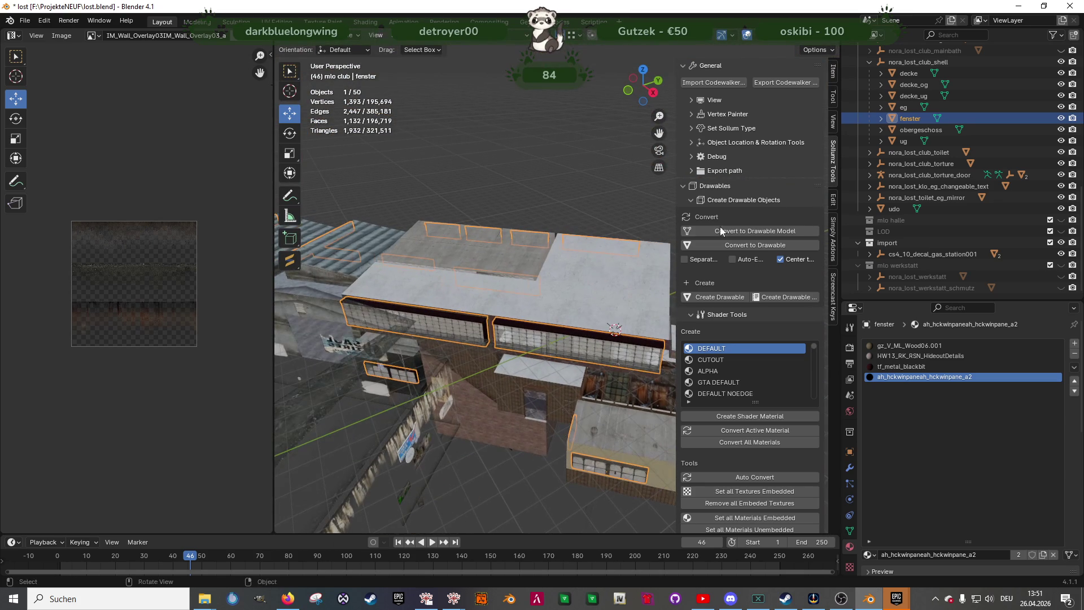
# Hide the decke_og ceiling, view the rooms from above, and save lost.blend
pyautogui.click(1061, 85)
pyautogui.moveTo(520, 272)
pyautogui.mouseDown(button='middle')
pyautogui.moveTo(489, 304)
pyautogui.moveTo(567, 391)
pyautogui.moveTo(560, 350)
pyautogui.moveTo(591, 324)
pyautogui.mouseUp(button='middle')
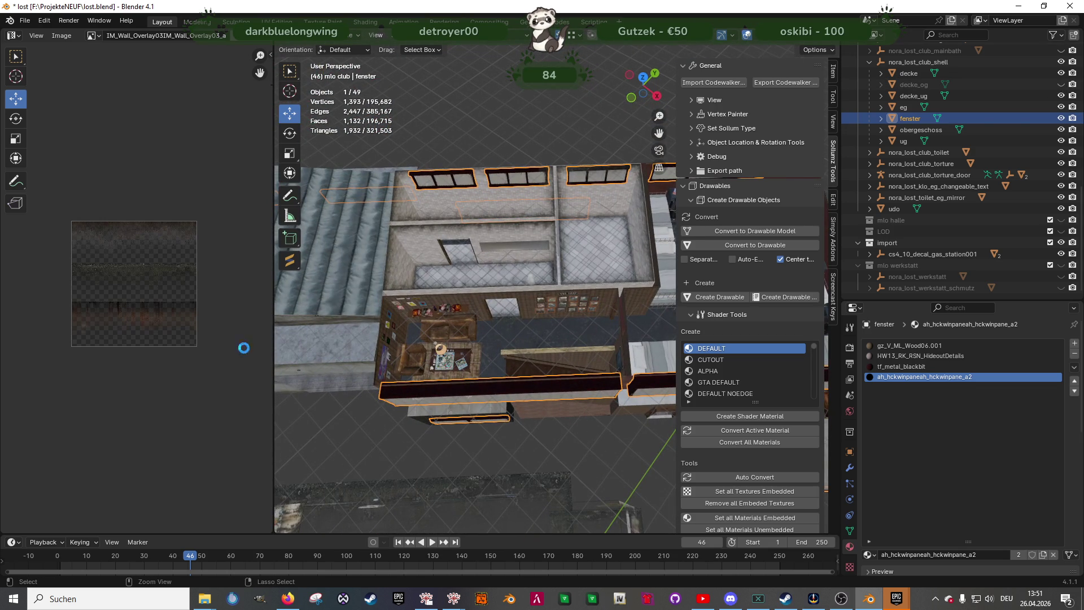
pyautogui.hotkey('ctrl', 's')
pyautogui.hotkey('alt', 'Tab')
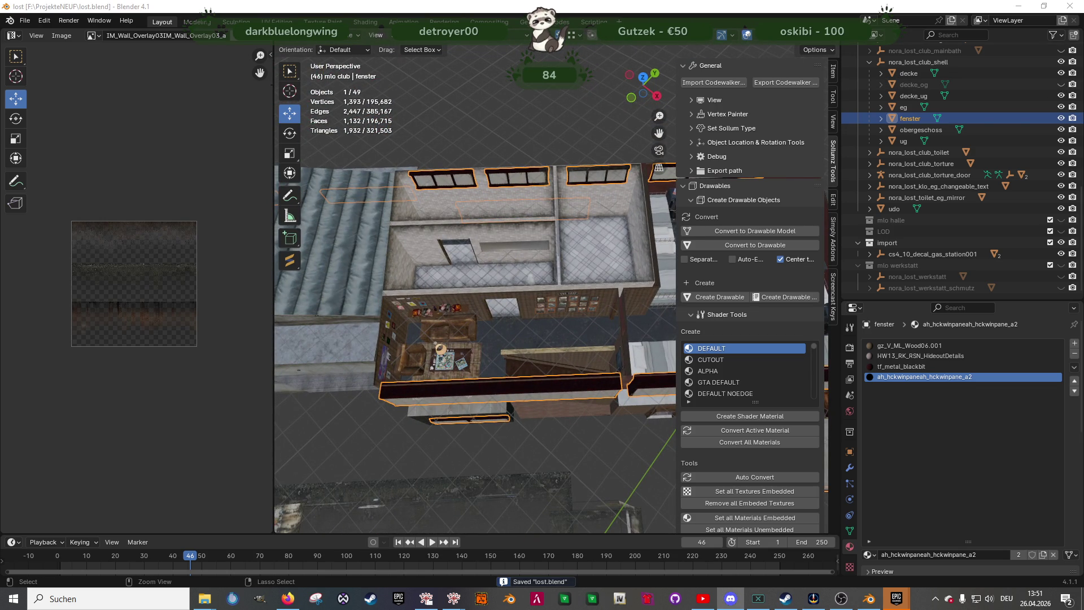
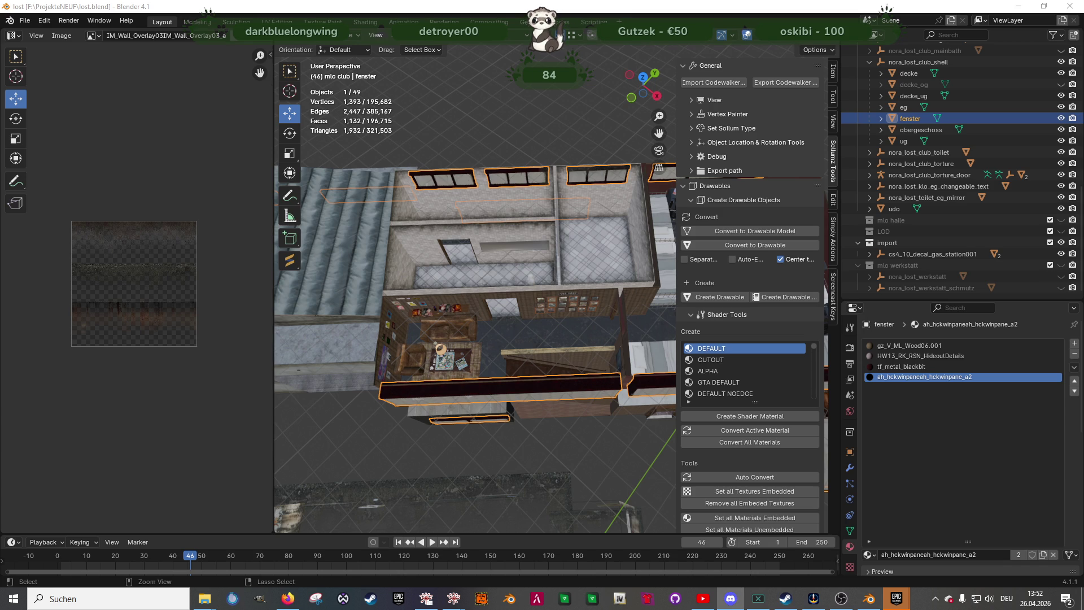
# Select the cs4_10_decal_gas_station001 decal from an oblique view and enter Edit Mode
pyautogui.moveTo(452, 361)
pyautogui.mouseDown(button='middle')
pyautogui.moveTo(456, 340)
pyautogui.moveTo(432, 324)
pyautogui.moveTo(473, 277)
pyautogui.moveTo(560, 292)
pyautogui.moveTo(556, 337)
pyautogui.moveTo(524, 385)
pyautogui.moveTo(565, 357)
pyautogui.moveTo(627, 367)
pyautogui.moveTo(600, 326)
pyautogui.mouseUp(button='middle')
pyautogui.scroll(4, 614, 370)
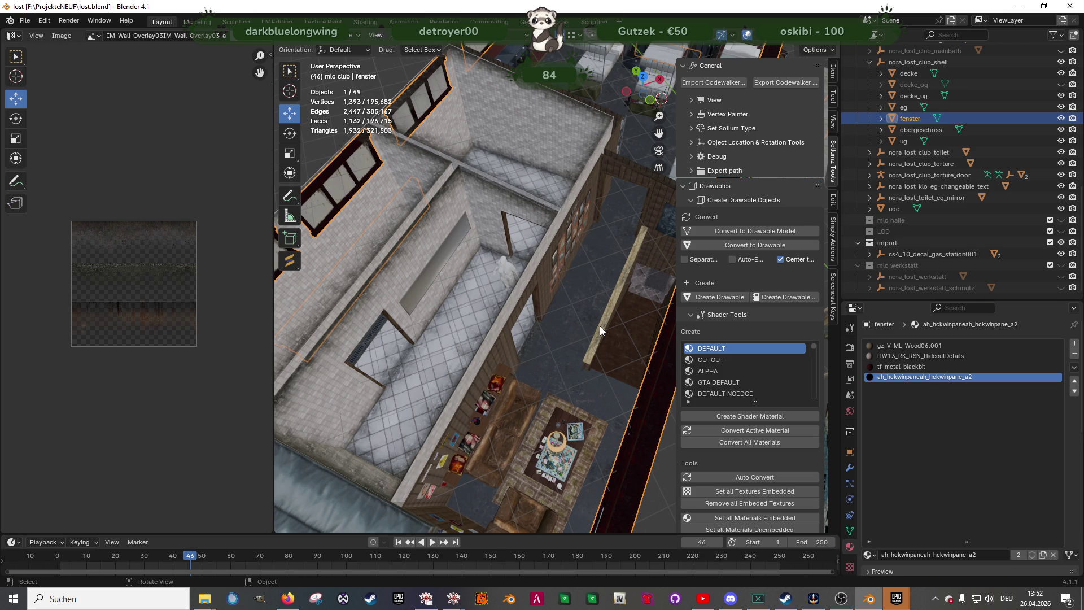
pyautogui.scroll(-3, 599, 326)
pyautogui.moveTo(598, 327)
pyautogui.mouseDown(button='middle')
pyautogui.moveTo(544, 350)
pyautogui.moveTo(531, 324)
pyautogui.moveTo(503, 310)
pyautogui.moveTo(520, 303)
pyautogui.moveTo(517, 334)
pyautogui.mouseUp(button='middle')
pyautogui.click(507, 327)
pyautogui.press('Tab')
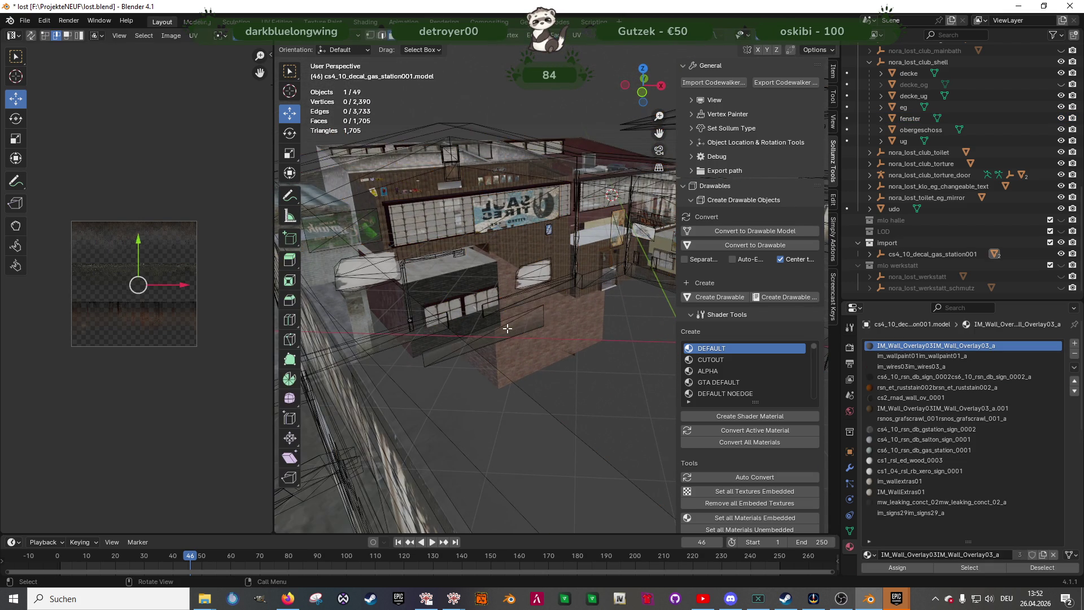
# Inspect a triangle face of the first decal close up, then leave Edit Mode
pyautogui.click(507, 328)
pyautogui.moveTo(508, 327)
pyautogui.mouseDown(button='middle')
pyautogui.moveTo(518, 331)
pyautogui.moveTo(480, 330)
pyautogui.mouseUp(button='middle')
pyautogui.scroll(5, 126, 331)
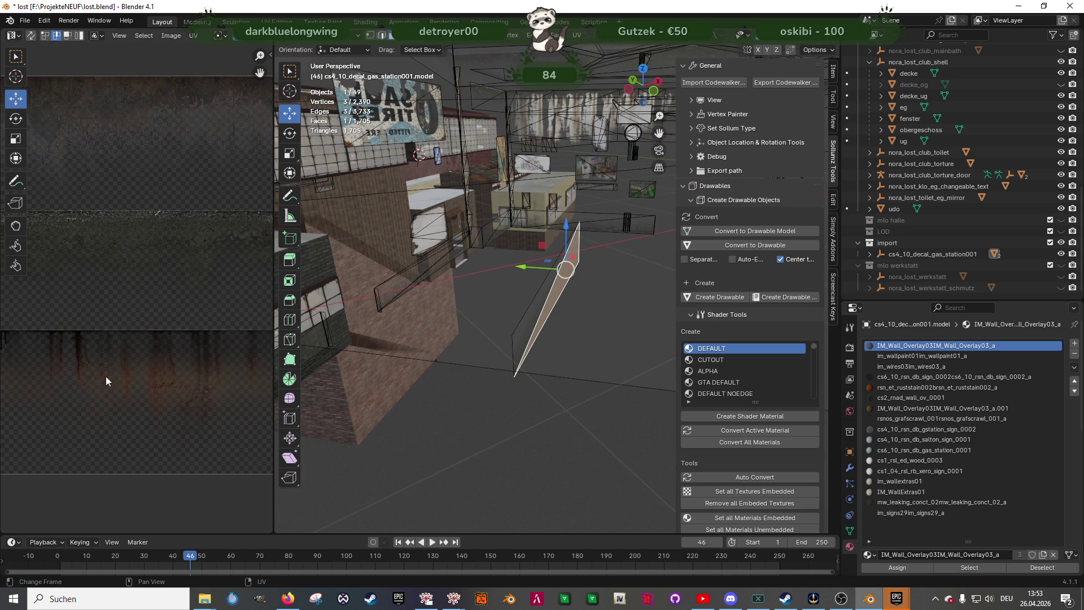
pyautogui.moveTo(557, 324)
pyautogui.mouseDown(button='middle')
pyautogui.moveTo(603, 305)
pyautogui.moveTo(515, 304)
pyautogui.moveTo(486, 277)
pyautogui.moveTo(433, 345)
pyautogui.mouseUp(button='middle')
pyautogui.press('KP_Decimal')
pyautogui.press('Tab')
# Duplicate a wall face of the second gas-station decal and move the copy vertically
pyautogui.click(425, 309)
pyautogui.press('Tab')
pyautogui.moveTo(387, 260)
pyautogui.mouseDown(button='middle')
pyautogui.moveTo(529, 282)
pyautogui.moveTo(474, 279)
pyautogui.moveTo(398, 246)
pyautogui.mouseUp(button='middle')
pyautogui.click(396, 245)
pyautogui.hotkey('shift', 'd')
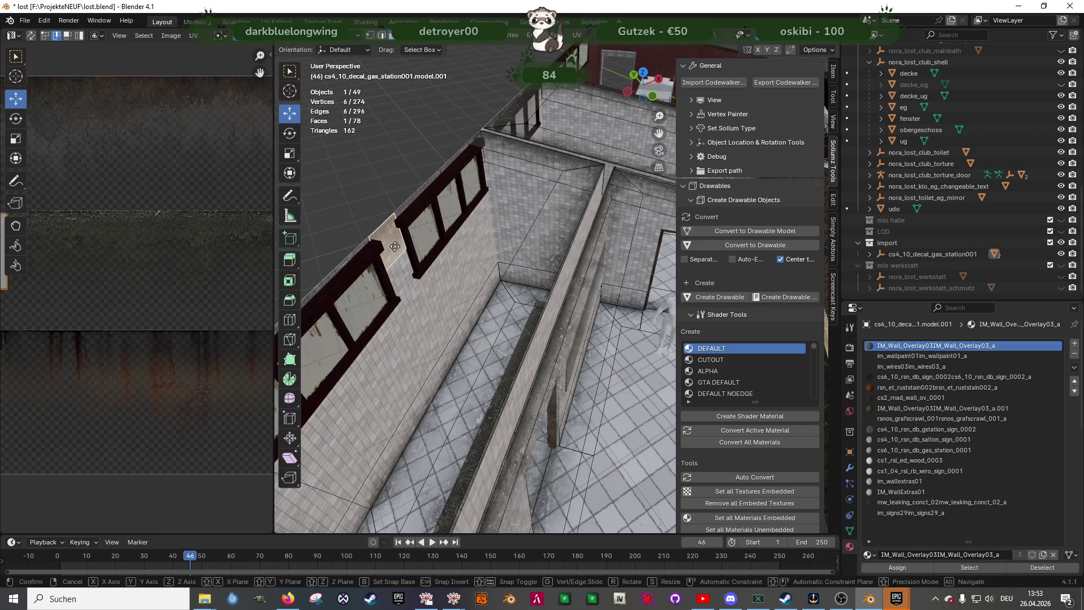
pyautogui.rightClick(396, 244)
pyautogui.press('g')
pyautogui.press('z')
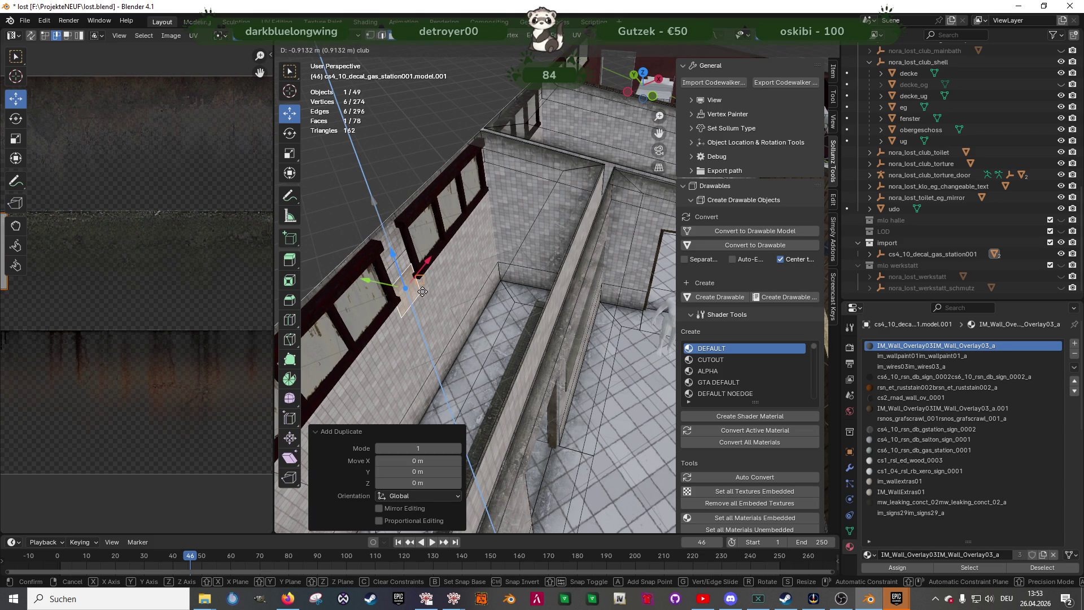
pyautogui.click(422, 291)
# Lower the copied face along Z and dissolve its extra vertices in wireframe view
pyautogui.moveTo(421, 291)
pyautogui.mouseDown(button='middle')
pyautogui.moveTo(554, 265)
pyautogui.moveTo(580, 274)
pyautogui.moveTo(511, 251)
pyautogui.mouseUp(button='middle')
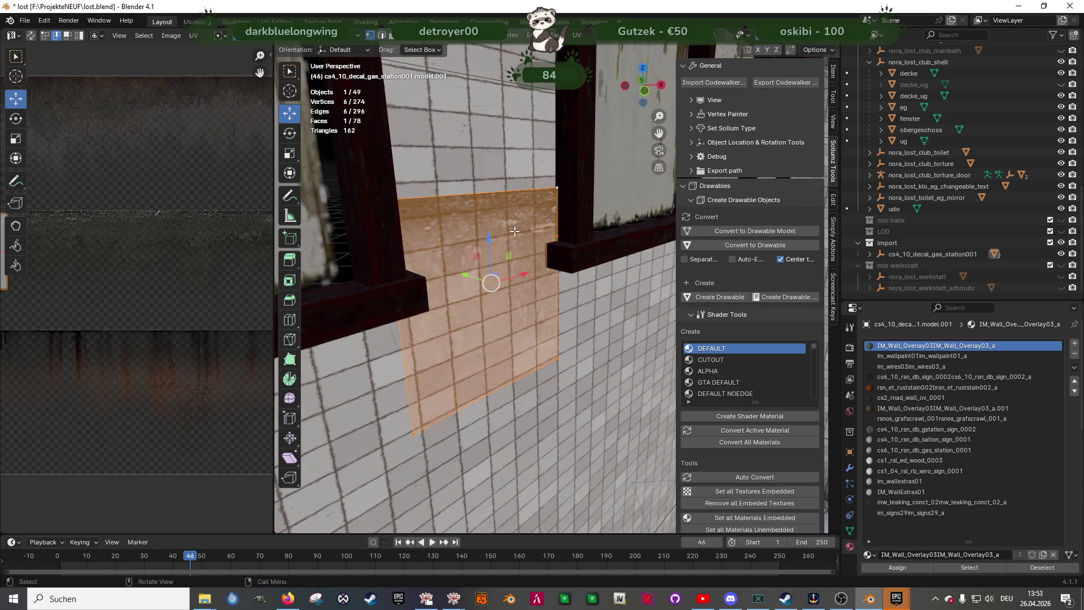
pyautogui.moveTo(498, 238); pyautogui.dragTo(500, 285)
pyautogui.moveTo(500, 285); pyautogui.dragTo(562, 308, button='middle')
pyautogui.hotkey('shift', 'z')
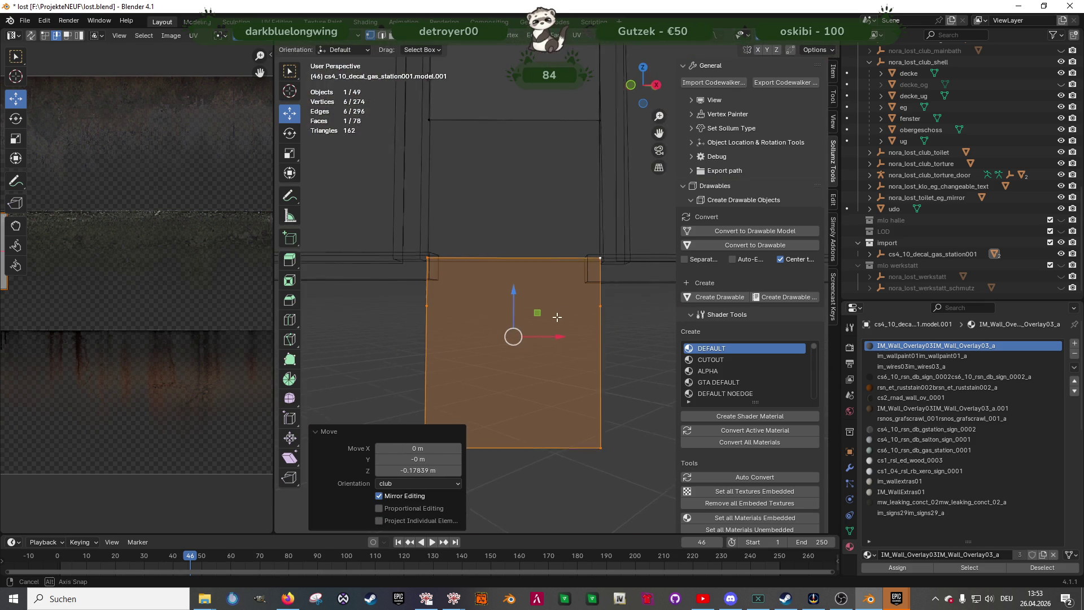
pyautogui.press('x')
pyautogui.click(417, 301)
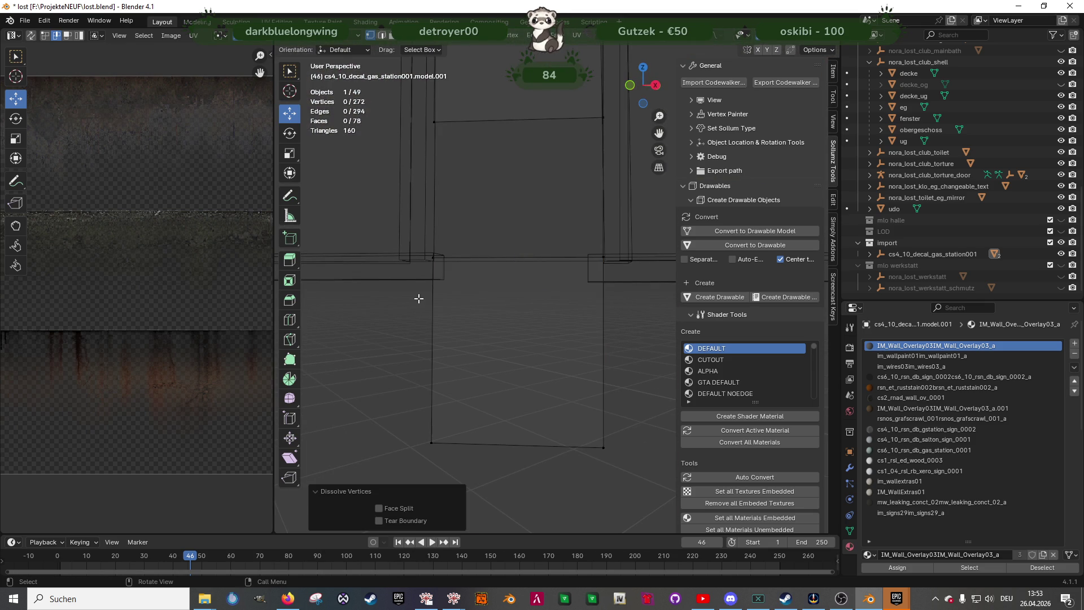
# Select the remaining overlay quad and slide its texture area down the texture
pyautogui.click(497, 317)
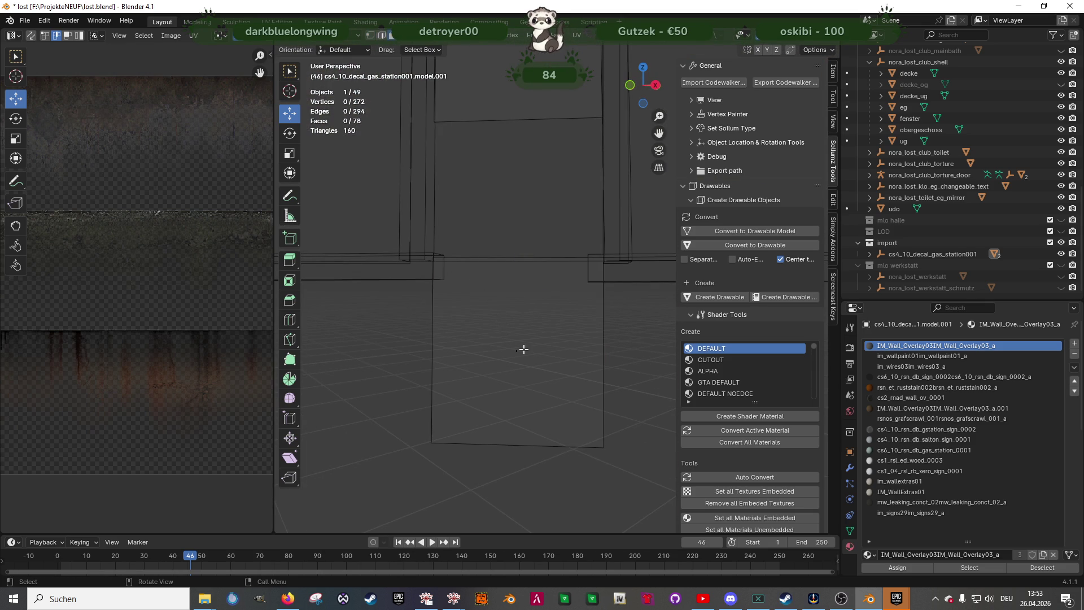
pyautogui.click(518, 351)
pyautogui.scroll(-4, 113, 289)
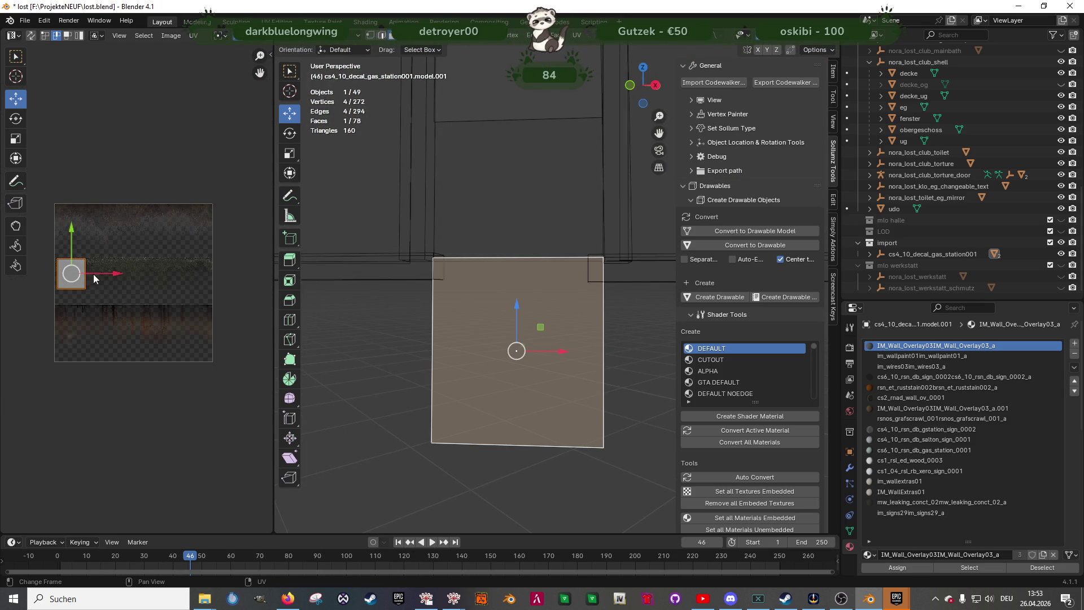
pyautogui.moveTo(72, 236); pyautogui.dragTo(87, 280)
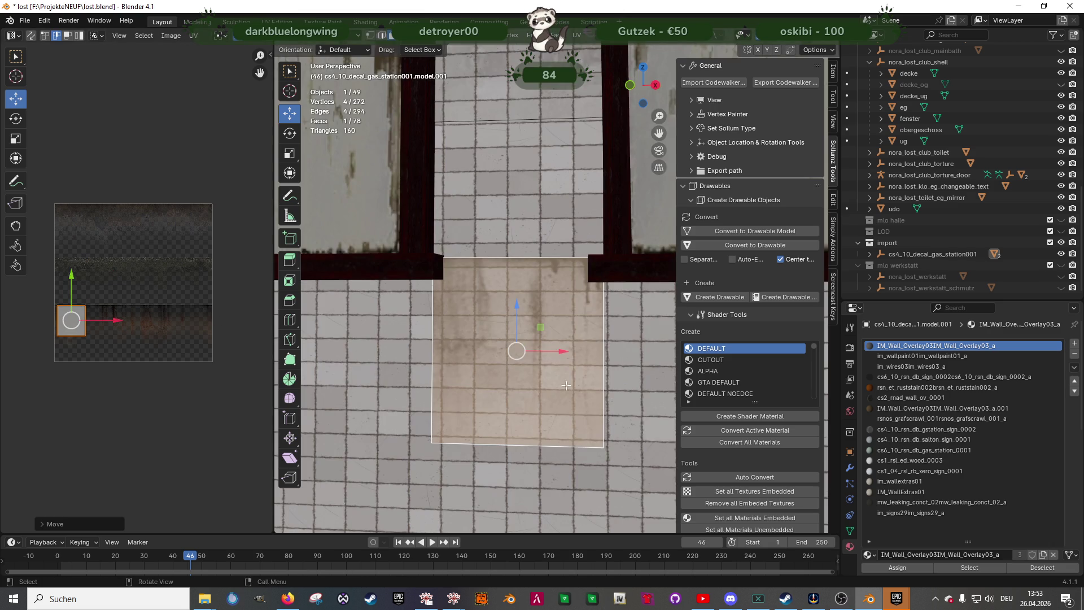
# Slide the overlay patch sideways along X on the tiled wall
pyautogui.press('2')
pyautogui.click(603, 354)
pyautogui.moveTo(600, 350)
pyautogui.mouseDown(button='middle')
pyautogui.moveTo(573, 315)
pyautogui.moveTo(443, 357)
pyautogui.moveTo(396, 316)
pyautogui.mouseUp(button='middle')
pyautogui.press('l')
pyautogui.moveTo(401, 310)
pyautogui.mouseDown()
pyautogui.moveTo(499, 310)
pyautogui.moveTo(493, 290)
pyautogui.moveTo(446, 274)
pyautogui.moveTo(481, 294)
pyautogui.mouseUp()
pyautogui.click(493, 290)
# Stretch the patch's right edge along X toward the wall corner beneath the window
pyautogui.click(494, 296)
pyautogui.moveTo(494, 296); pyautogui.dragTo(468, 300, button='middle')
pyautogui.moveTo(469, 301); pyautogui.dragTo(518, 295)
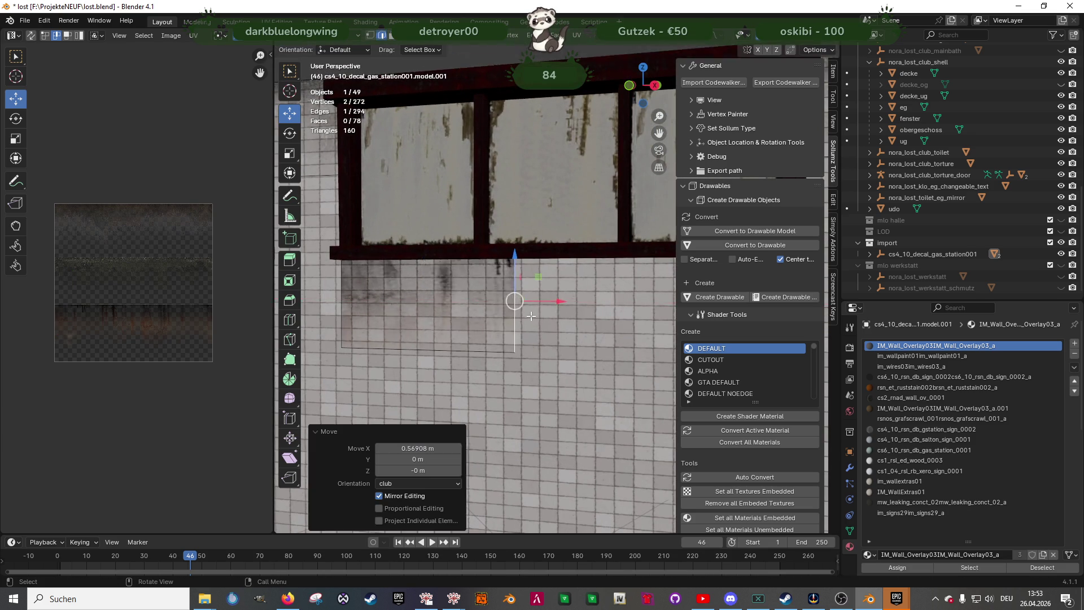
pyautogui.scroll(5, 518, 296)
pyautogui.moveTo(518, 300); pyautogui.dragTo(501, 295, button='middle')
pyautogui.scroll(-5, 501, 295)
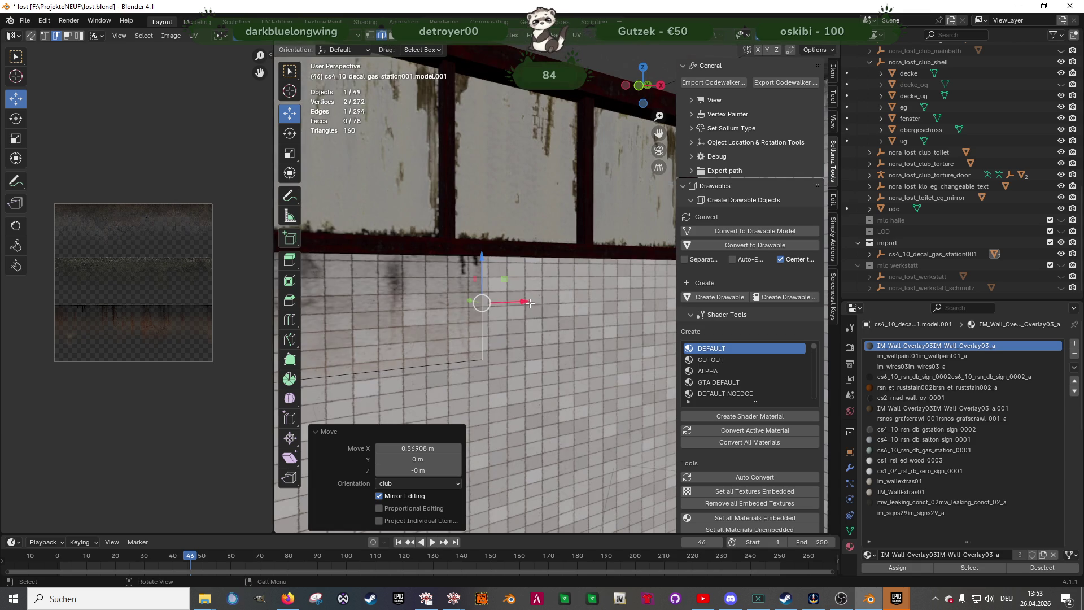
pyautogui.moveTo(525, 302); pyautogui.dragTo(587, 302)
pyautogui.moveTo(587, 303)
pyautogui.mouseDown(button='middle')
pyautogui.moveTo(526, 279)
pyautogui.moveTo(539, 264)
pyautogui.mouseUp(button='middle')
pyautogui.moveTo(540, 263); pyautogui.dragTo(634, 257)
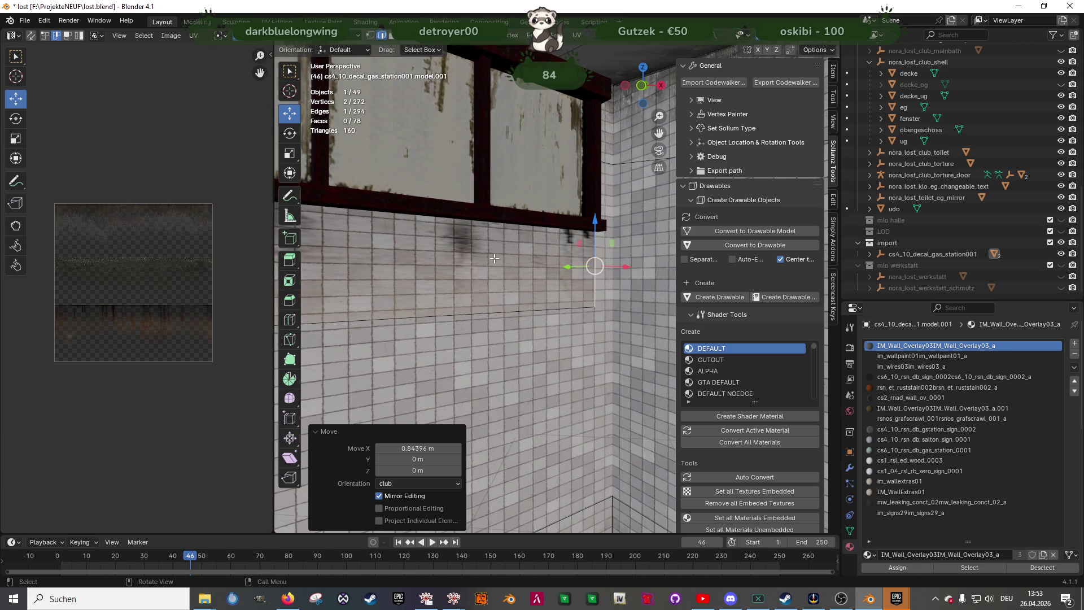
pyautogui.click(480, 257)
# Unwrap the overlay face and rotate its UV island by 90°
pyautogui.press('u')
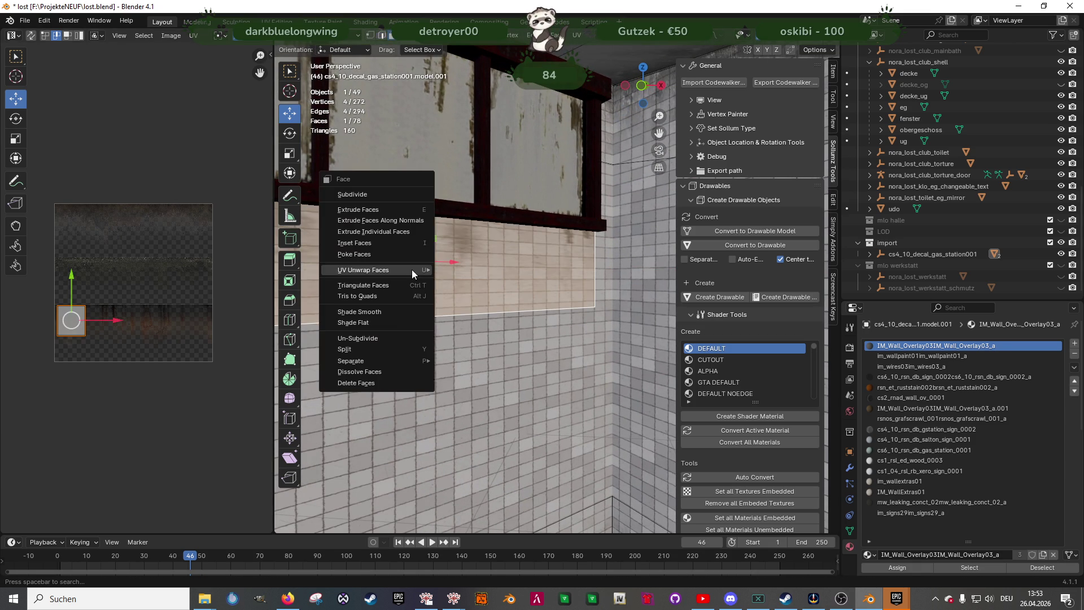
pyautogui.moveTo(411, 269)
pyautogui.click(486, 269)
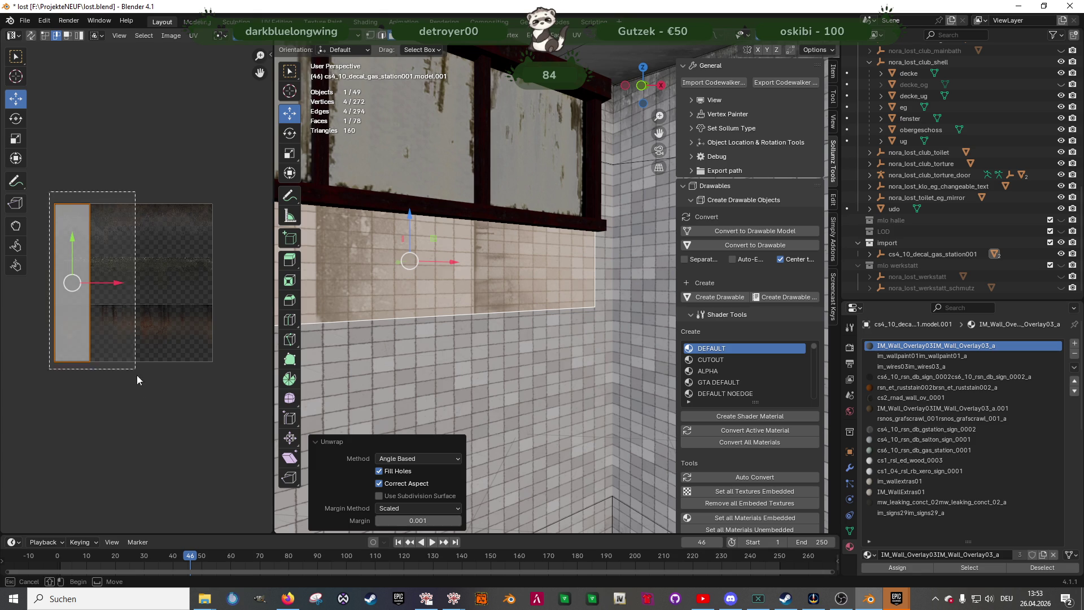
pyautogui.hotkey('shift', 'space')
pyautogui.press('r')
pyautogui.moveTo(109, 254); pyautogui.dragTo(154, 320)
pyautogui.write('90')
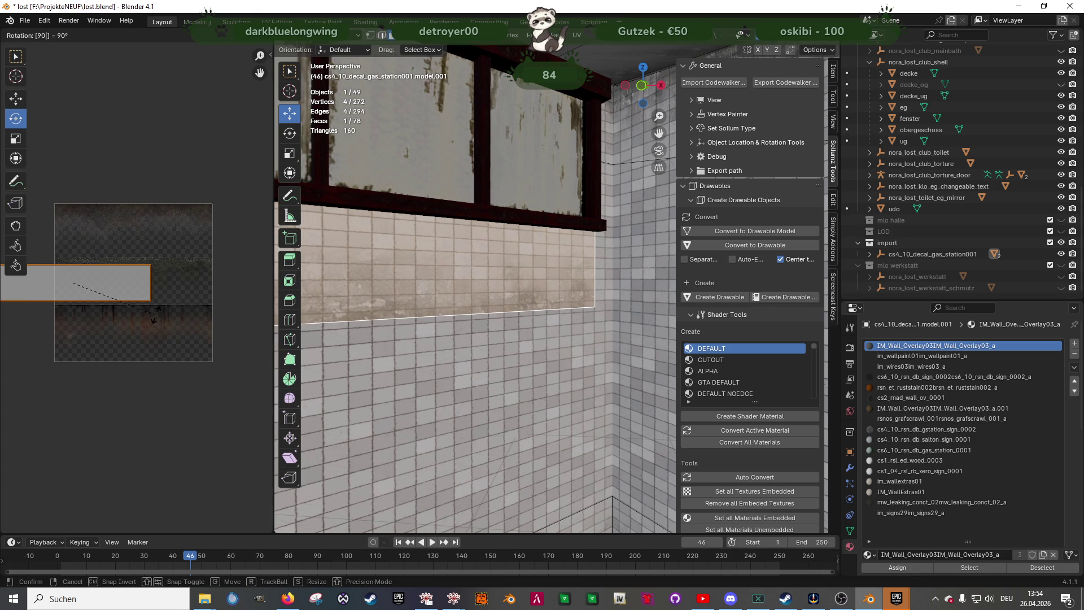
pyautogui.press('Return')
# Move the UV island down and right onto the dripping-stain band of the texture
pyautogui.hotkey('shift', 'space')
pyautogui.press('g')
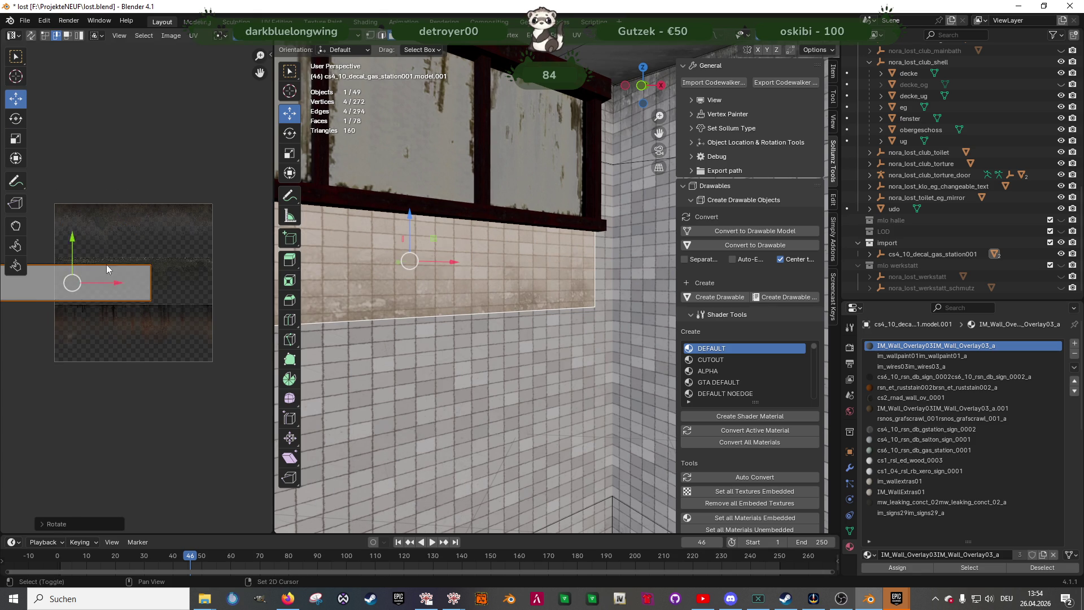
pyautogui.moveTo(68, 243); pyautogui.dragTo(121, 246, button='middle')
pyautogui.moveTo(122, 248); pyautogui.dragTo(133, 283)
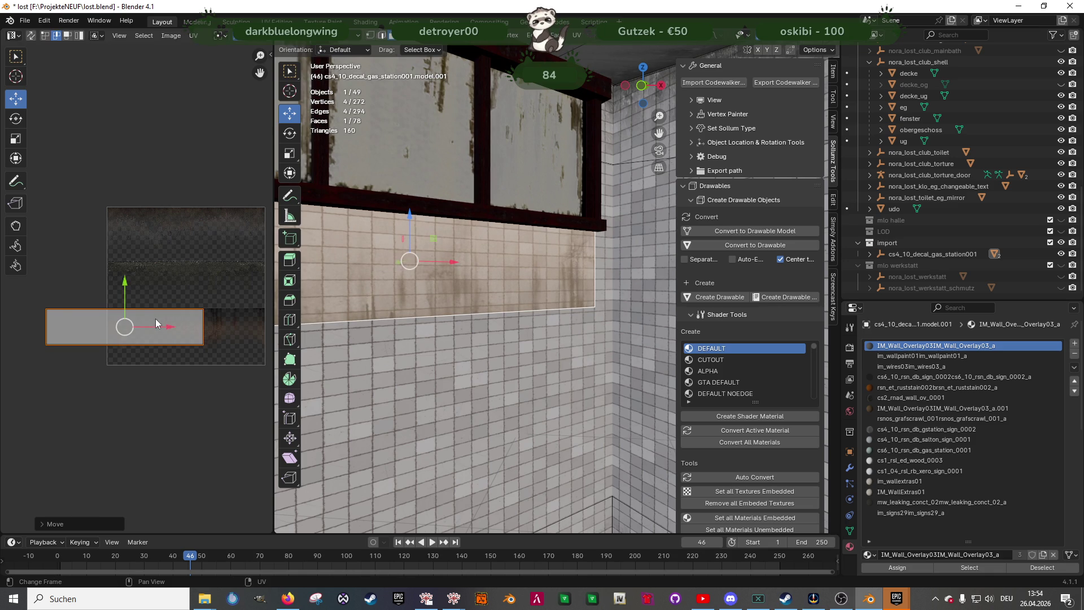
pyautogui.moveTo(156, 320)
pyautogui.mouseDown()
pyautogui.moveTo(228, 327)
pyautogui.moveTo(213, 285)
pyautogui.moveTo(213, 296)
pyautogui.moveTo(187, 286)
pyautogui.moveTo(212, 284)
pyautogui.moveTo(199, 286)
pyautogui.mouseUp()
# Scale, reposition and rotate the UV island to fit the stain strip, then exit Edit Mode
pyautogui.hotkey('shift', 'space')
pyautogui.press('s')
pyautogui.hotkey('shift', 'space')
pyautogui.press('g')
pyautogui.hotkey('shift', 'space')
pyautogui.press('r')
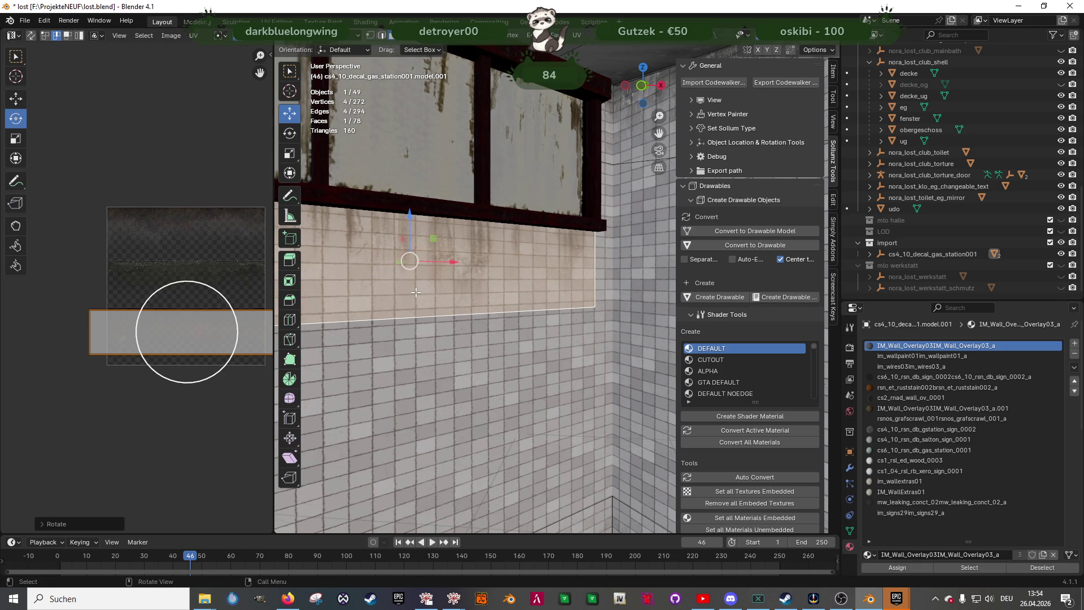
pyautogui.scroll(6, 393, 294)
pyautogui.press('Tab')
pyautogui.scroll(-5, 404, 286)
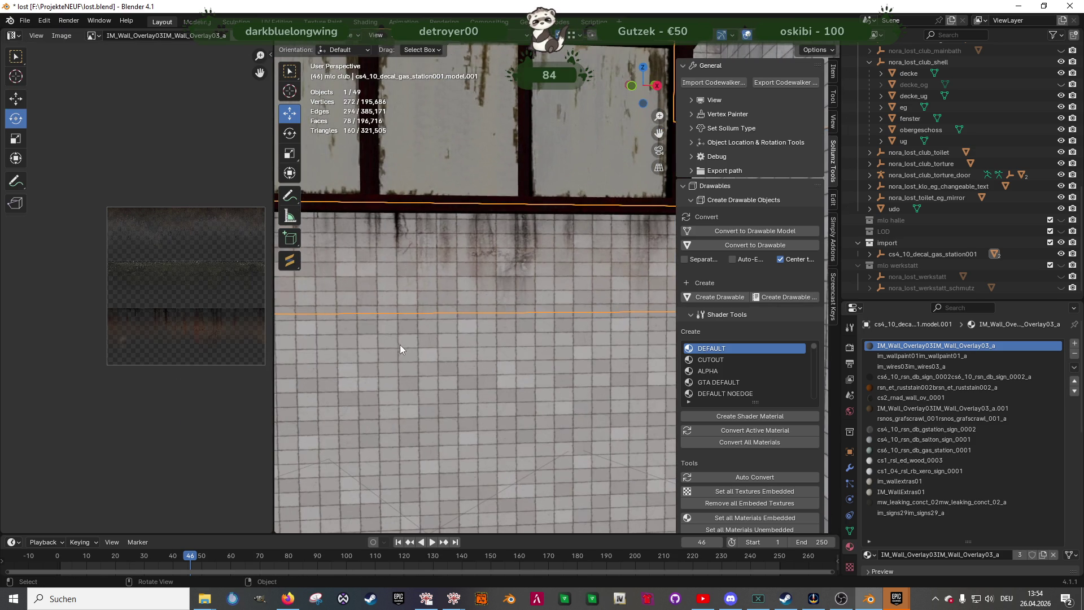
# Lower the overlay decal face slightly along Z
pyautogui.click(382, 343)
pyautogui.moveTo(381, 343)
pyautogui.mouseDown(button='middle')
pyautogui.moveTo(454, 318)
pyautogui.moveTo(418, 299)
pyautogui.moveTo(540, 304)
pyautogui.moveTo(465, 282)
pyautogui.mouseUp(button='middle')
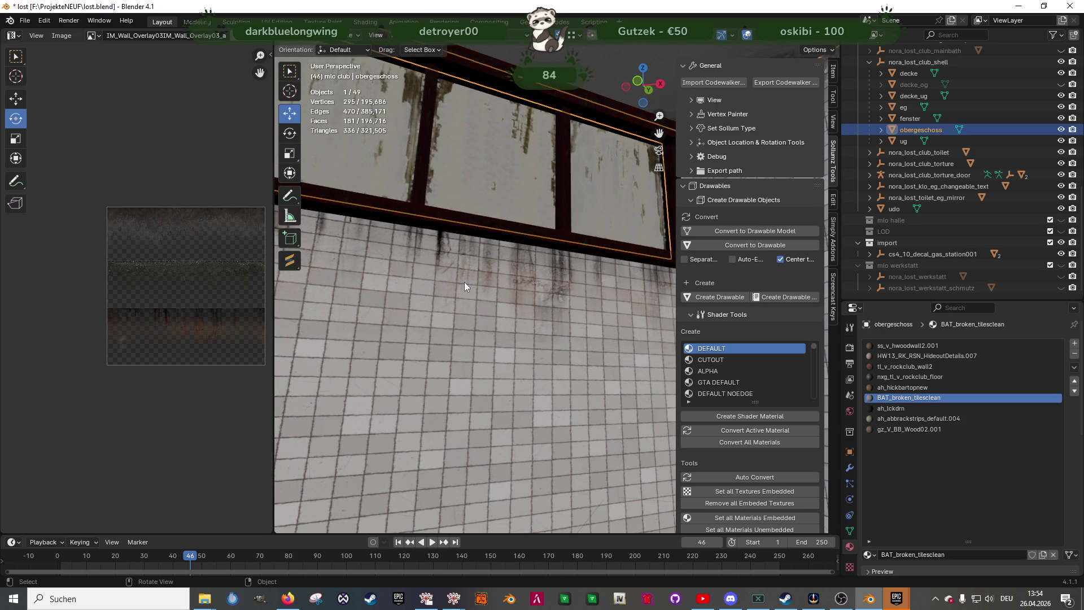
pyautogui.click(464, 282)
pyautogui.press('Tab')
pyautogui.press('g')
pyautogui.press('z')
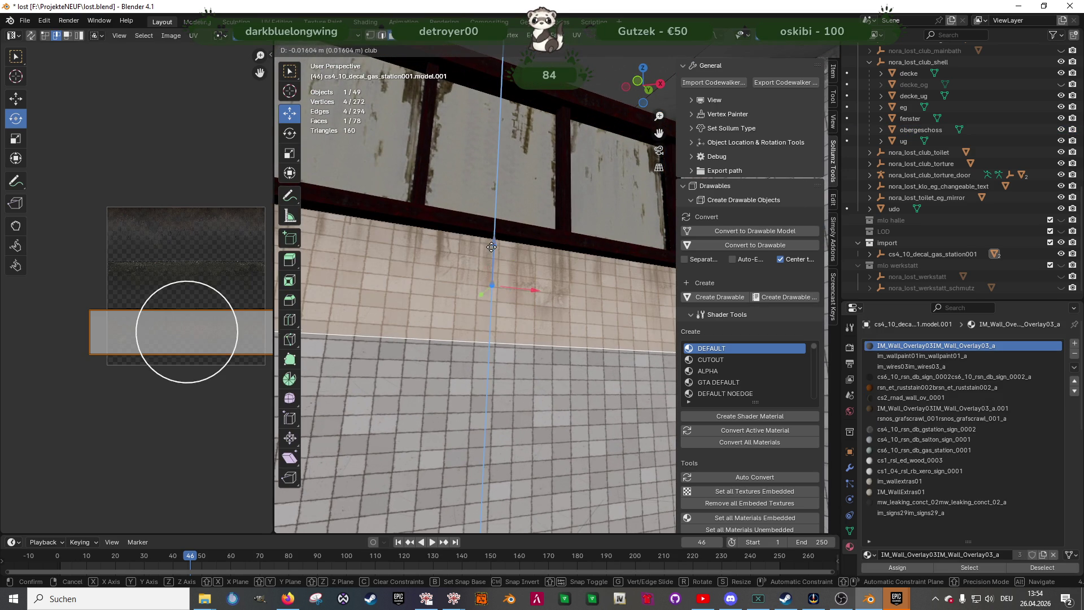
pyautogui.click(491, 252)
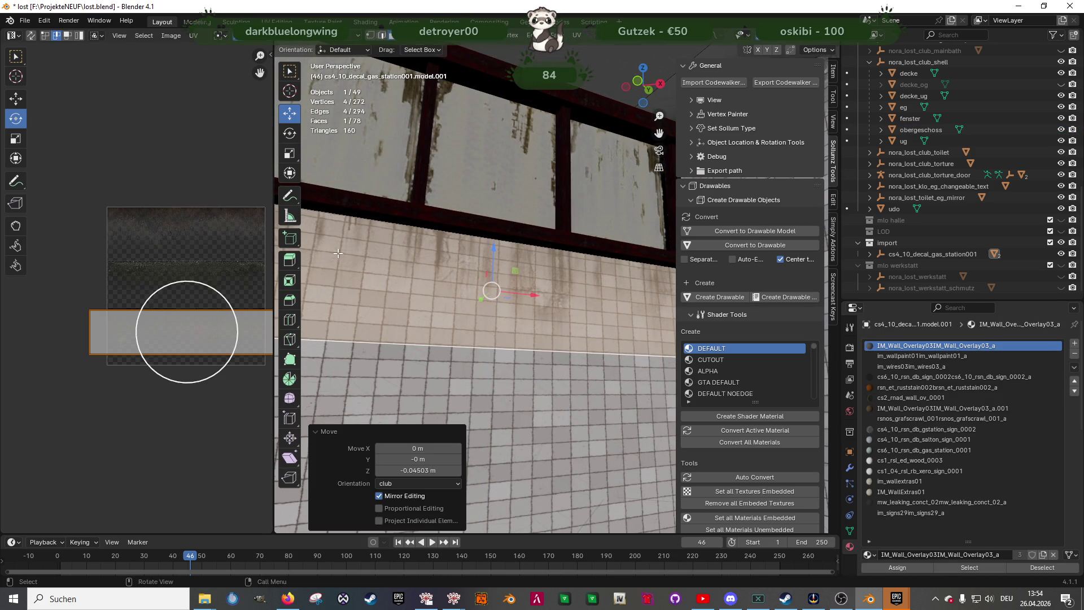
# Pull the UV face's top edge upward so the drips start under the window frame
pyautogui.scroll(3, 165, 326)
pyautogui.scroll(2, 165, 326)
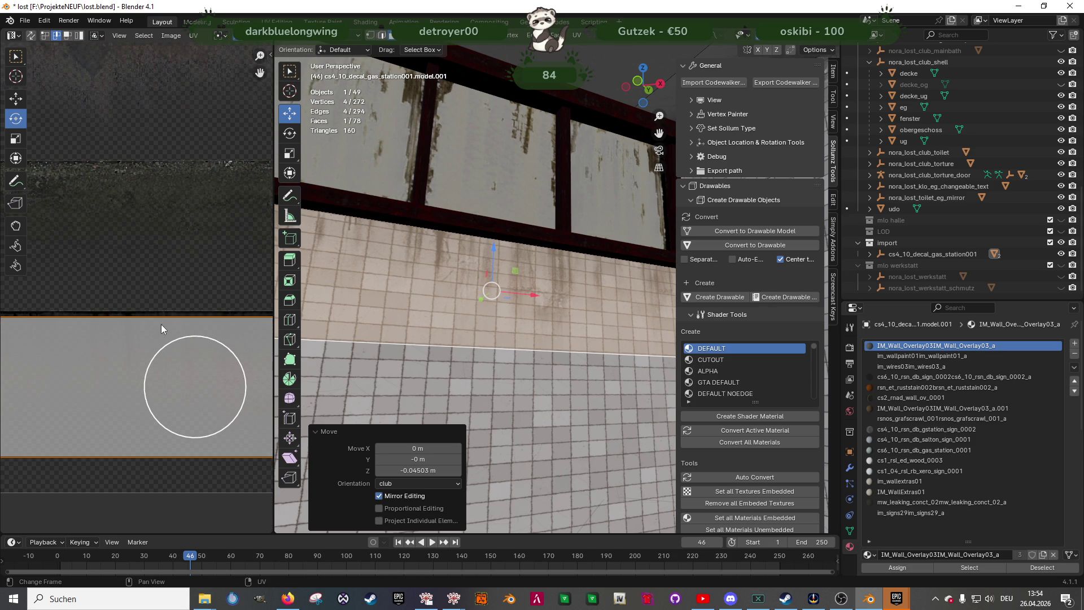
pyautogui.click(148, 313)
pyautogui.hotkey('shift', 'space')
pyautogui.press('g')
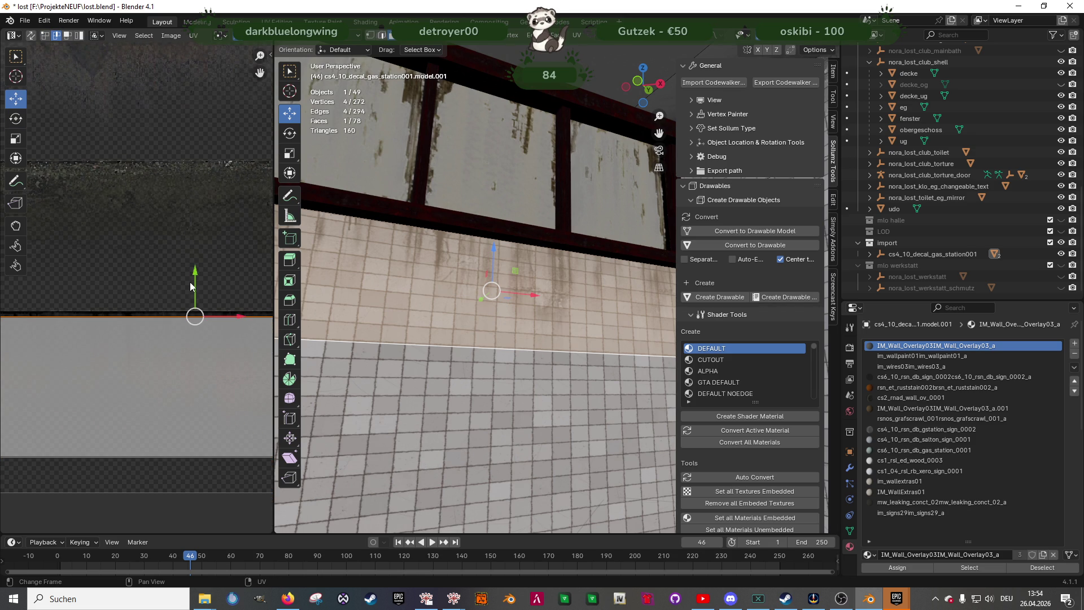
pyautogui.moveTo(195, 268); pyautogui.dragTo(196, 263)
pyautogui.click(196, 263)
pyautogui.press('Tab')
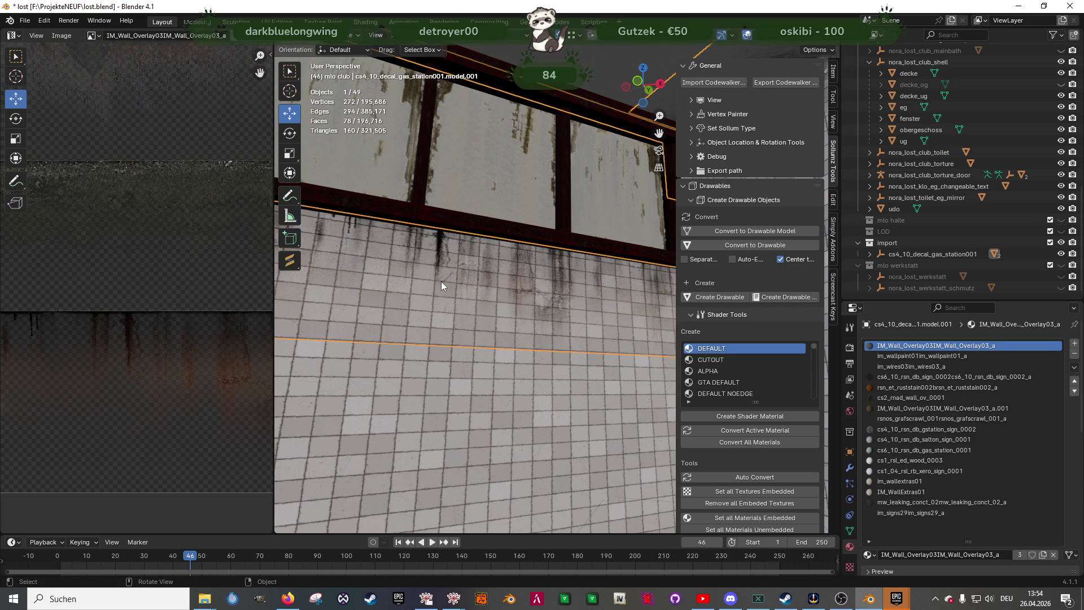
# Check the stains on the obergeschoss wall, then duplicate an overlay face of the decal
pyautogui.scroll(5, 484, 343)
pyautogui.scroll(-5, 469, 381)
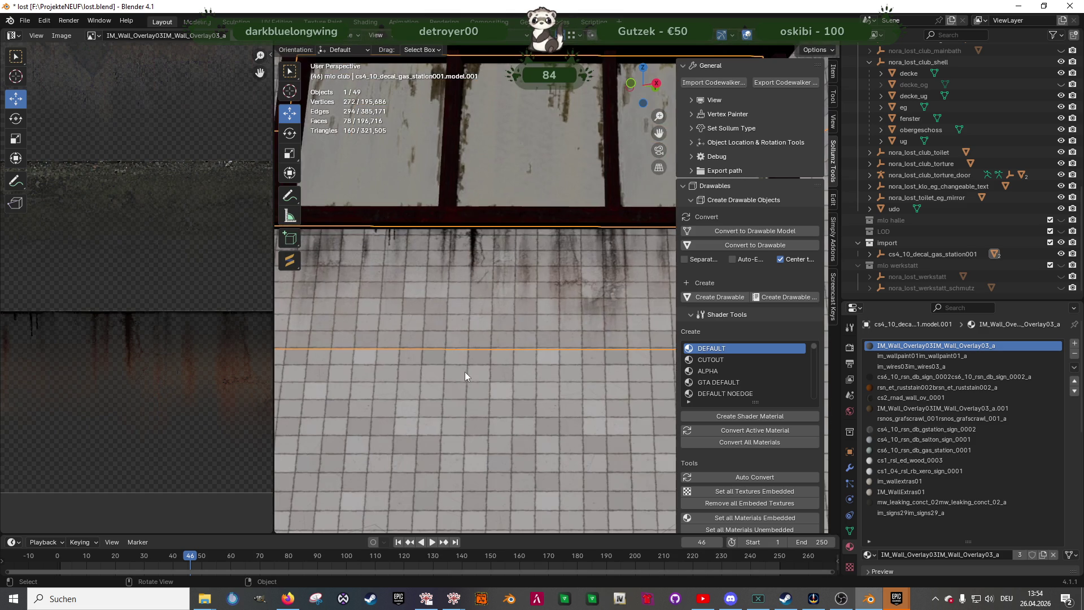
pyautogui.click(469, 395)
pyautogui.moveTo(469, 395)
pyautogui.mouseDown(button='middle')
pyautogui.moveTo(440, 396)
pyautogui.moveTo(565, 407)
pyautogui.mouseUp(button='middle')
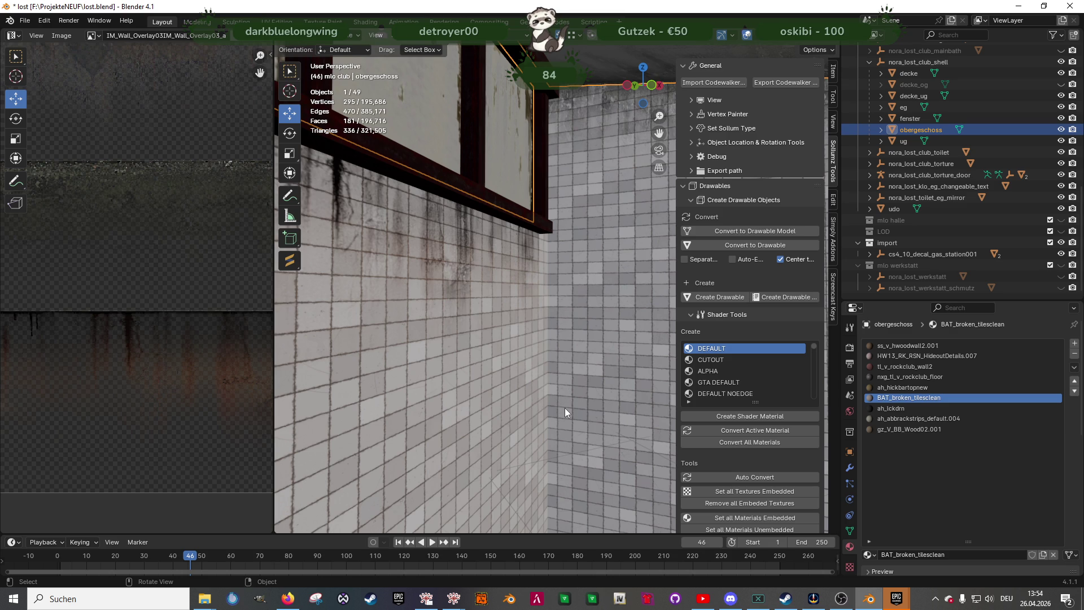
pyautogui.moveTo(565, 408)
pyautogui.mouseDown(button='middle')
pyautogui.moveTo(496, 384)
pyautogui.moveTo(463, 290)
pyautogui.moveTo(441, 309)
pyautogui.moveTo(520, 315)
pyautogui.moveTo(483, 316)
pyautogui.moveTo(511, 315)
pyautogui.moveTo(496, 352)
pyautogui.moveTo(554, 388)
pyautogui.moveTo(496, 346)
pyautogui.moveTo(510, 341)
pyautogui.mouseUp(button='middle')
pyautogui.click(463, 290)
pyautogui.press('Tab')
pyautogui.hotkey('shift', 'd')
# Slide the duplicated face about 3.3 m along X onto the next stretch of tiles
pyautogui.rightClick(509, 305)
pyautogui.press('g')
pyautogui.press('x')
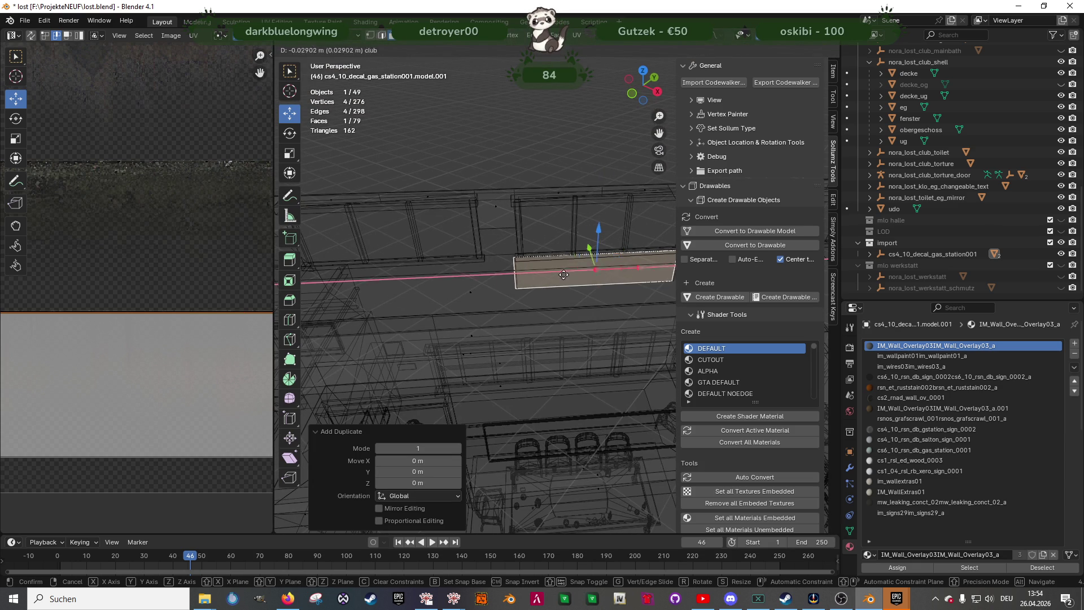
pyautogui.click(423, 283)
pyautogui.moveTo(423, 283)
pyautogui.mouseDown(button='middle')
pyautogui.moveTo(505, 295)
pyautogui.moveTo(546, 283)
pyautogui.moveTo(524, 285)
pyautogui.mouseUp(button='middle')
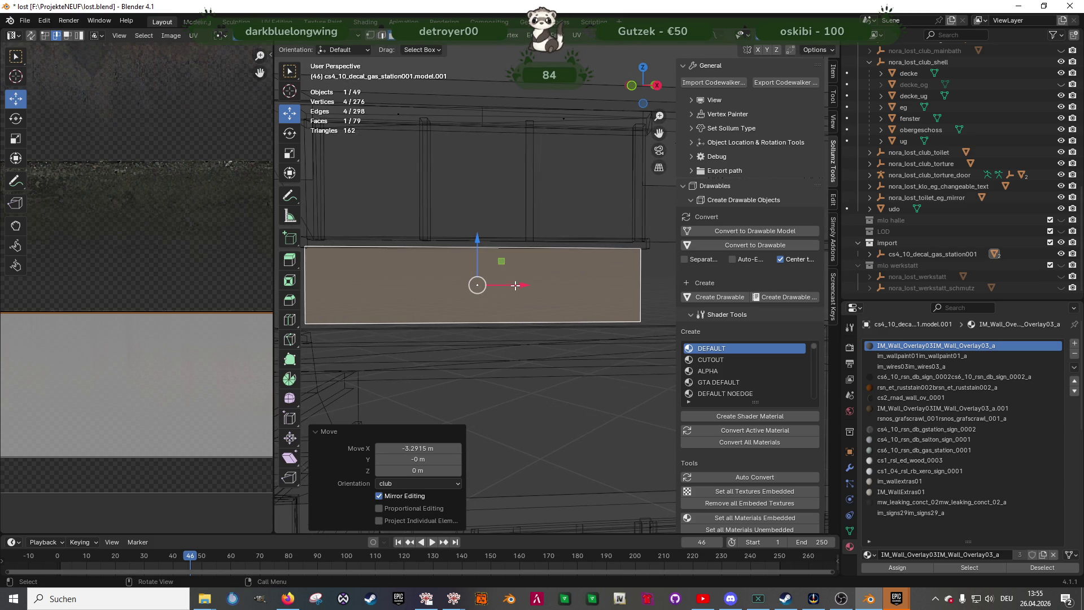
pyautogui.moveTo(525, 285); pyautogui.dragTo(525, 285)
pyautogui.click(525, 284)
pyautogui.moveTo(525, 285)
pyautogui.mouseDown(button='middle')
pyautogui.moveTo(607, 317)
pyautogui.moveTo(436, 306)
pyautogui.moveTo(546, 310)
pyautogui.moveTo(612, 328)
pyautogui.moveTo(567, 311)
pyautogui.mouseUp(button='middle')
# Leave Edit Mode and inspect the obergeschoss walls and decal plane around the room
pyautogui.press('Tab')
pyautogui.click(554, 327)
pyautogui.moveTo(516, 280)
pyautogui.mouseDown(button='middle')
pyautogui.moveTo(529, 301)
pyautogui.moveTo(483, 286)
pyautogui.moveTo(525, 303)
pyautogui.mouseUp(button='middle')
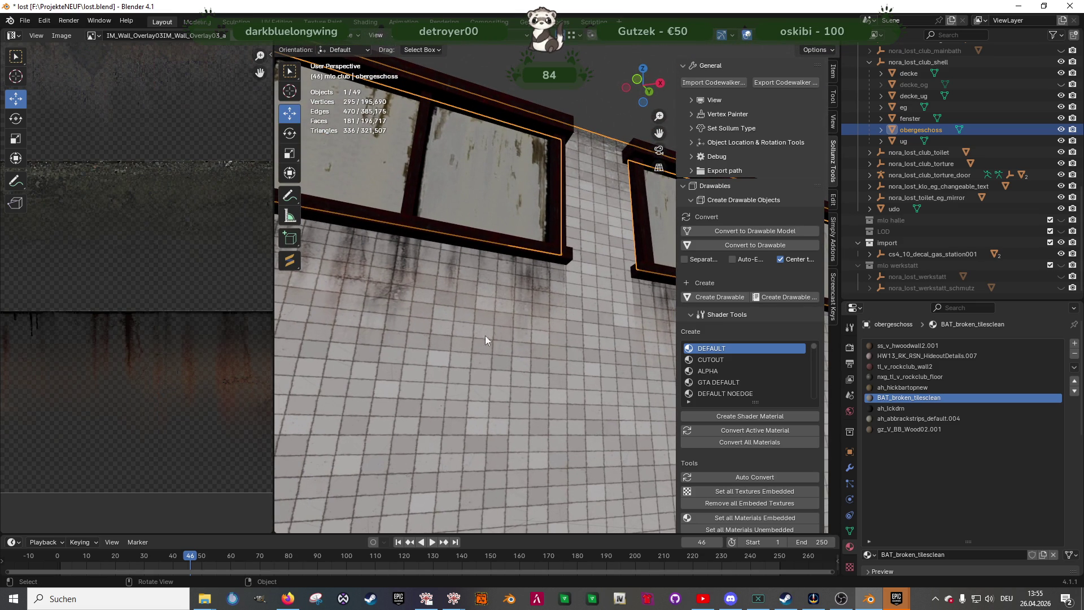
pyautogui.scroll(-2, 194, 336)
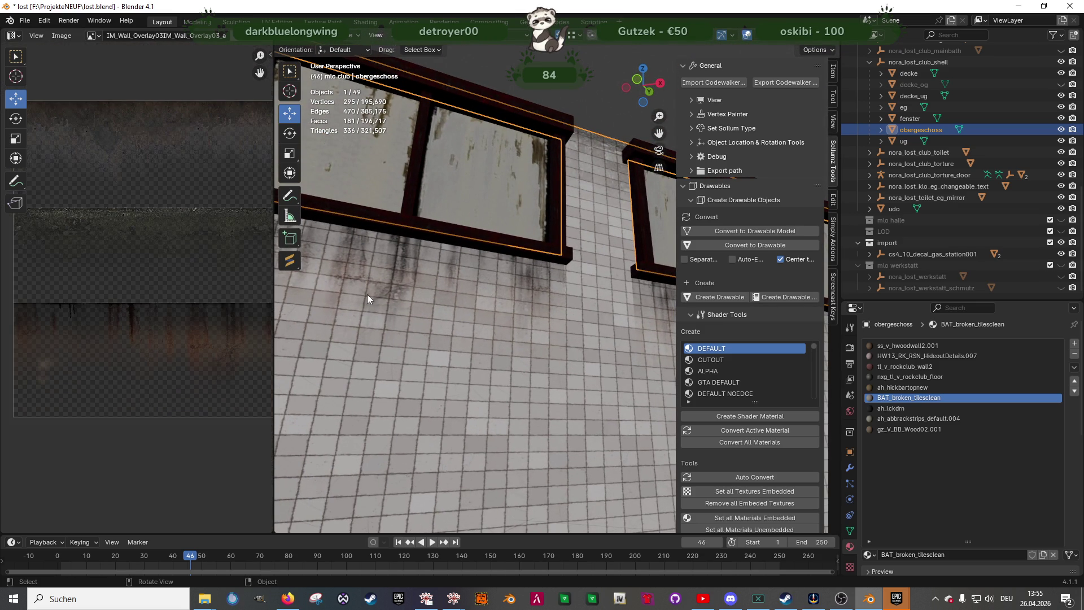
pyautogui.click(425, 280)
pyautogui.press('Tab')
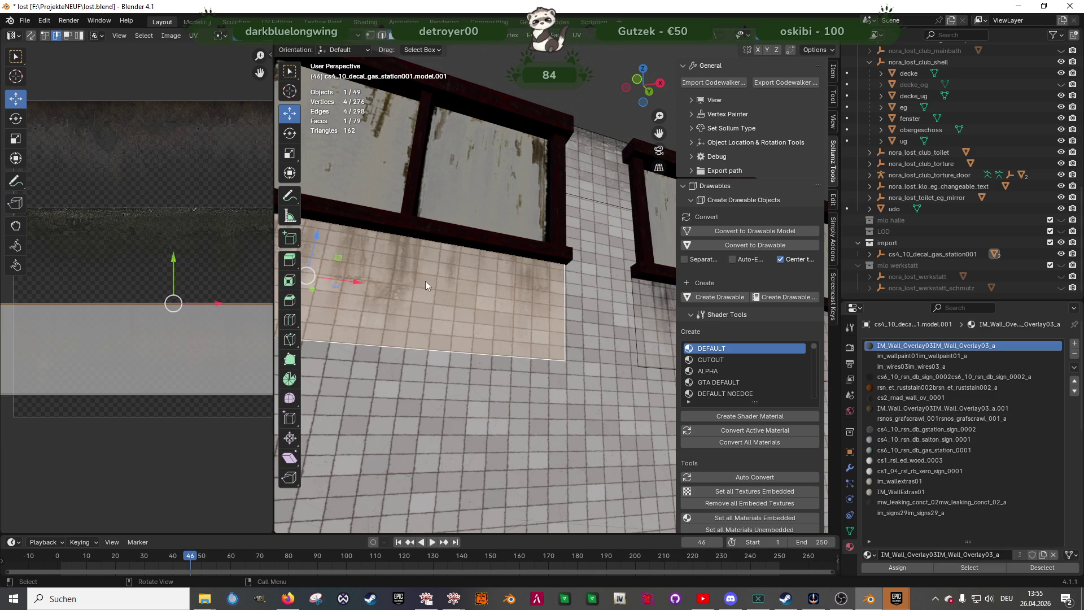
pyautogui.press('Tab')
pyautogui.click(494, 390)
pyautogui.moveTo(494, 391)
pyautogui.mouseDown(button='middle')
pyautogui.moveTo(503, 384)
pyautogui.moveTo(466, 377)
pyautogui.moveTo(503, 368)
pyautogui.moveTo(629, 391)
pyautogui.moveTo(646, 381)
pyautogui.mouseUp(button='middle')
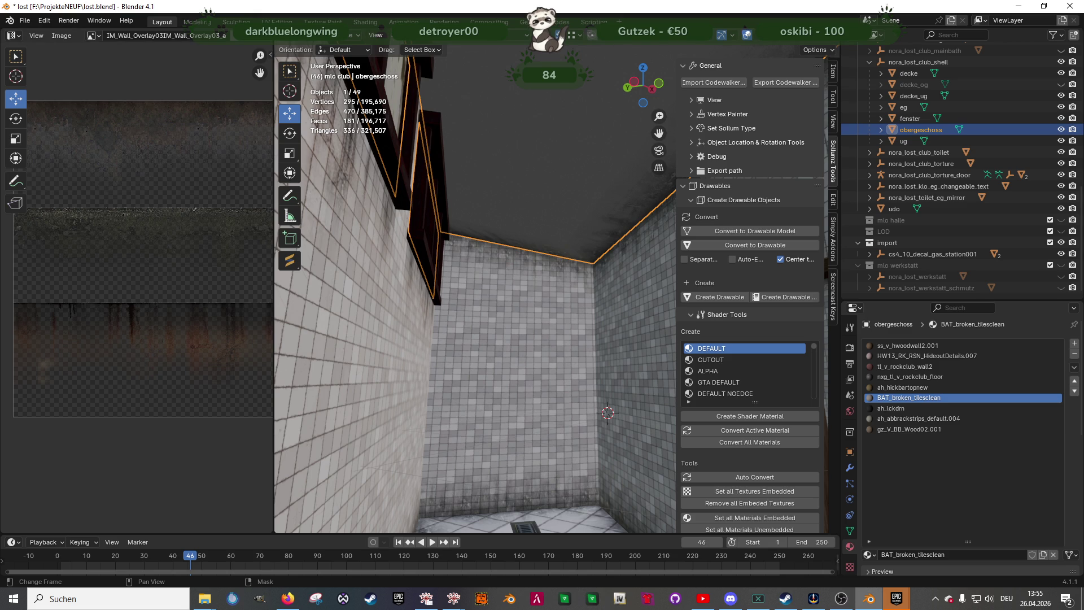
pyautogui.click(731, 598)
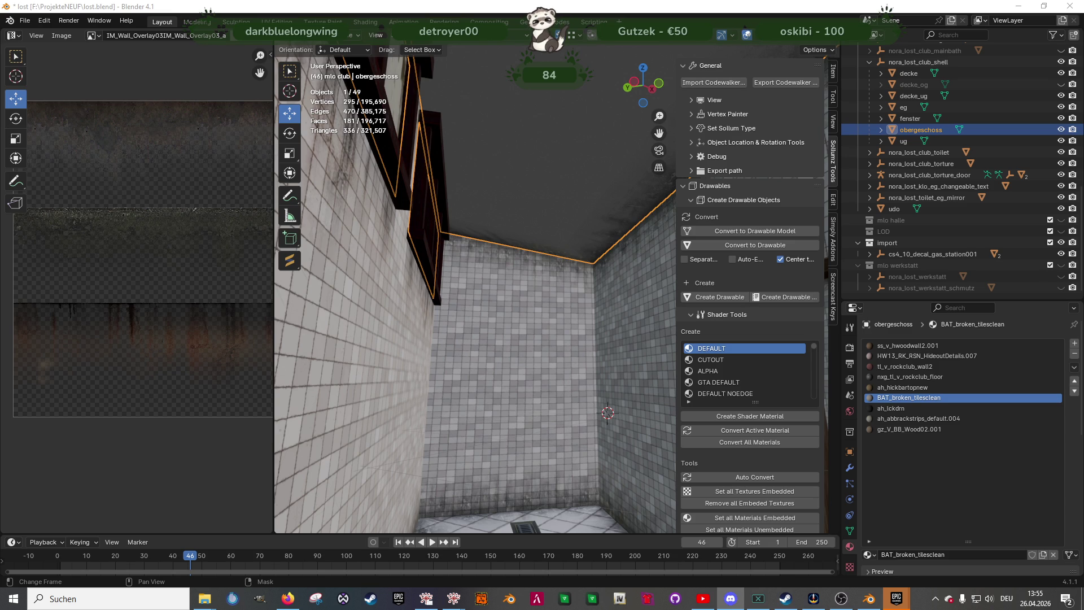
pyautogui.moveTo(497, 291)
pyautogui.mouseDown(button='middle')
pyautogui.moveTo(474, 289)
pyautogui.moveTo(466, 263)
pyautogui.mouseUp(button='middle')
# Select the decal's overlay face running along the ceiling in Edit Mode
pyautogui.click(466, 263)
pyautogui.press('Tab')
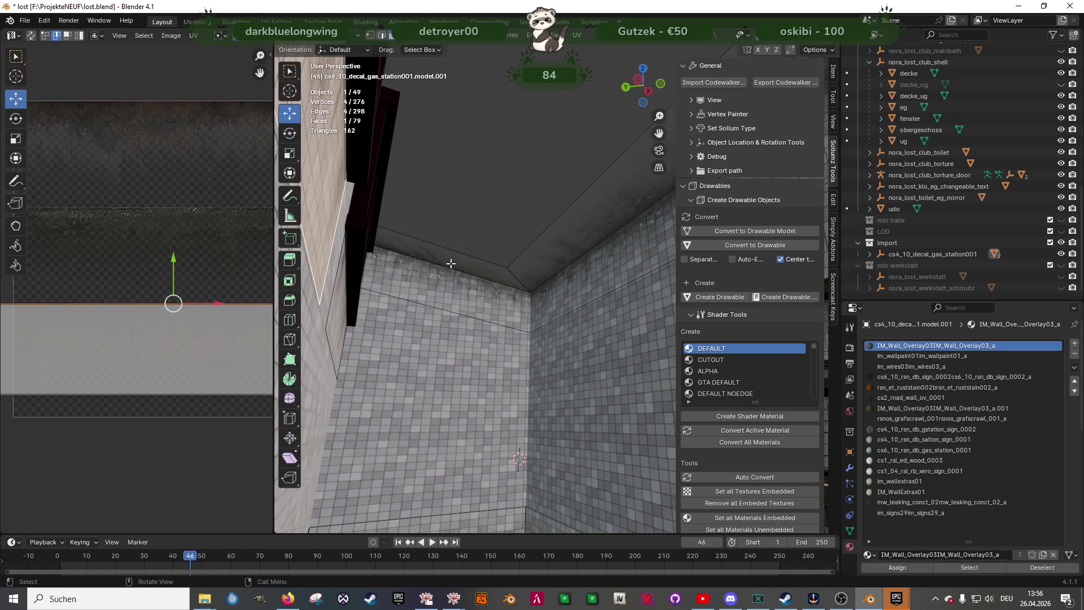
pyautogui.click(446, 260)
pyautogui.scroll(4, 435, 260)
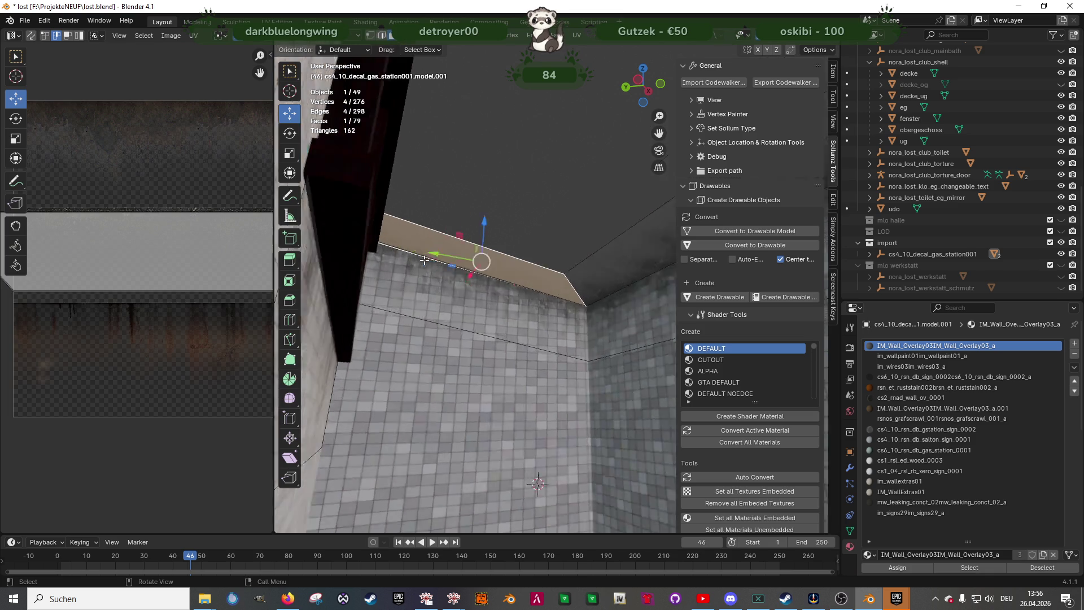
pyautogui.moveTo(424, 259)
pyautogui.mouseDown(button='middle')
pyautogui.moveTo(452, 226)
pyautogui.moveTo(429, 255)
pyautogui.mouseUp(button='middle')
pyautogui.scroll(-3, 82, 246)
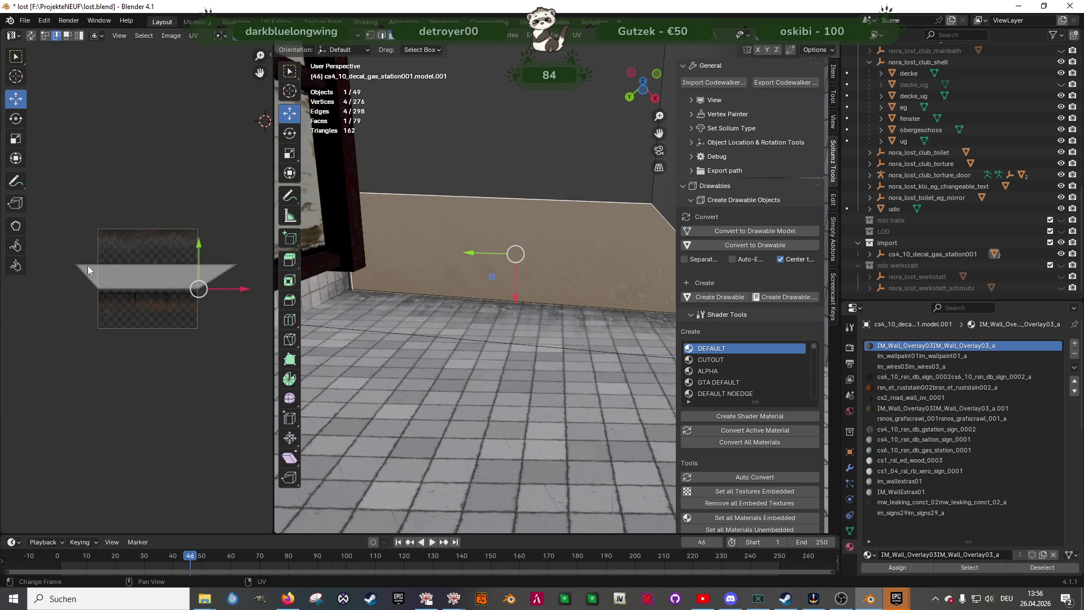
# Move the left and upper-right UV vertices into line to square the grime strip
pyautogui.click(74, 264)
pyautogui.press('g')
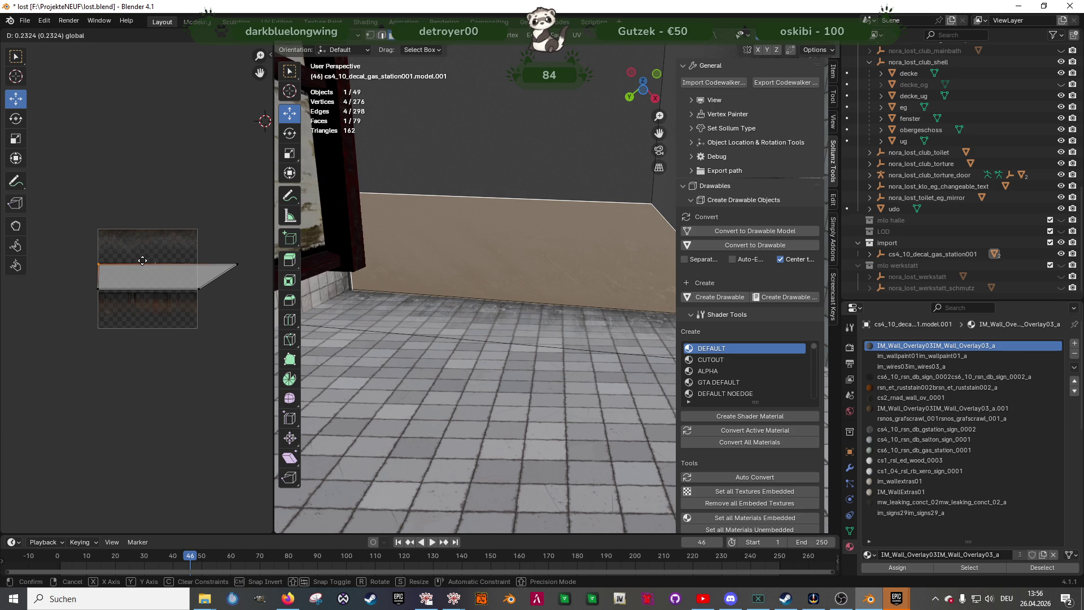
pyautogui.click(142, 260)
pyautogui.click(238, 264)
pyautogui.press('g')
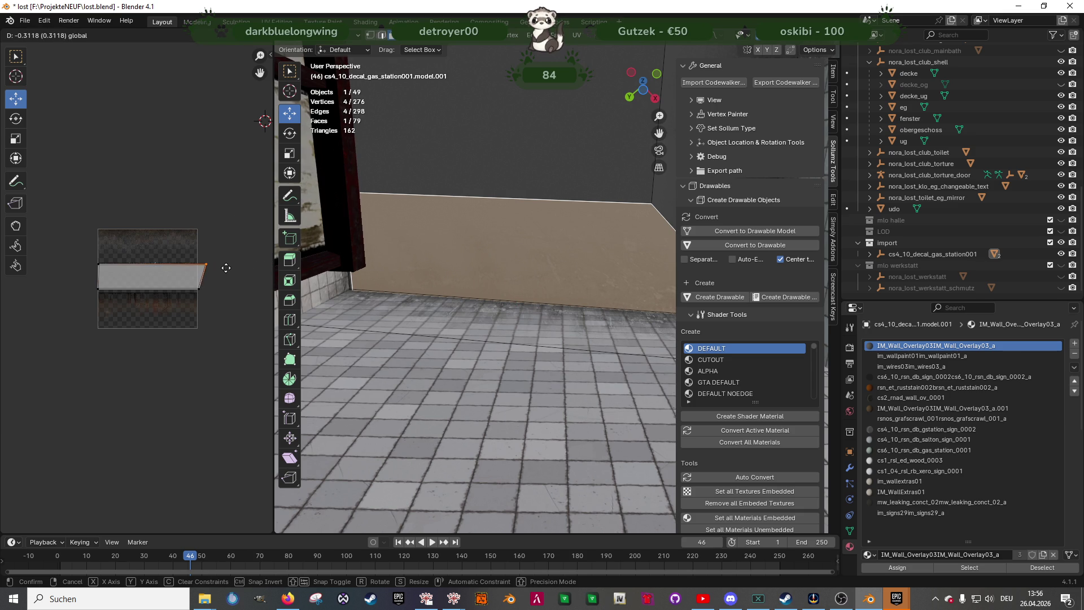
pyautogui.click(226, 268)
pyautogui.press('Tab')
pyautogui.moveTo(428, 302)
pyautogui.mouseDown(button='middle')
pyautogui.moveTo(511, 317)
pyautogui.moveTo(448, 382)
pyautogui.moveTo(431, 358)
pyautogui.moveTo(508, 367)
pyautogui.moveTo(419, 395)
pyautogui.moveTo(465, 371)
pyautogui.moveTo(412, 411)
pyautogui.moveTo(388, 399)
pyautogui.moveTo(363, 446)
pyautogui.moveTo(440, 356)
pyautogui.moveTo(419, 358)
pyautogui.moveTo(445, 365)
pyautogui.moveTo(411, 359)
pyautogui.moveTo(429, 336)
pyautogui.moveTo(409, 333)
pyautogui.moveTo(425, 335)
pyautogui.moveTo(347, 389)
pyautogui.moveTo(493, 326)
pyautogui.moveTo(384, 401)
pyautogui.moveTo(447, 425)
pyautogui.moveTo(479, 376)
pyautogui.moveTo(540, 415)
pyautogui.moveTo(517, 395)
pyautogui.moveTo(489, 322)
pyautogui.moveTo(519, 335)
pyautogui.moveTo(499, 345)
pyautogui.moveTo(509, 276)
pyautogui.moveTo(532, 311)
pyautogui.mouseUp(button='middle')
# Duplicate the grime overlay face and slide the copy about 3.4 m along X under the window
pyautogui.press('Tab')
pyautogui.click(509, 277)
pyautogui.hotkey('shift', 'd')
pyautogui.press('Escape')
pyautogui.press('g')
pyautogui.press('x')
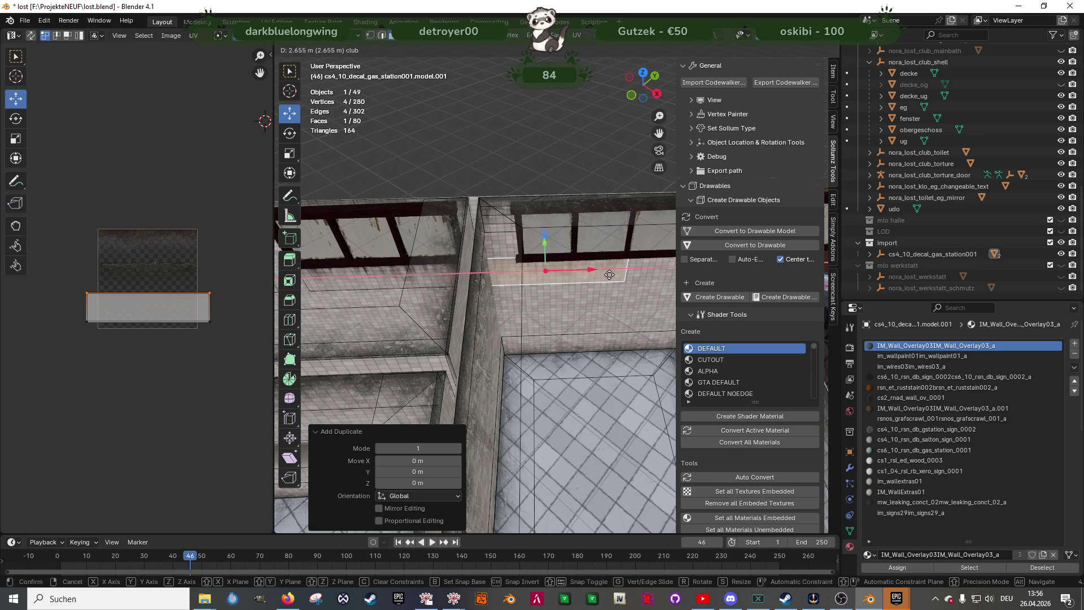
pyautogui.click(641, 271)
pyautogui.moveTo(641, 271); pyautogui.dragTo(561, 282, button='middle')
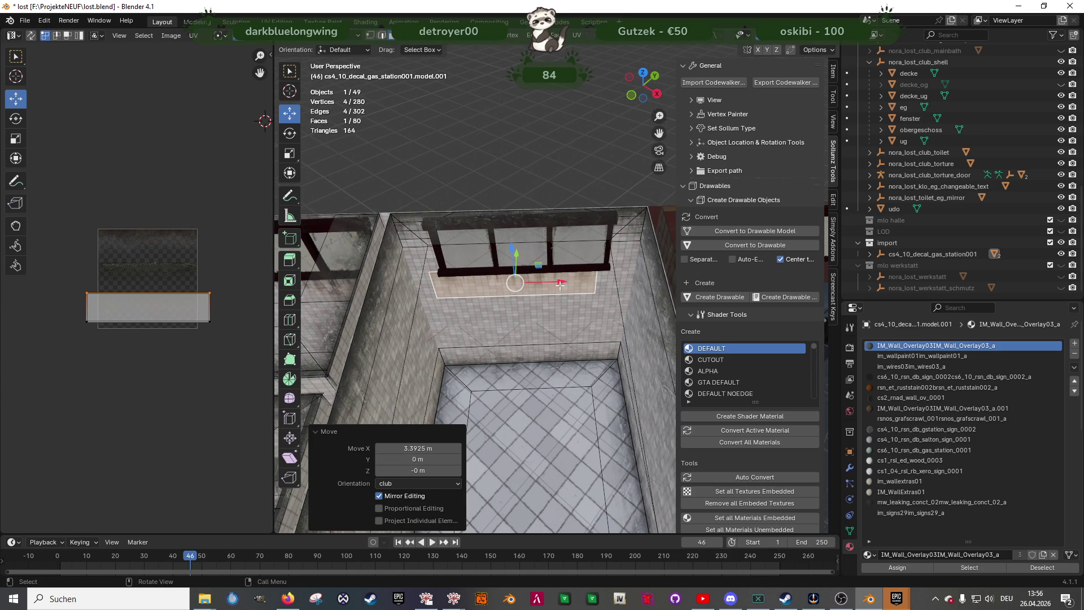
pyautogui.moveTo(561, 283); pyautogui.dragTo(582, 293)
pyautogui.press('Tab')
# Check the obergeschoss wall mesh, then put the decal plane under the window into Edit Mode
pyautogui.moveTo(570, 331)
pyautogui.mouseDown(button='middle')
pyautogui.moveTo(585, 267)
pyautogui.moveTo(557, 324)
pyautogui.moveTo(491, 292)
pyautogui.moveTo(438, 242)
pyautogui.mouseUp(button='middle')
pyautogui.scroll(4, 543, 341)
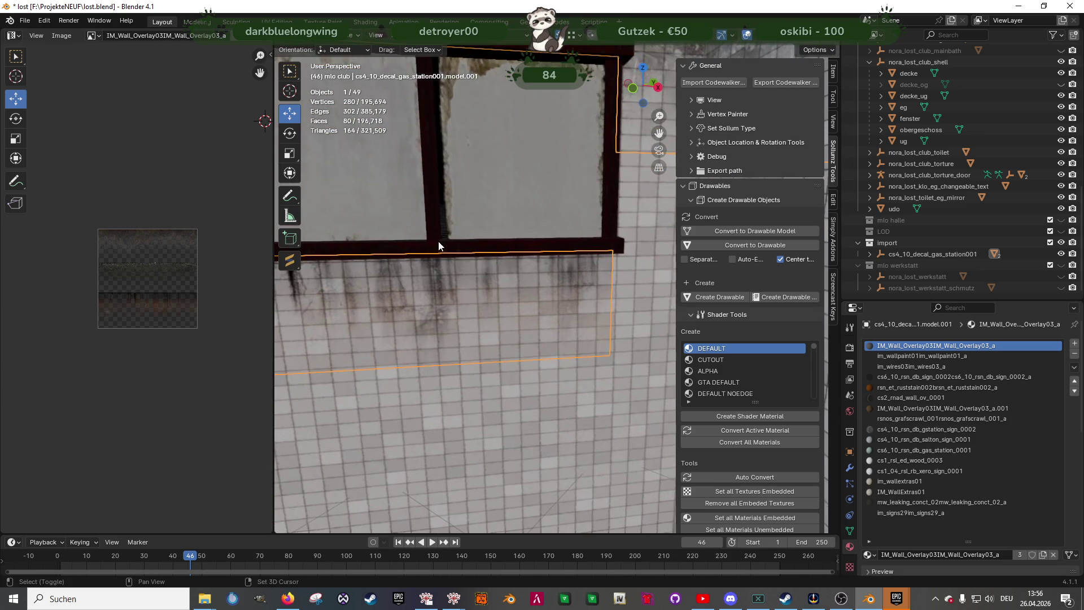
pyautogui.click(533, 368)
pyautogui.moveTo(533, 368)
pyautogui.mouseDown(button='middle')
pyautogui.moveTo(503, 378)
pyautogui.moveTo(469, 363)
pyautogui.moveTo(494, 363)
pyautogui.moveTo(513, 402)
pyautogui.moveTo(479, 374)
pyautogui.mouseUp(button='middle')
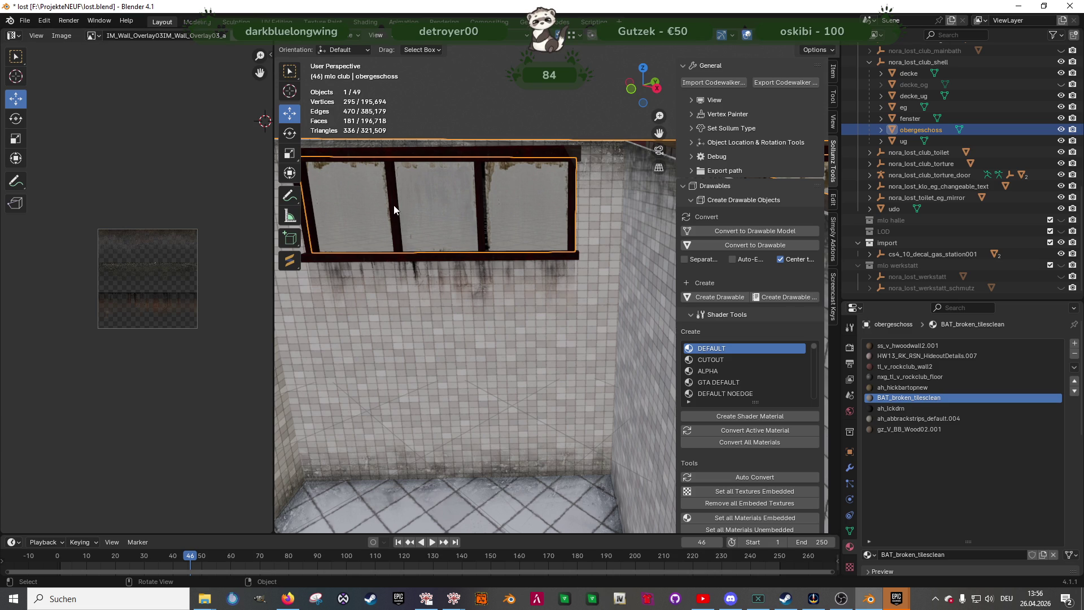
pyautogui.press('Tab')
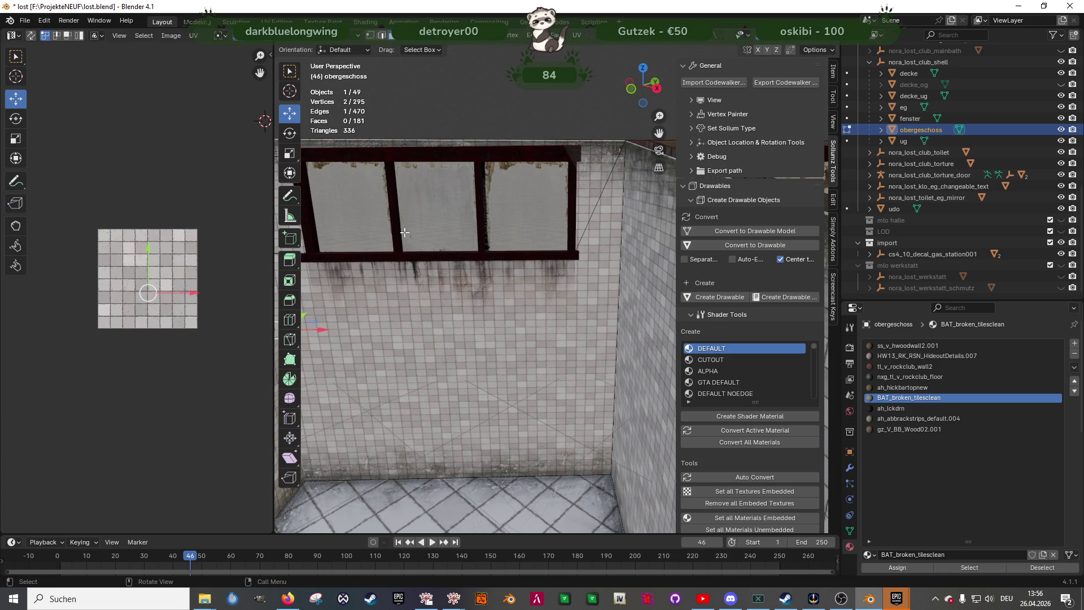
pyautogui.press('Tab')
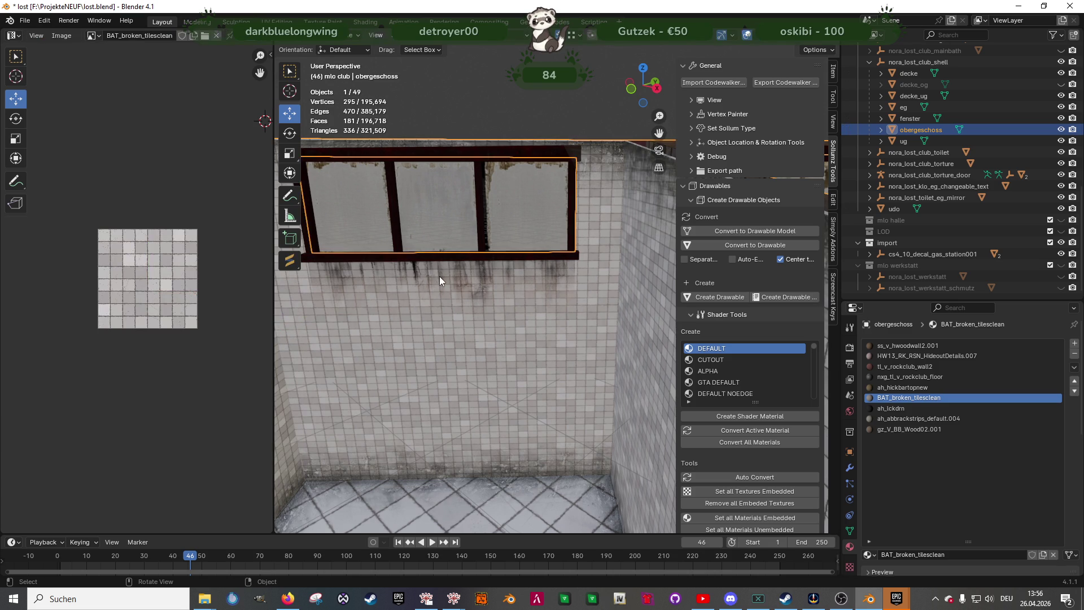
pyautogui.click(439, 276)
pyautogui.press('Tab')
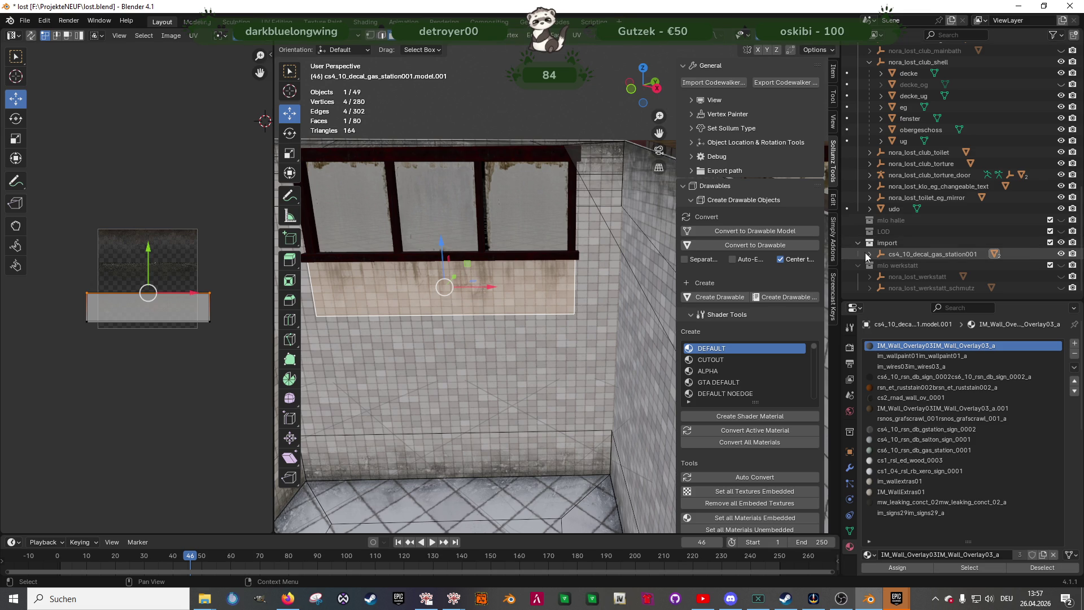
# Expand cs4_10_decal_gas_station001 in the Outliner, show modifier settings and make the parent active
pyautogui.click(869, 254)
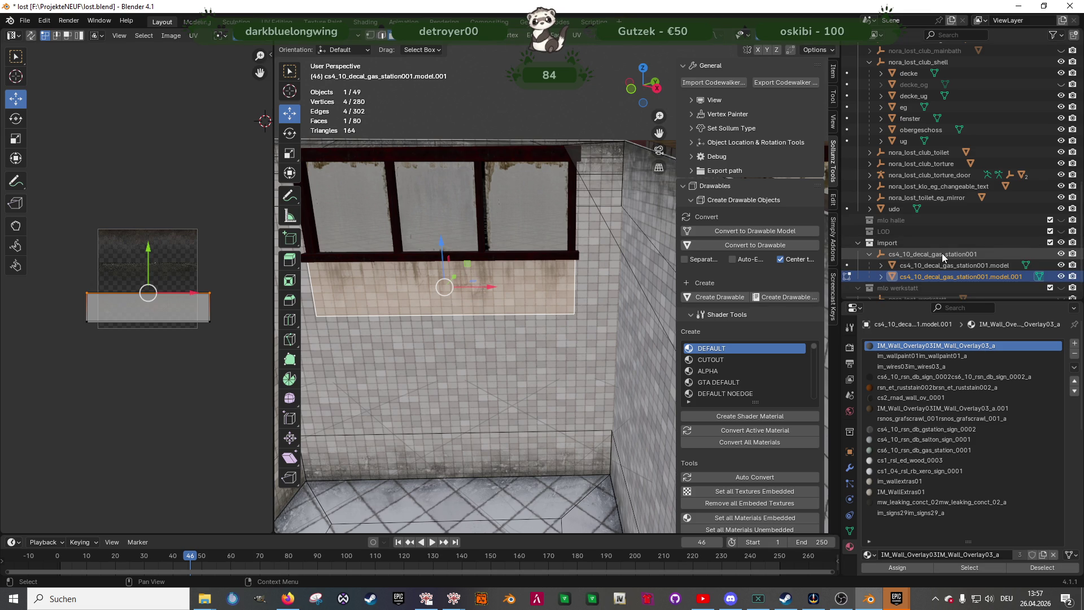
pyautogui.click(849, 468)
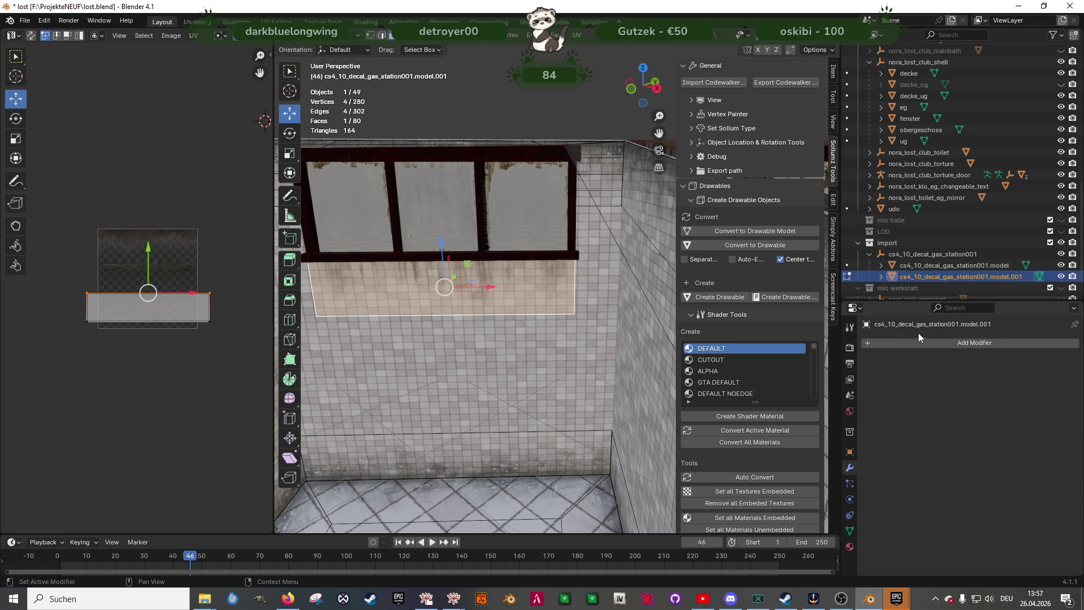
pyautogui.click(920, 253)
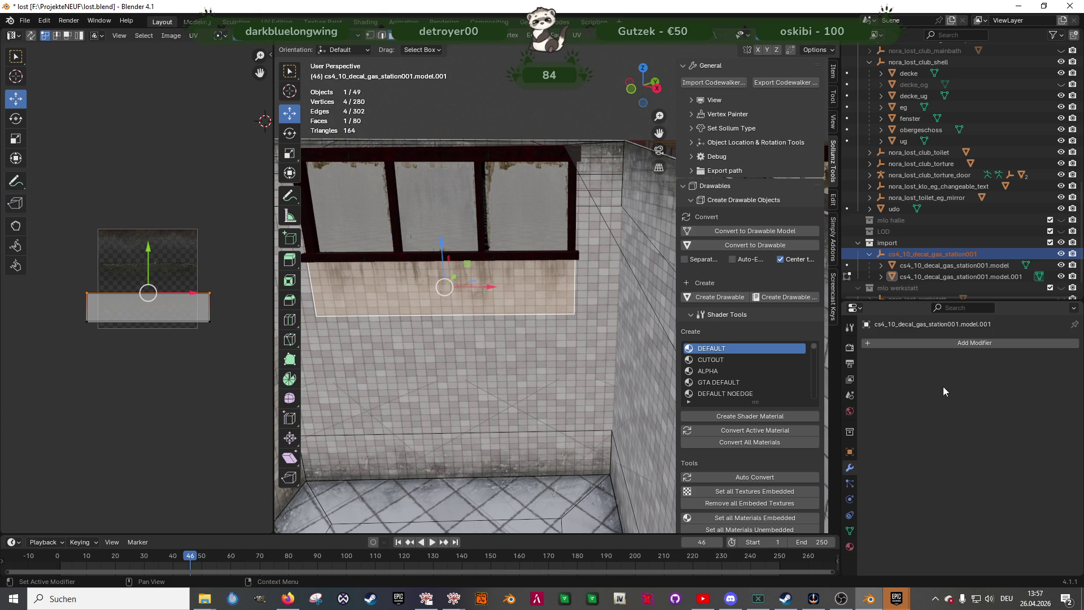
pyautogui.click(830, 51)
pyautogui.click(834, 52)
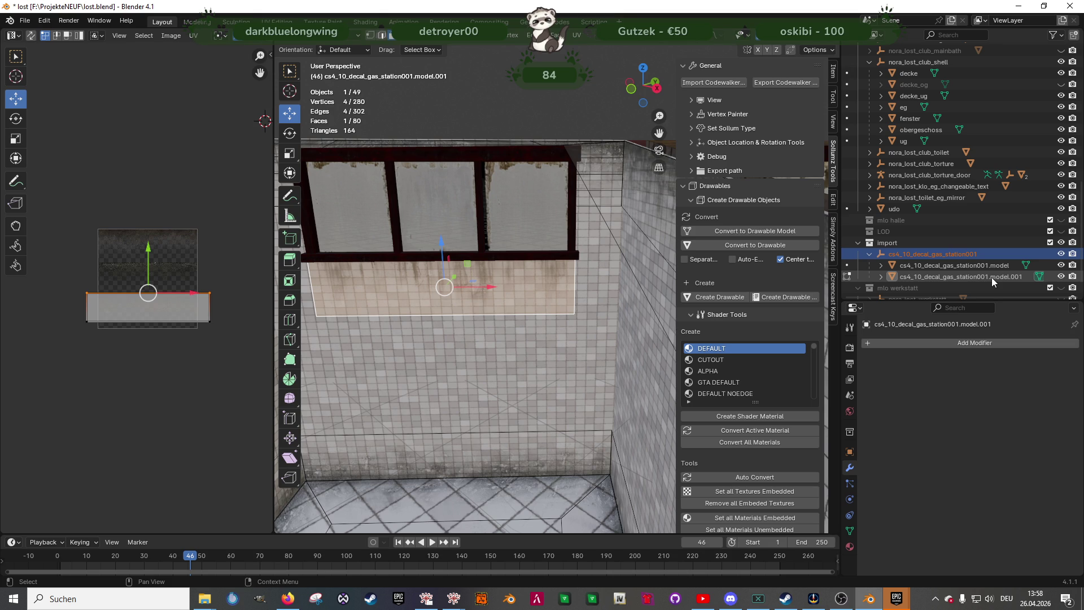
# Turn on Correct Face Attributes in the active tool's Transform options
pyautogui.click(849, 327)
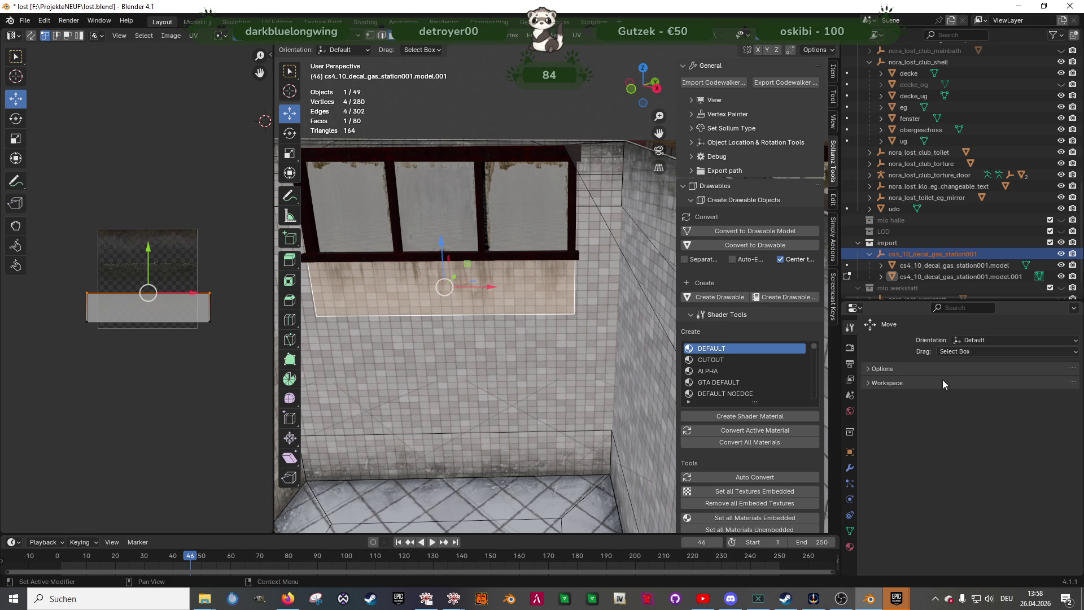
pyautogui.click(872, 370)
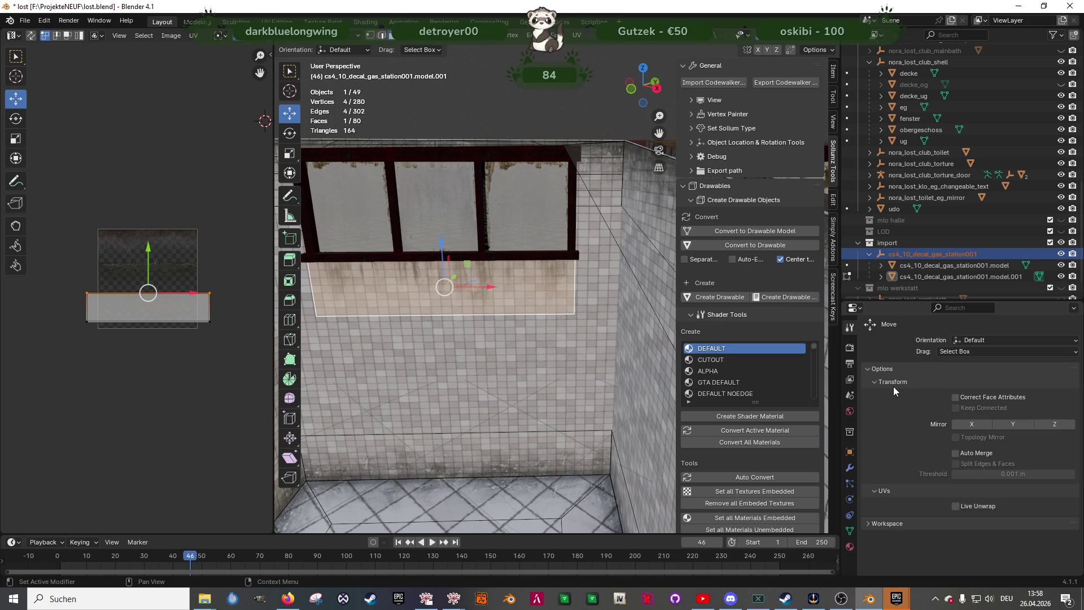
pyautogui.click(956, 397)
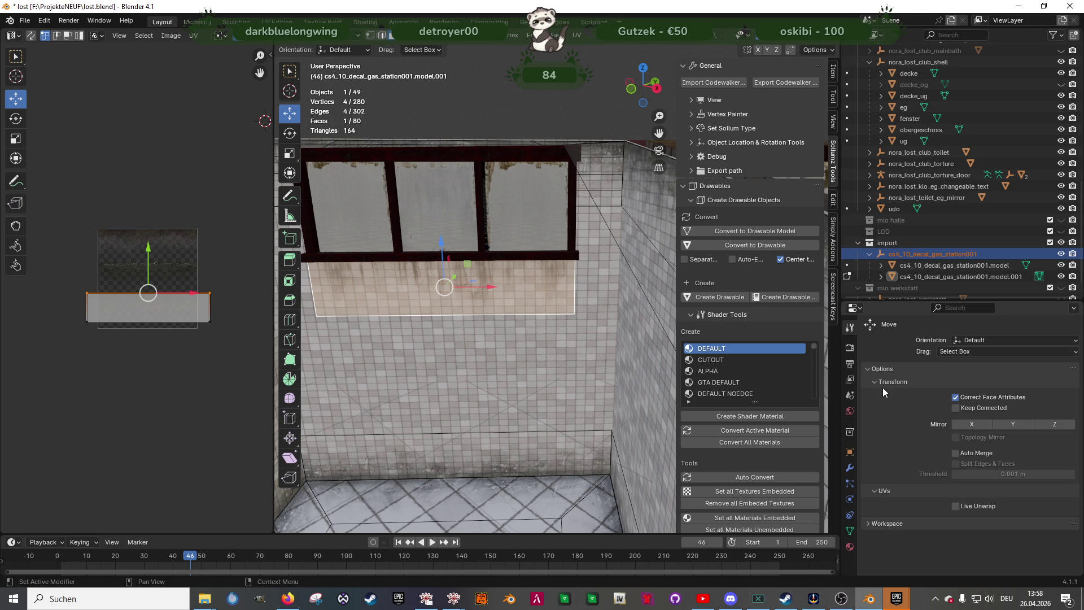
# Select a vertex of the overlay mesh near the beds and frame it in view
pyautogui.moveTo(508, 289)
pyautogui.mouseDown(button='middle')
pyautogui.moveTo(576, 262)
pyautogui.moveTo(545, 237)
pyautogui.mouseUp(button='middle')
pyautogui.click(539, 224)
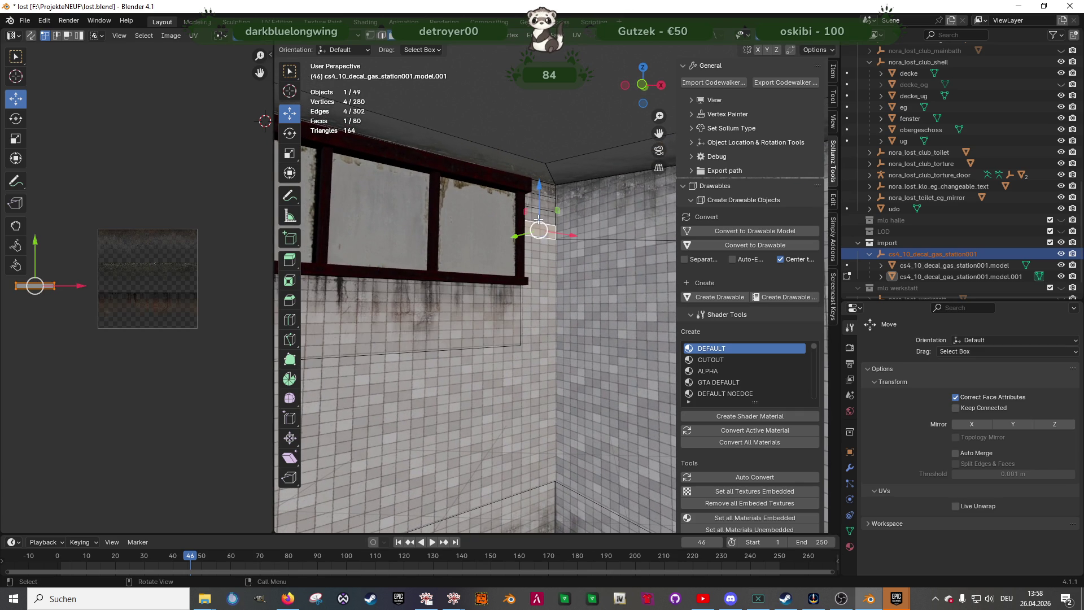
pyautogui.click(429, 345)
pyautogui.moveTo(428, 345)
pyautogui.mouseDown(button='middle')
pyautogui.moveTo(530, 310)
pyautogui.moveTo(588, 345)
pyautogui.mouseUp(button='middle')
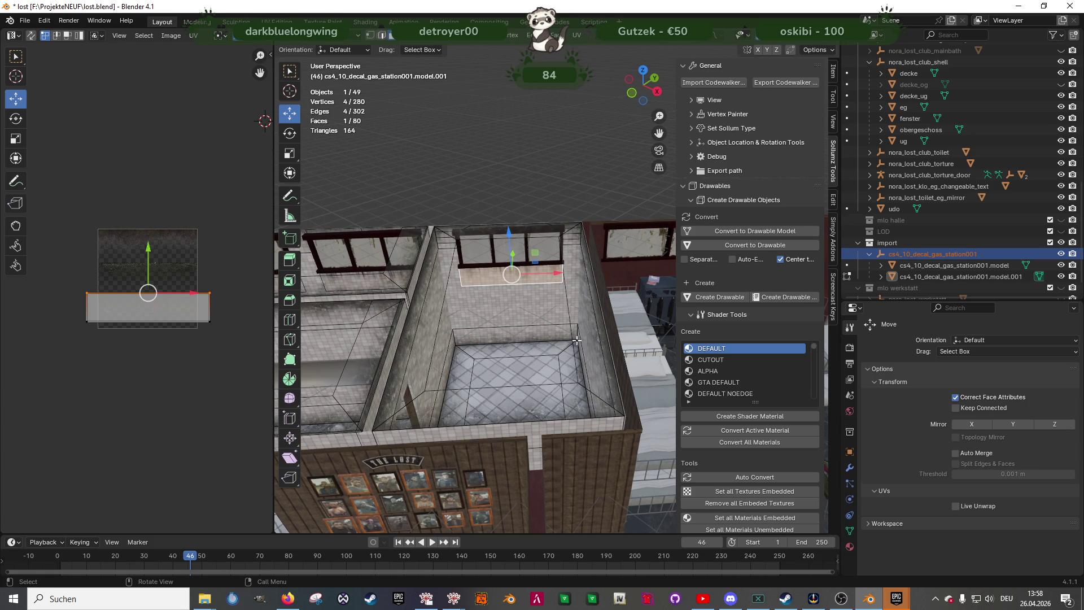
pyautogui.keyDown('shift'); pyautogui.moveTo(618, 316); pyautogui.dragTo(561, 288, button='middle'); pyautogui.keyUp('shift')
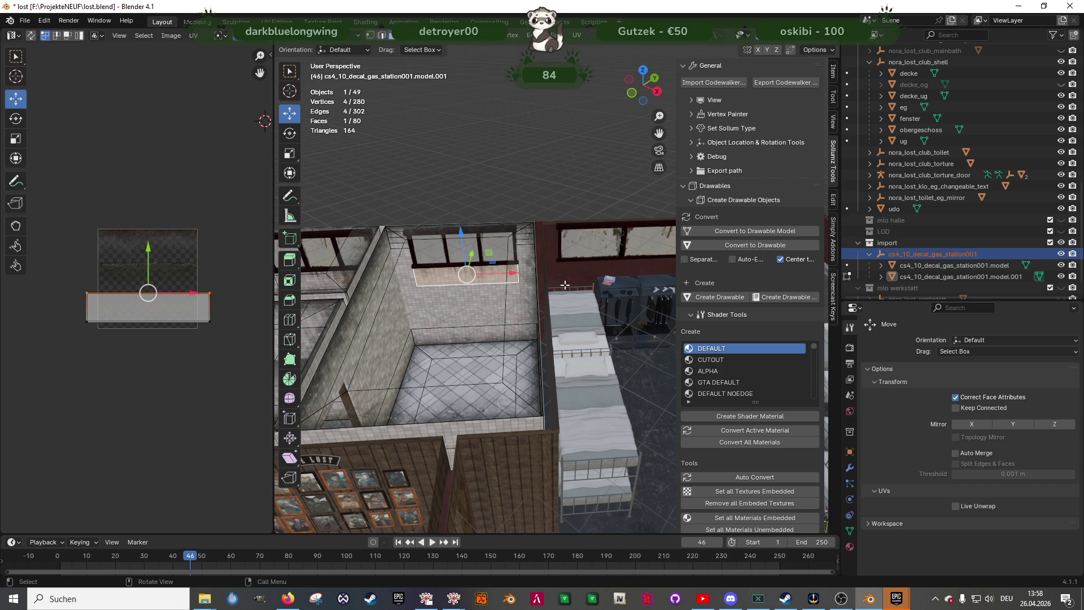
pyautogui.click(542, 295)
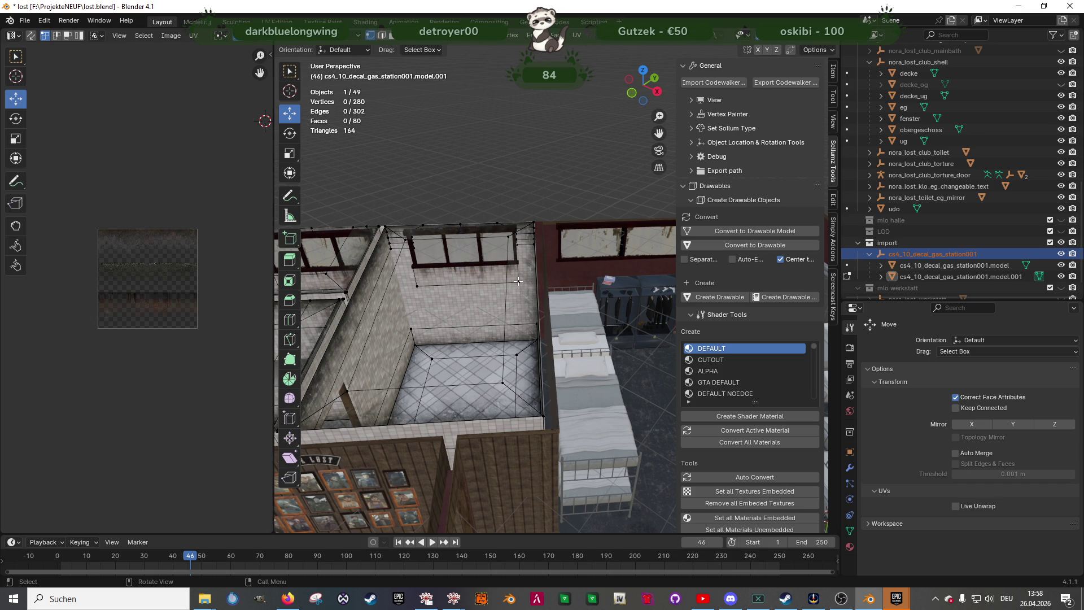
pyautogui.click(412, 289)
pyautogui.press('KP_Decimal')
# Slide the selected overlay vertex along the X axis
pyautogui.scroll(-5, 455, 308)
pyautogui.moveTo(455, 308); pyautogui.dragTo(580, 295, button='middle')
pyautogui.press('g')
pyautogui.press('x')
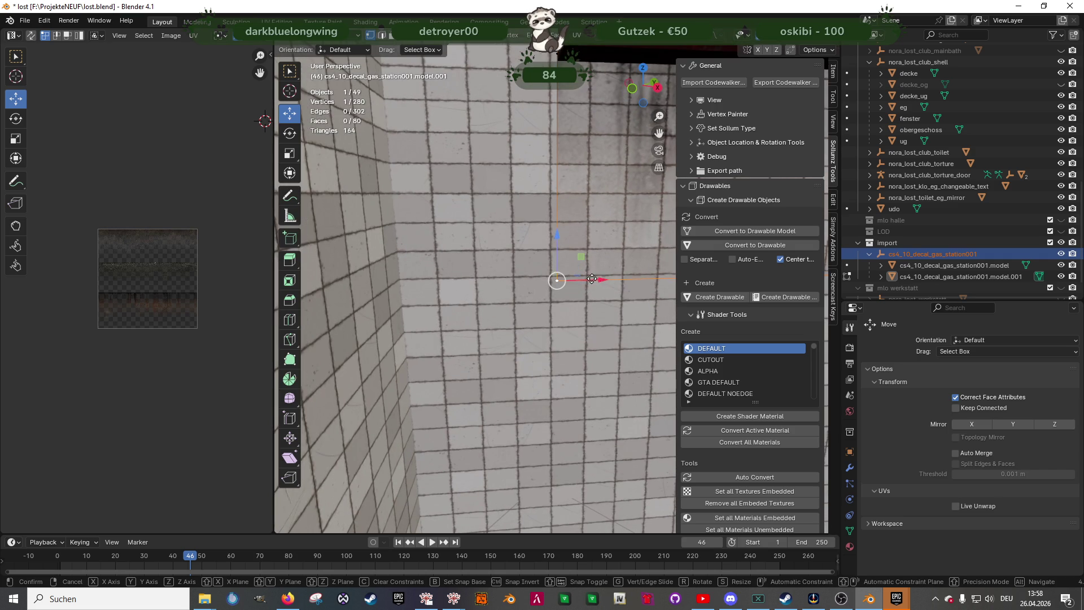
pyautogui.click(468, 283)
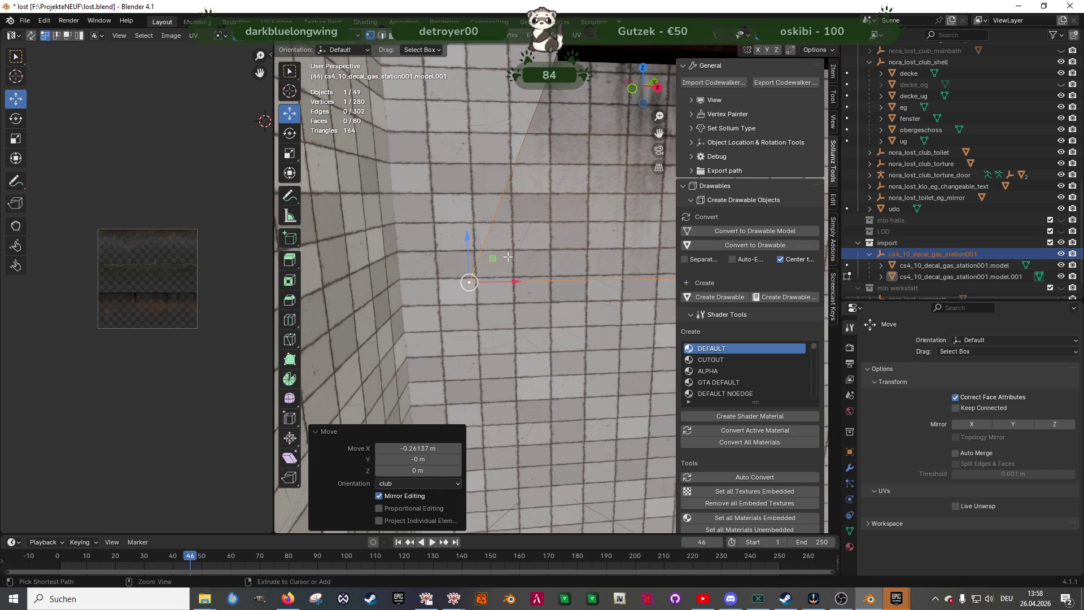
# Duplicate the decal face and slide the copy along X into the bunk-bed room
pyautogui.scroll(-3, 557, 283)
pyautogui.press('3')
pyautogui.click(597, 223)
pyautogui.scroll(-4, 598, 223)
pyautogui.moveTo(598, 223)
pyautogui.mouseDown(button='middle')
pyautogui.moveTo(495, 252)
pyautogui.moveTo(523, 270)
pyautogui.mouseUp(button='middle')
pyautogui.hotkey('shift', 'd')
pyautogui.rightClick(523, 271)
pyautogui.moveTo(509, 247); pyautogui.dragTo(638, 249)
# Move one edge of the copied strip along X to fit the wall
pyautogui.keyDown('shift'); pyautogui.moveTo(638, 249); pyautogui.dragTo(497, 244, button='middle'); pyautogui.keyUp('shift')
pyautogui.scroll(2, 497, 244)
pyautogui.click(516, 225)
pyautogui.scroll(2, 491, 215)
pyautogui.press('g')
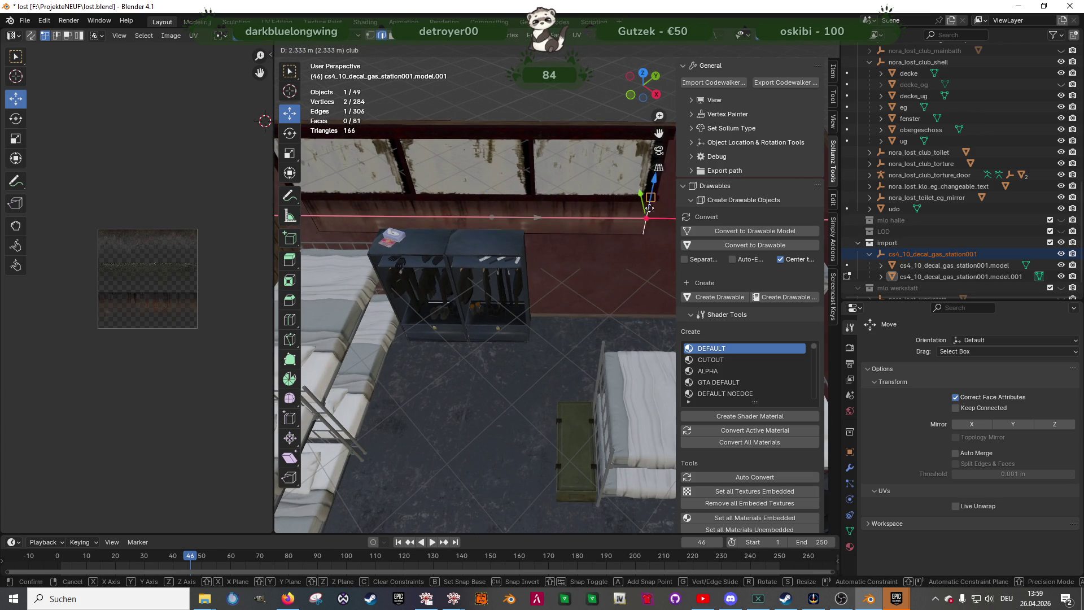
pyautogui.click(653, 212)
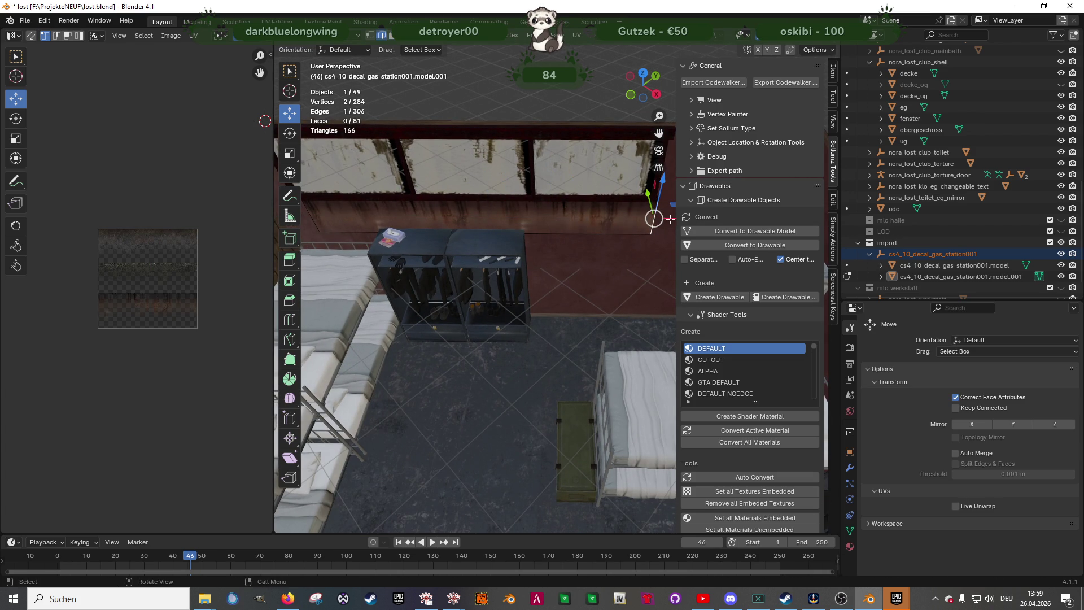
pyautogui.moveTo(665, 208); pyautogui.dragTo(621, 227)
pyautogui.scroll(5, 554, 243)
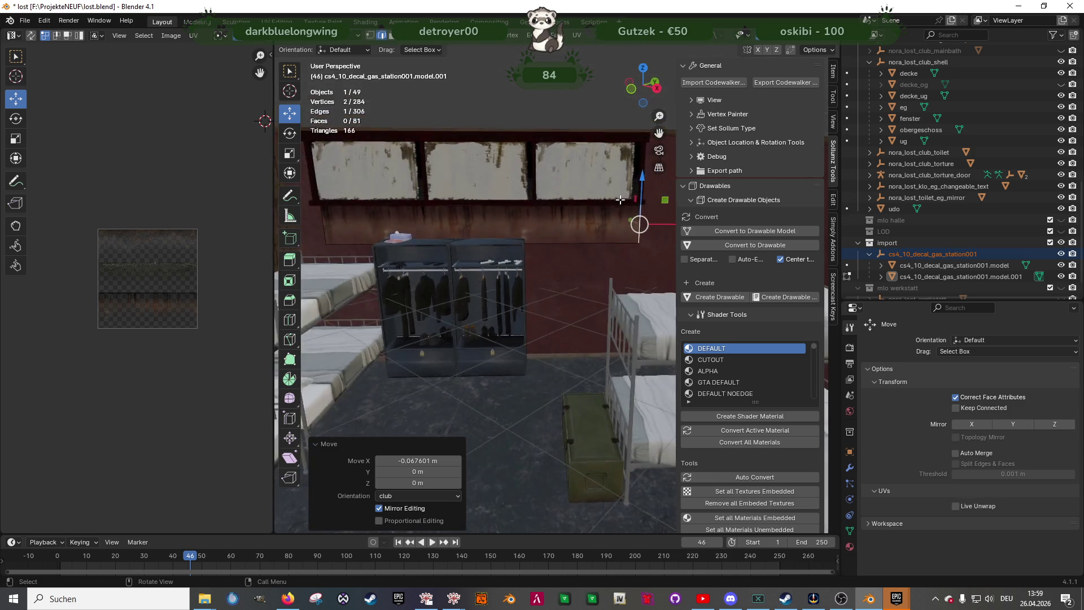
pyautogui.scroll(2, 504, 257)
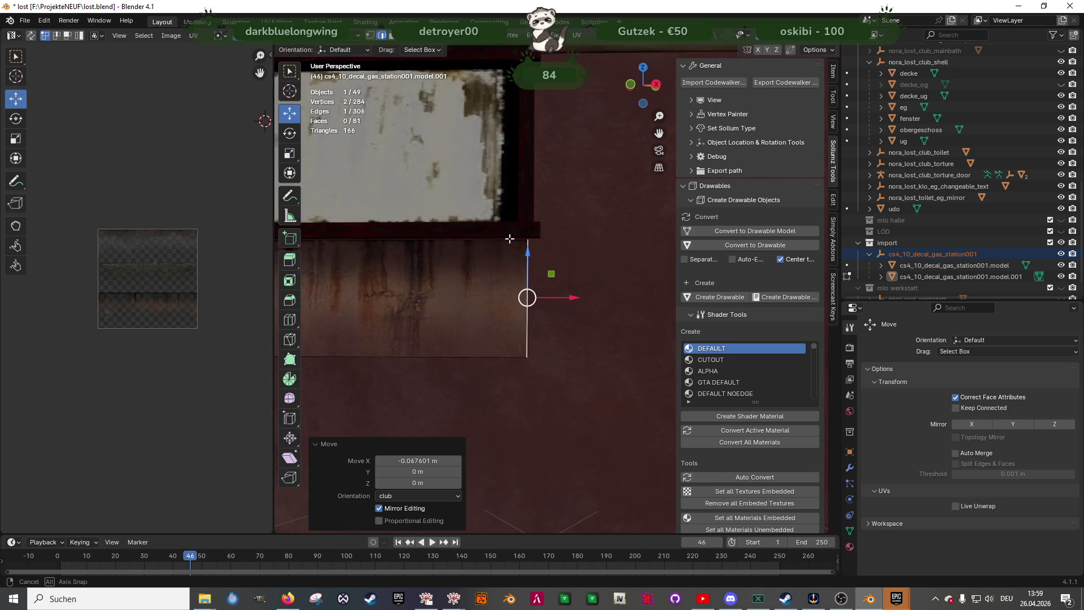
# Align the strip's right edge vertically beneath the window frame, then leave Edit Mode
pyautogui.click(496, 242)
pyautogui.press('1')
pyautogui.click(527, 236)
pyautogui.moveTo(526, 226); pyautogui.dragTo(529, 216)
pyautogui.click(529, 216)
pyautogui.hotkey('ctrl', 'z')
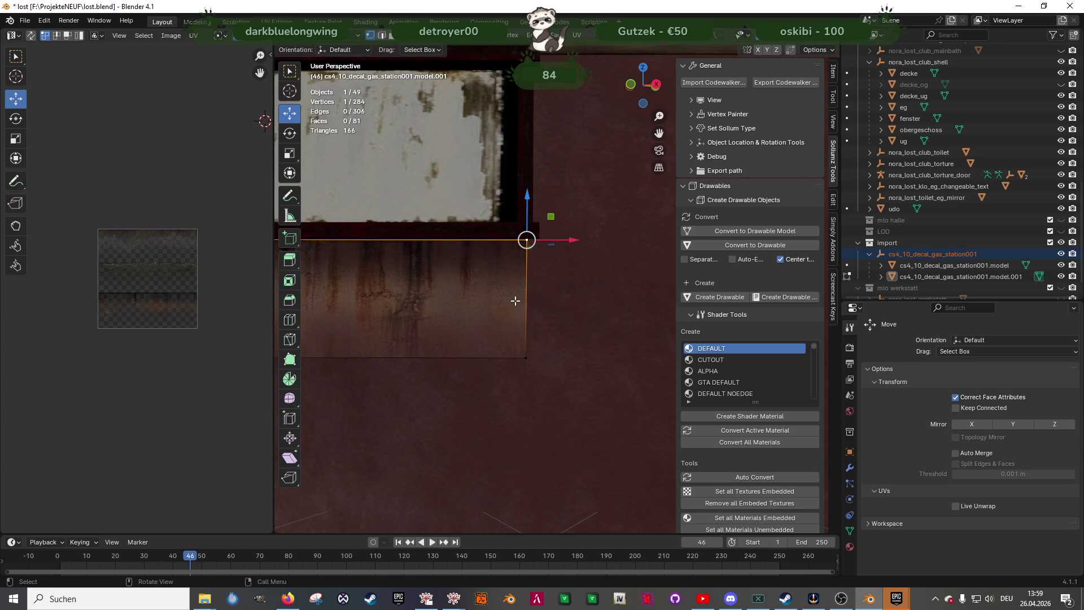
pyautogui.keyDown('shift'); pyautogui.click(529, 356); pyautogui.keyUp('shift')
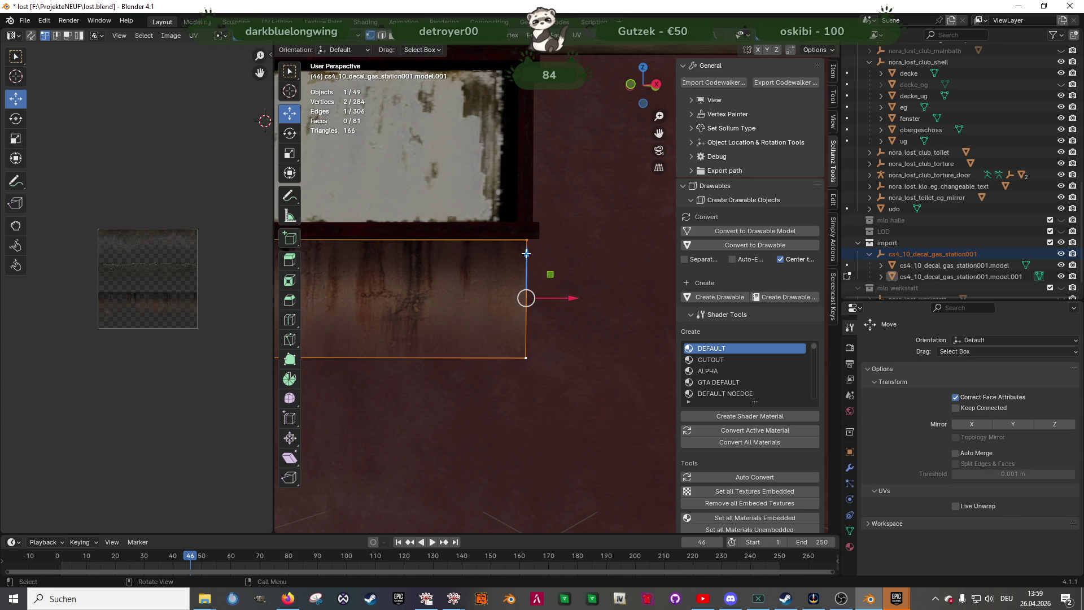
pyautogui.moveTo(527, 253); pyautogui.dragTo(527, 249)
pyautogui.press('Tab')
pyautogui.scroll(-5, 469, 292)
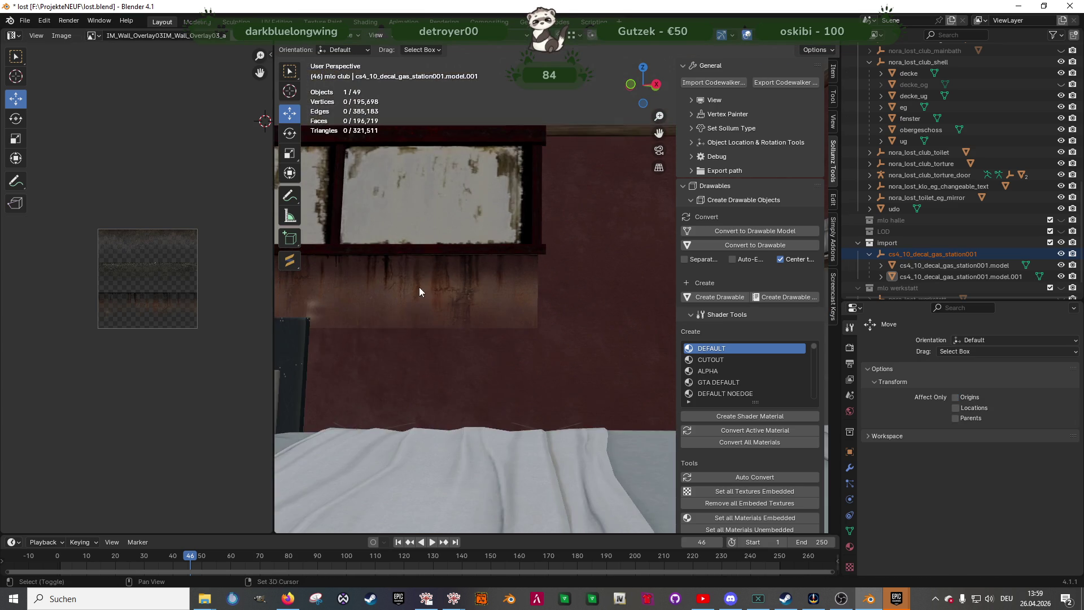
# Raise the strip face about 0.017 m along Z to the window frame and check its UVs
pyautogui.moveTo(485, 277)
pyautogui.mouseDown(button='middle')
pyautogui.moveTo(453, 290)
pyautogui.moveTo(551, 291)
pyautogui.mouseUp(button='middle')
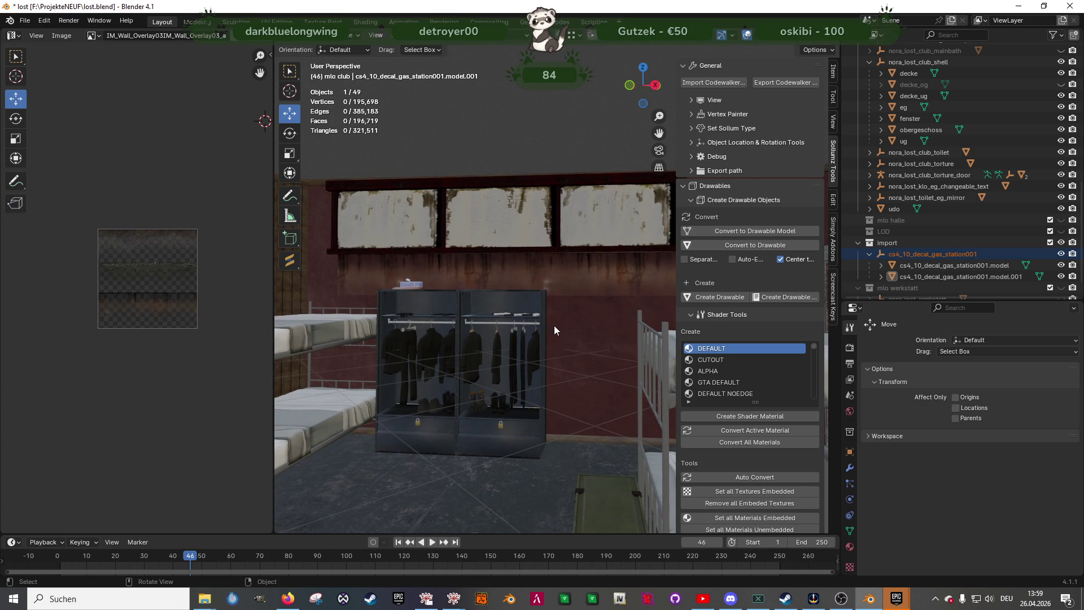
pyautogui.press('Tab')
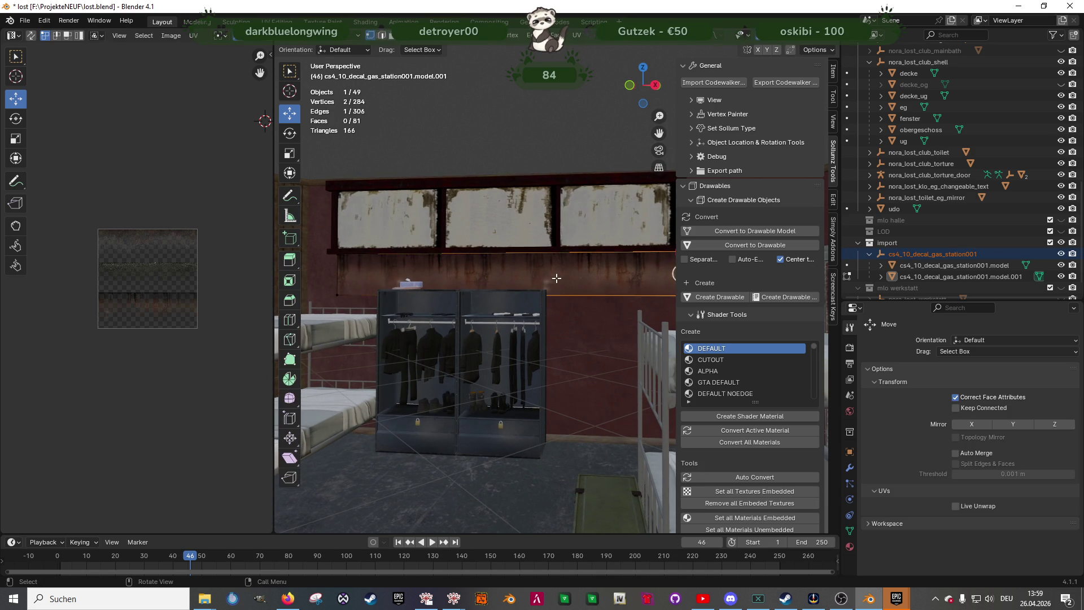
pyautogui.click(506, 247)
pyautogui.moveTo(507, 247); pyautogui.dragTo(507, 244)
pyautogui.scroll(-3, 207, 299)
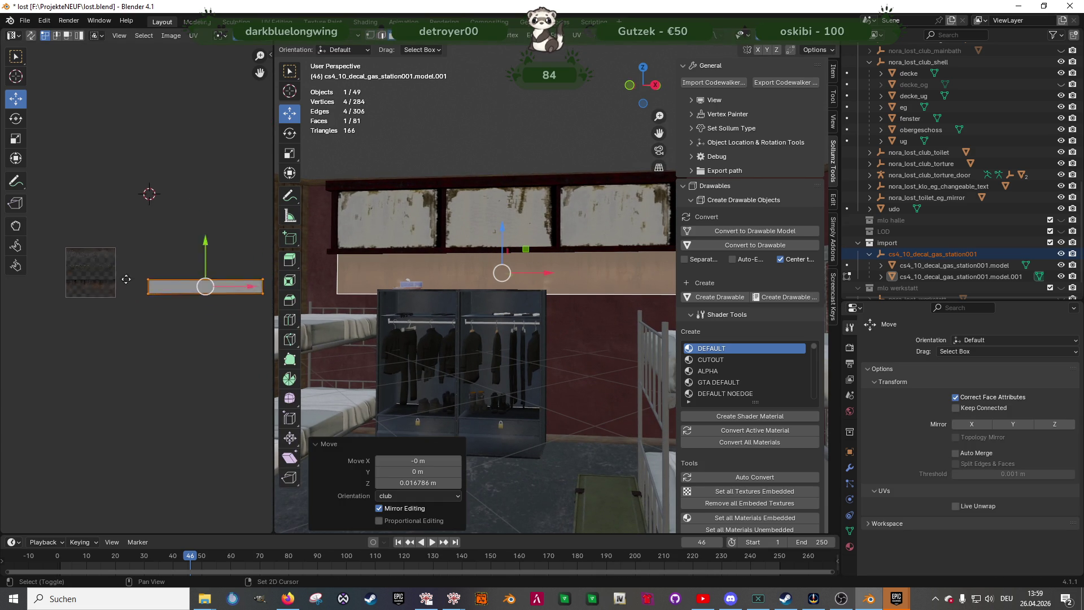
pyautogui.moveTo(90, 250)
pyautogui.mouseDown()
pyautogui.moveTo(180, 277)
pyautogui.moveTo(239, 277)
pyautogui.mouseUp()
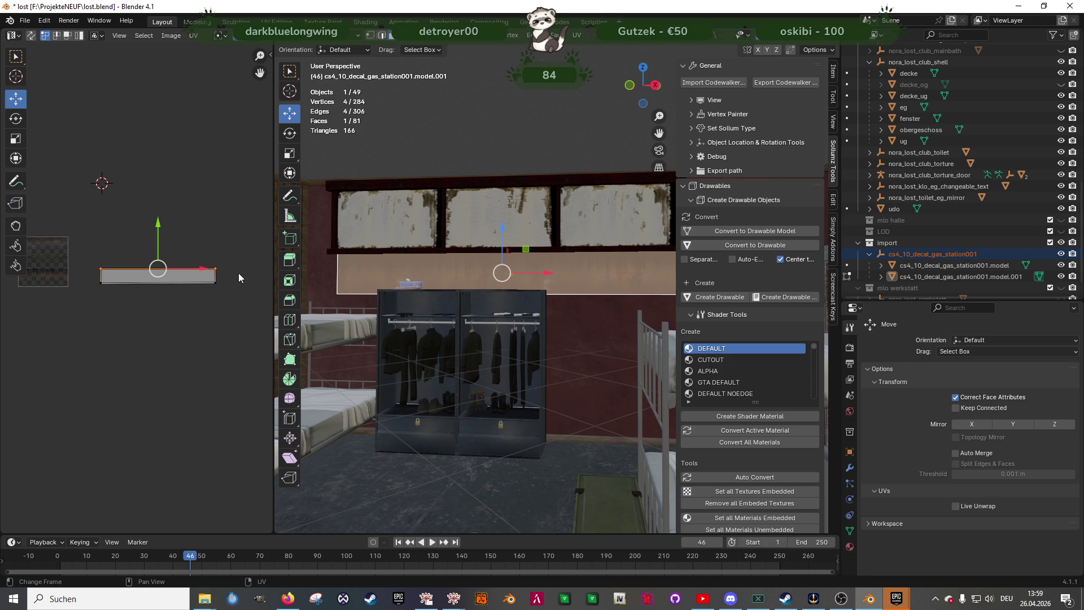
pyautogui.click(156, 226)
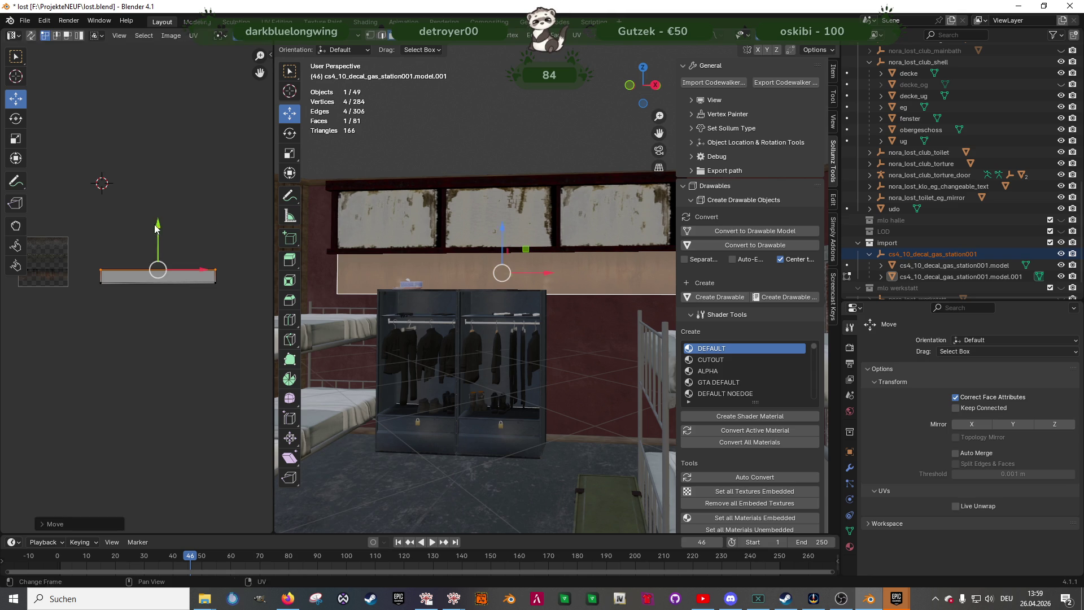
# Return to Object Mode and select the obergeschoss wall to view the strip
pyautogui.press('Tab')
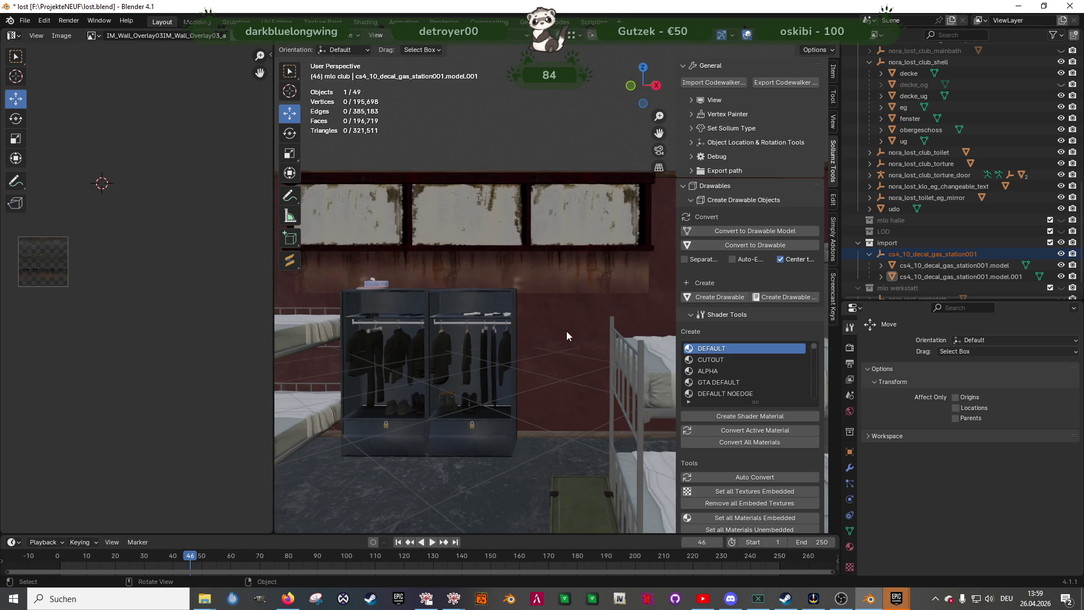
pyautogui.click(575, 316)
pyautogui.moveTo(575, 316)
pyautogui.mouseDown(button='middle')
pyautogui.moveTo(517, 314)
pyautogui.moveTo(570, 325)
pyautogui.moveTo(568, 308)
pyautogui.mouseUp(button='middle')
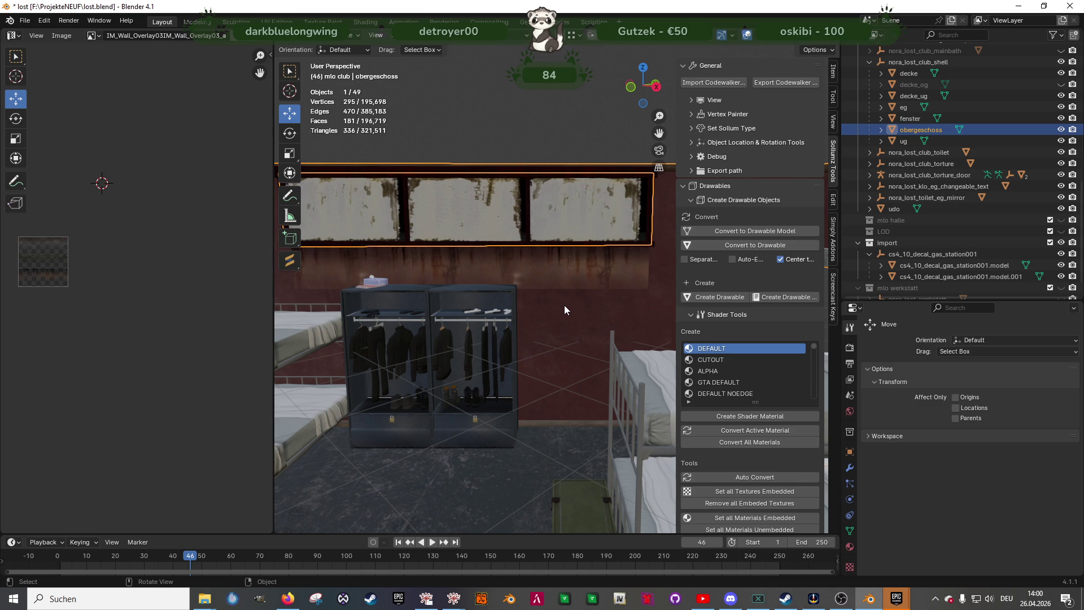
# Move the view to the sofa room's framed-photo wall and put decal model.001 into Edit Mode
pyautogui.scroll(-1, 564, 305)
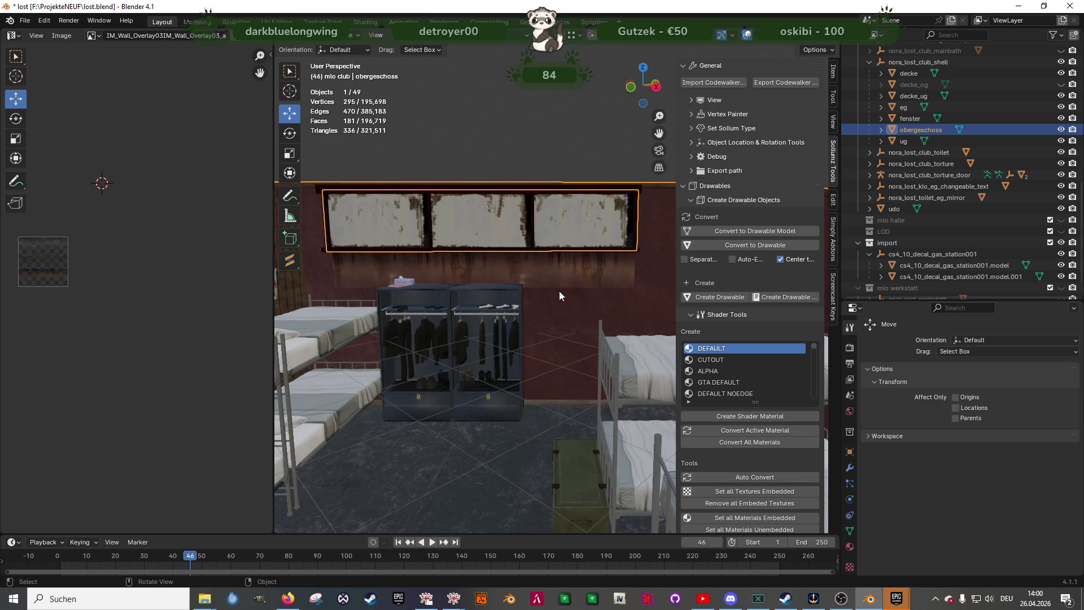
pyautogui.click(558, 282)
pyautogui.click(525, 226)
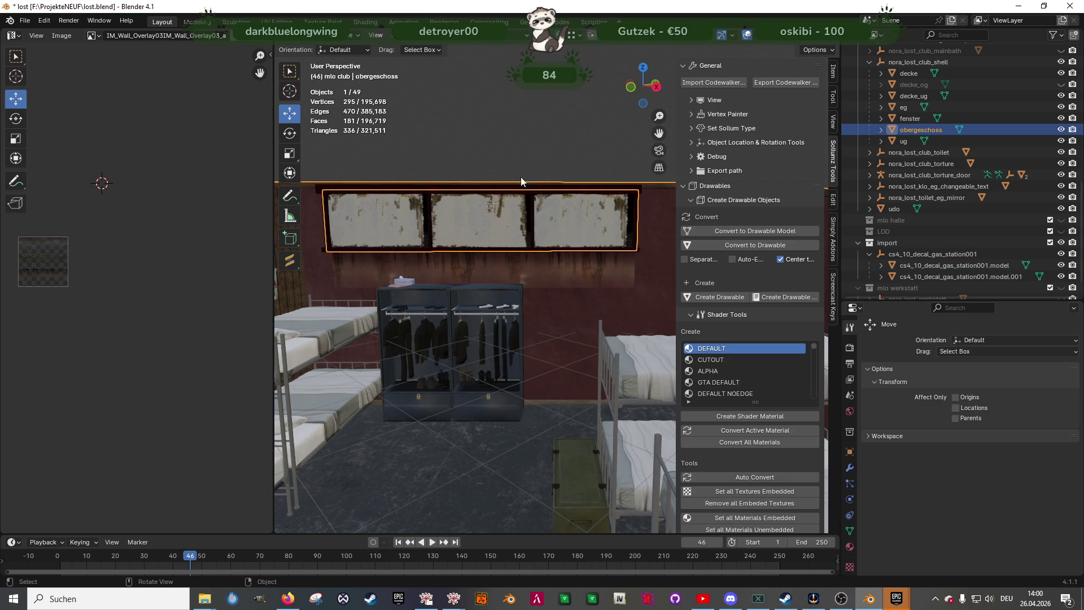
pyautogui.click(556, 181)
pyautogui.moveTo(556, 181)
pyautogui.mouseDown(button='middle')
pyautogui.moveTo(564, 174)
pyautogui.moveTo(590, 246)
pyautogui.moveTo(540, 255)
pyautogui.moveTo(575, 279)
pyautogui.moveTo(397, 247)
pyautogui.moveTo(538, 248)
pyautogui.moveTo(523, 245)
pyautogui.moveTo(528, 287)
pyautogui.moveTo(577, 290)
pyautogui.moveTo(514, 321)
pyautogui.moveTo(493, 279)
pyautogui.mouseUp(button='middle')
pyautogui.scroll(-6, 511, 283)
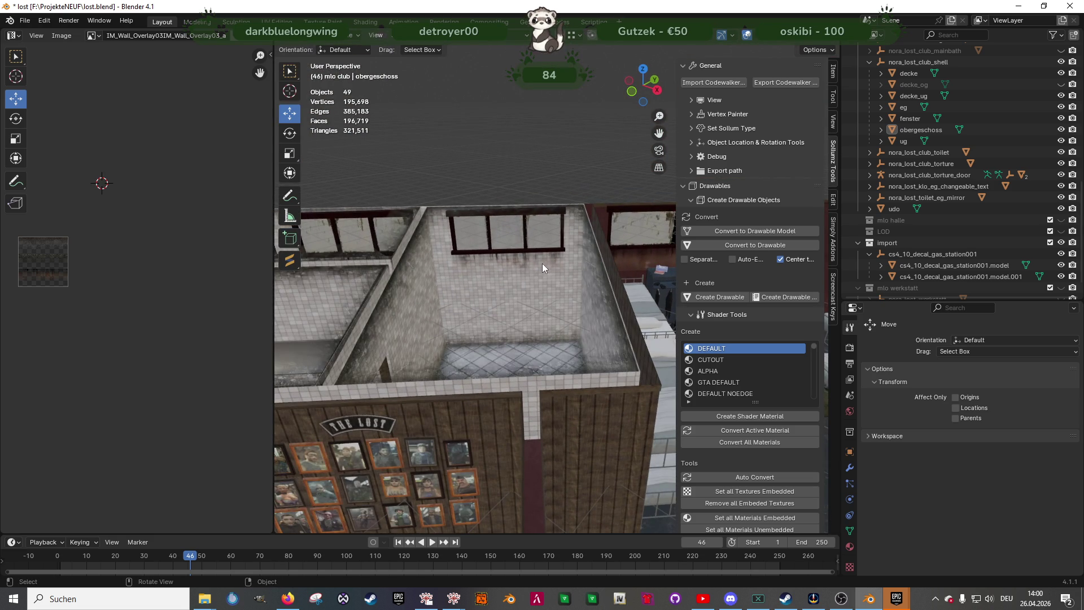
pyautogui.scroll(5, 544, 262)
pyautogui.scroll(2, 642, 253)
pyautogui.moveTo(542, 288)
pyautogui.keyDown('shift'); pyautogui.mouseDown(button='middle')
pyautogui.moveTo(402, 339)
pyautogui.moveTo(544, 291)
pyautogui.moveTo(492, 303)
pyautogui.moveTo(513, 336)
pyautogui.moveTo(496, 346)
pyautogui.moveTo(419, 334)
pyautogui.mouseUp(button='middle'); pyautogui.keyUp('shift')
pyautogui.scroll(5, 505, 300)
pyautogui.click(550, 227)
pyautogui.press('Tab')
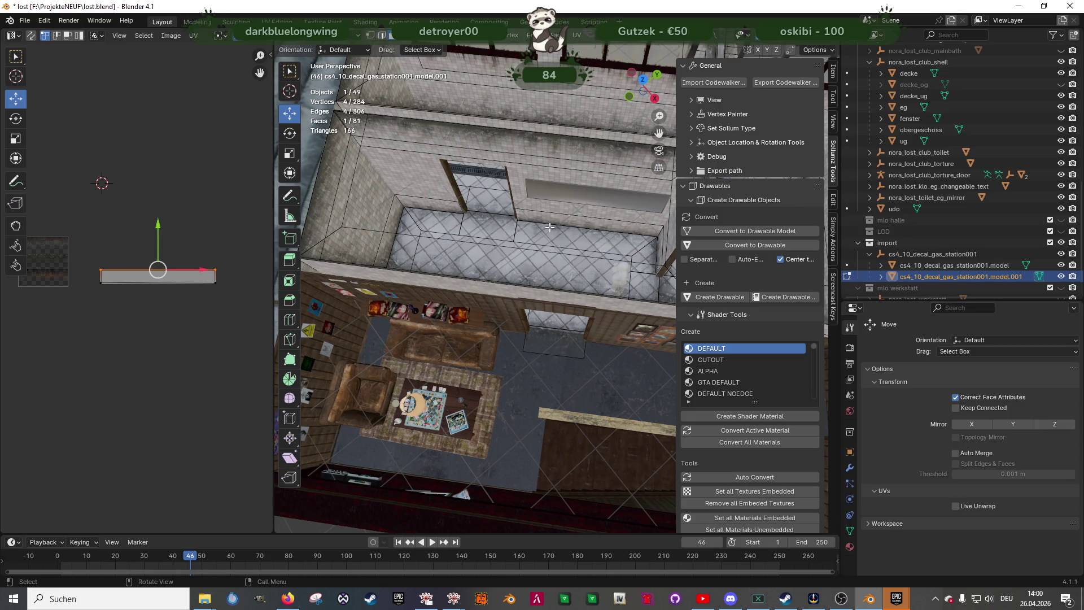
# Duplicate the selected decal faces and place the copies 2.94 m along Y
pyautogui.click(550, 227)
pyautogui.moveTo(545, 235)
pyautogui.mouseDown(button='middle')
pyautogui.moveTo(563, 205)
pyautogui.moveTo(529, 161)
pyautogui.mouseUp(button='middle')
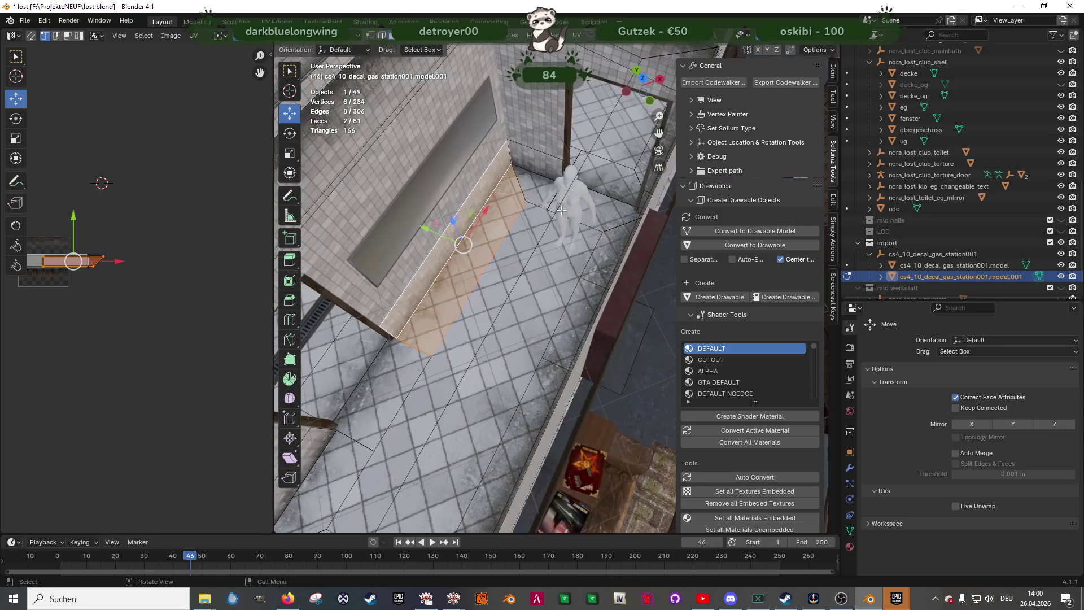
pyautogui.keyDown('shift'); pyautogui.click(529, 161); pyautogui.keyUp('shift')
pyautogui.keyDown('shift'); pyautogui.click(529, 161); pyautogui.keyUp('shift')
pyautogui.scroll(-4, 525, 181)
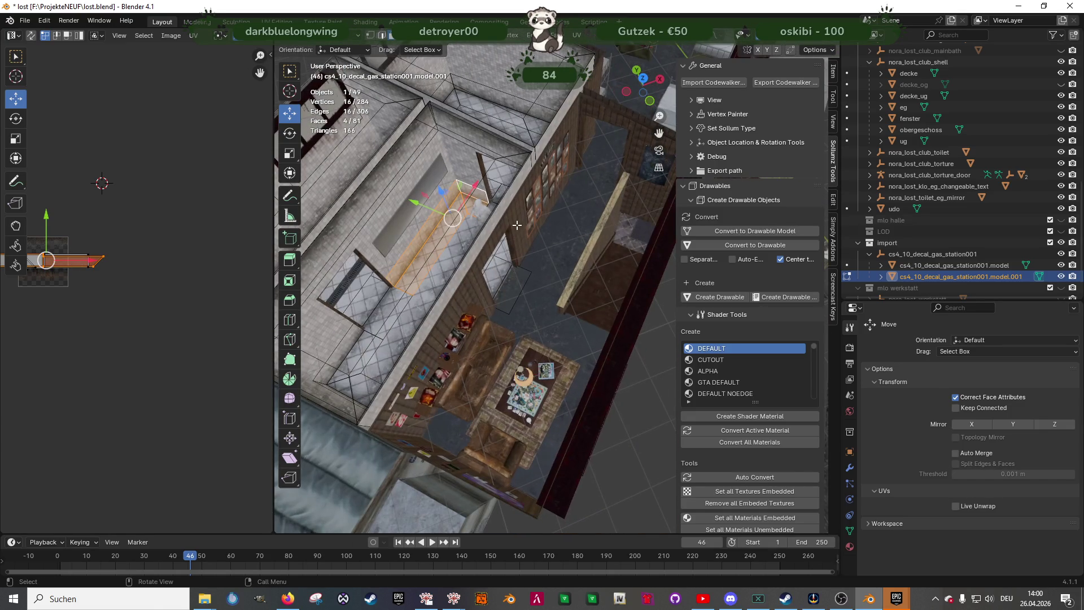
pyautogui.hotkey('shift', 'd')
pyautogui.press('y')
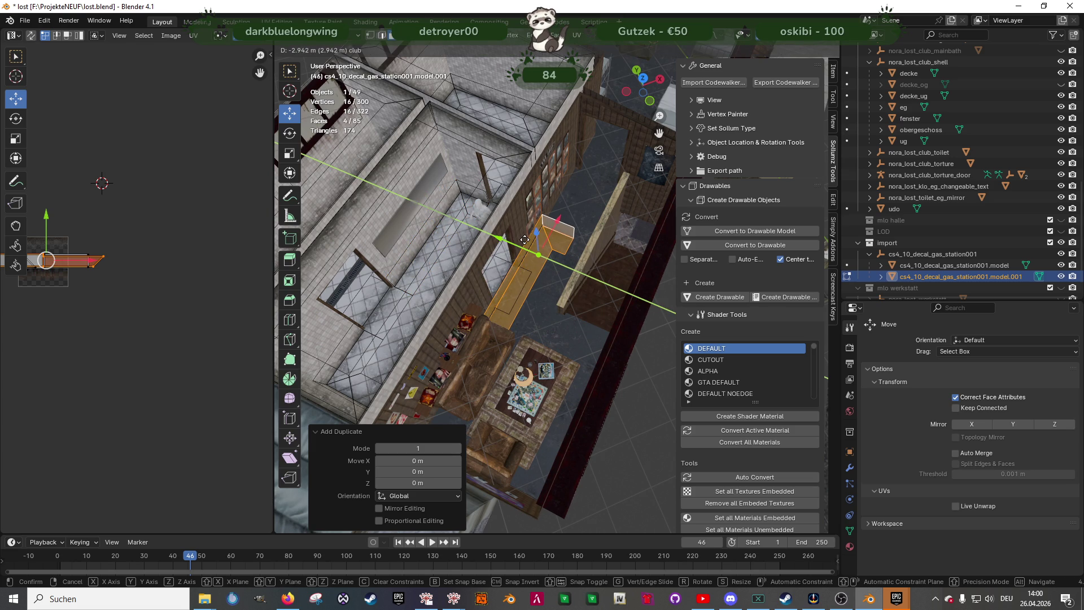
pyautogui.click(525, 240)
pyautogui.scroll(3, 533, 245)
pyautogui.moveTo(532, 245); pyautogui.dragTo(448, 315, button='middle')
# Shift the copies along X and shorten the strip by sliding two edges along X
pyautogui.press('g')
pyautogui.press('x')
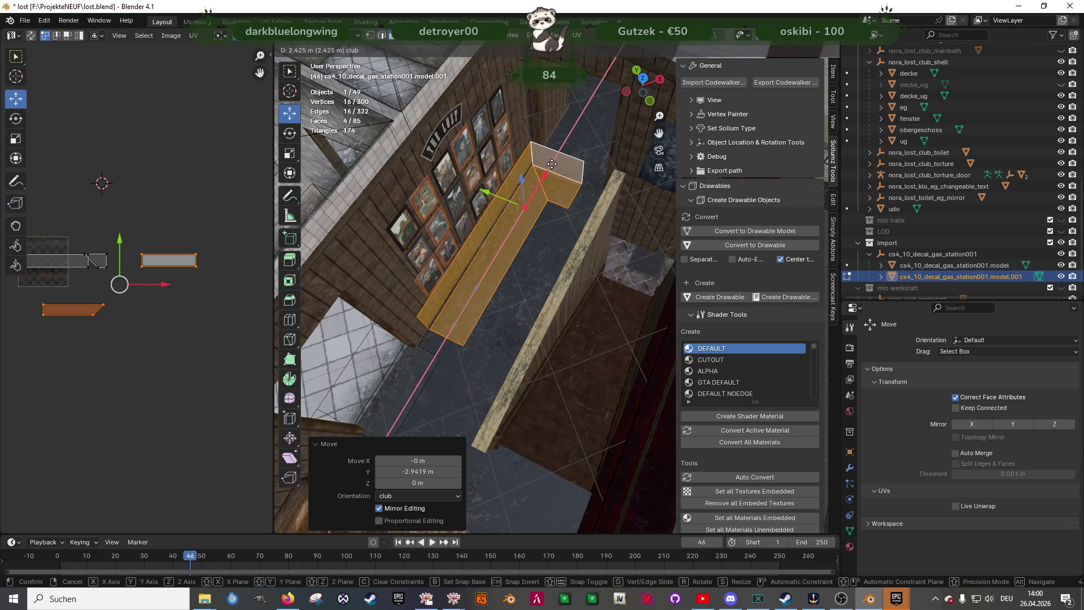
pyautogui.click(551, 164)
pyautogui.scroll(3, 516, 236)
pyautogui.moveTo(515, 236)
pyautogui.mouseDown(button='middle')
pyautogui.moveTo(496, 226)
pyautogui.moveTo(574, 281)
pyautogui.moveTo(520, 249)
pyautogui.moveTo(544, 246)
pyautogui.moveTo(526, 288)
pyautogui.mouseUp(button='middle')
pyautogui.scroll(3, 573, 280)
pyautogui.press('2')
pyautogui.click(370, 220)
pyautogui.keyDown('shift'); pyautogui.click(325, 265); pyautogui.keyUp('shift')
pyautogui.moveTo(325, 265); pyautogui.dragTo(534, 223, button='middle')
pyautogui.moveTo(534, 223); pyautogui.dragTo(462, 221)
# Fit the strip's outer corner vertex to the wall edge and select the whole quad
pyautogui.moveTo(489, 242)
pyautogui.mouseDown(button='middle')
pyautogui.moveTo(576, 259)
pyautogui.moveTo(597, 249)
pyautogui.moveTo(481, 331)
pyautogui.moveTo(571, 205)
pyautogui.moveTo(508, 265)
pyautogui.moveTo(477, 274)
pyautogui.moveTo(557, 293)
pyautogui.mouseUp(button='middle')
pyautogui.keyDown('shift'); pyautogui.click(562, 235); pyautogui.keyUp('shift')
pyautogui.scroll(4, 563, 232)
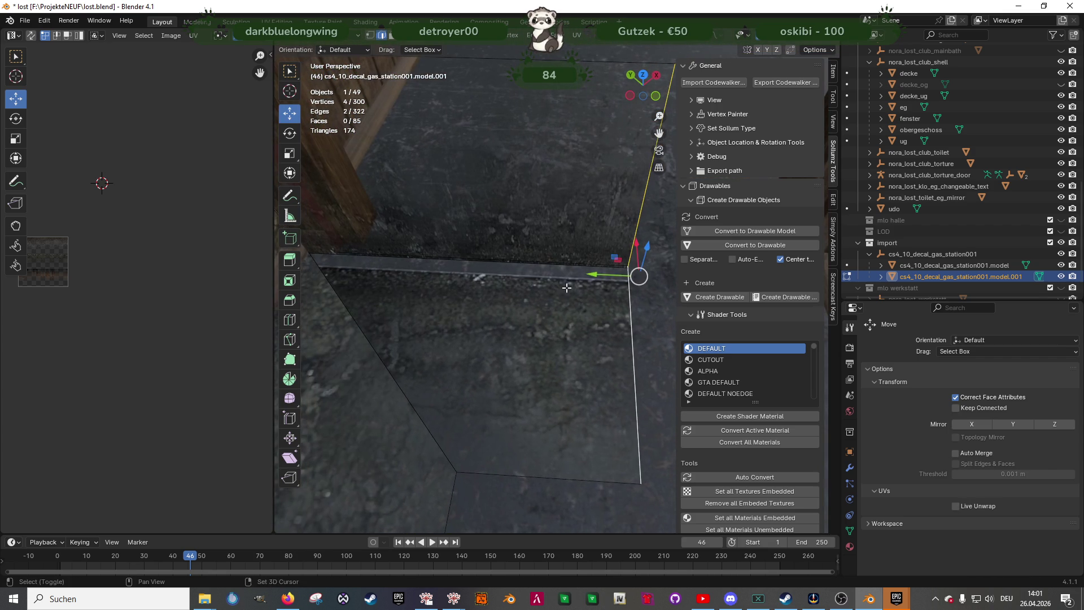
pyautogui.press('g')
pyautogui.press('y')
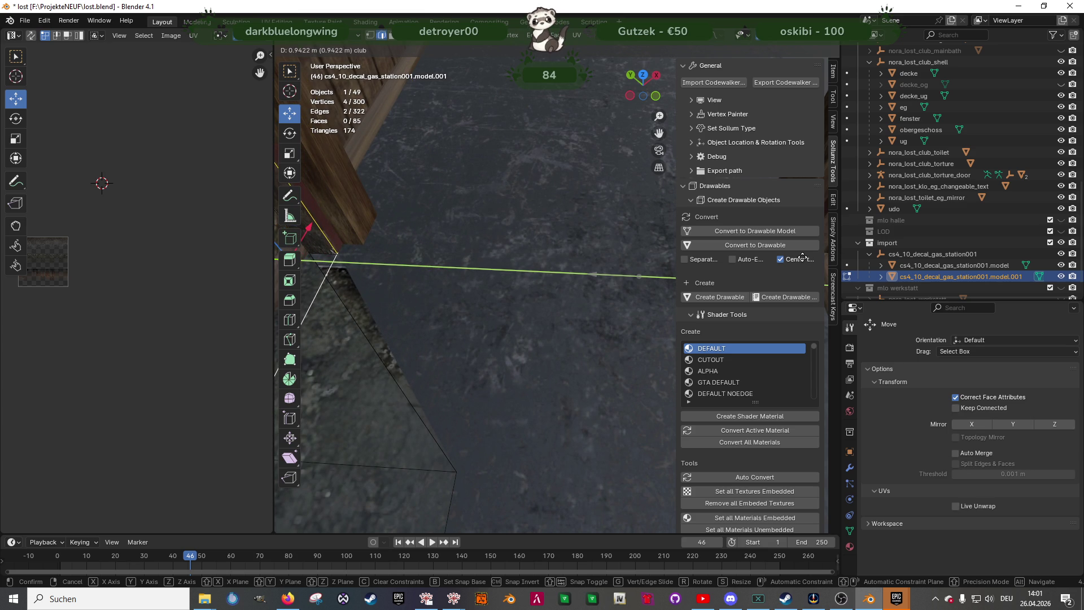
pyautogui.click(803, 257)
pyautogui.hotkey('ctrl', 'z')
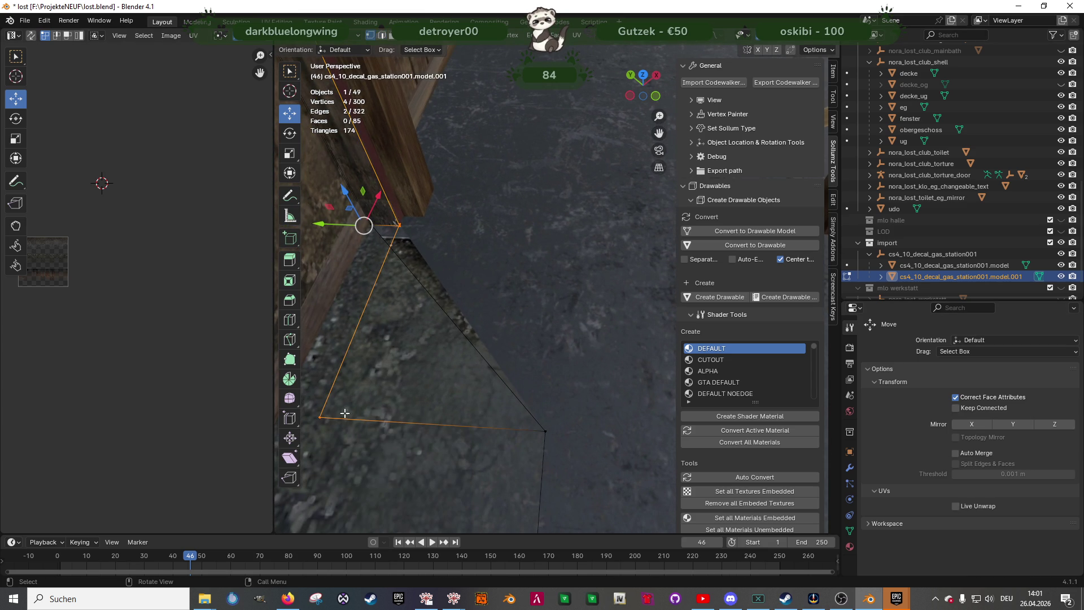
pyautogui.click(322, 416)
pyautogui.click(539, 424)
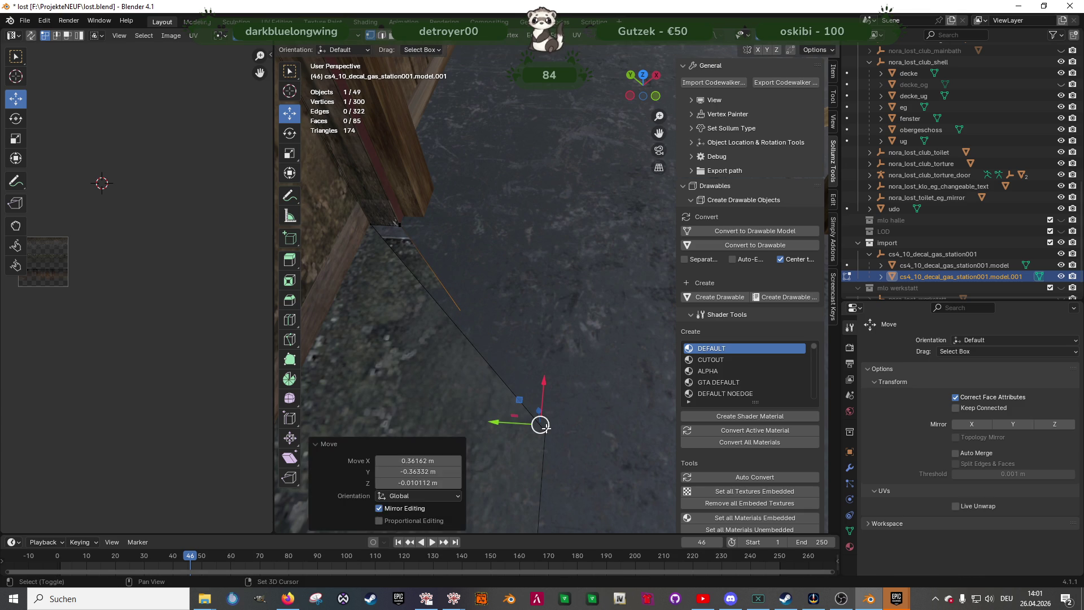
pyautogui.moveTo(540, 424); pyautogui.dragTo(547, 425)
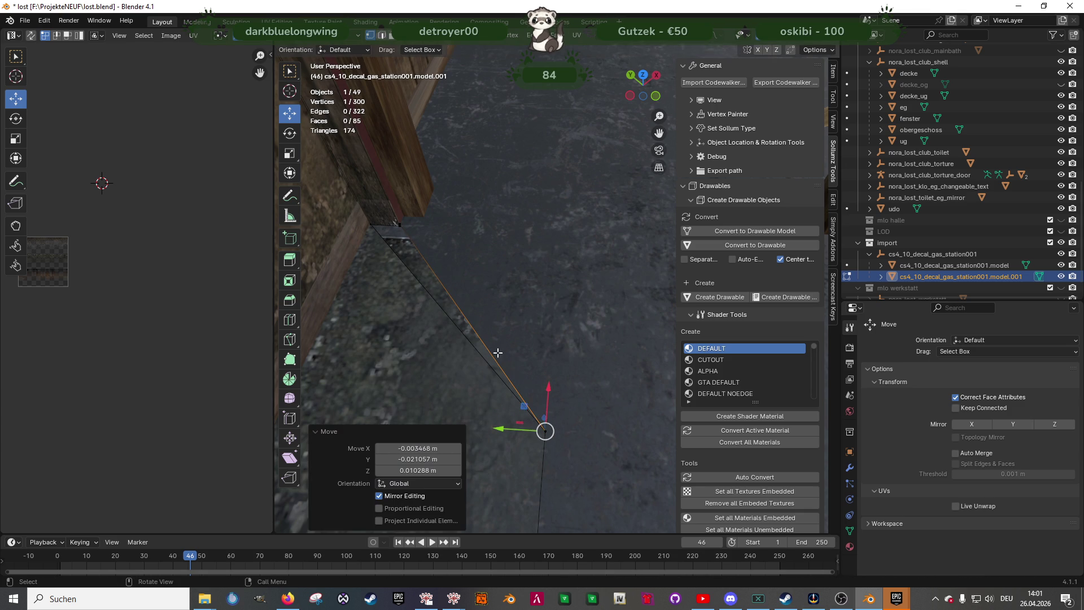
pyautogui.moveTo(499, 356); pyautogui.dragTo(446, 275, button='middle')
pyautogui.hotkey('ctrl', 'l')
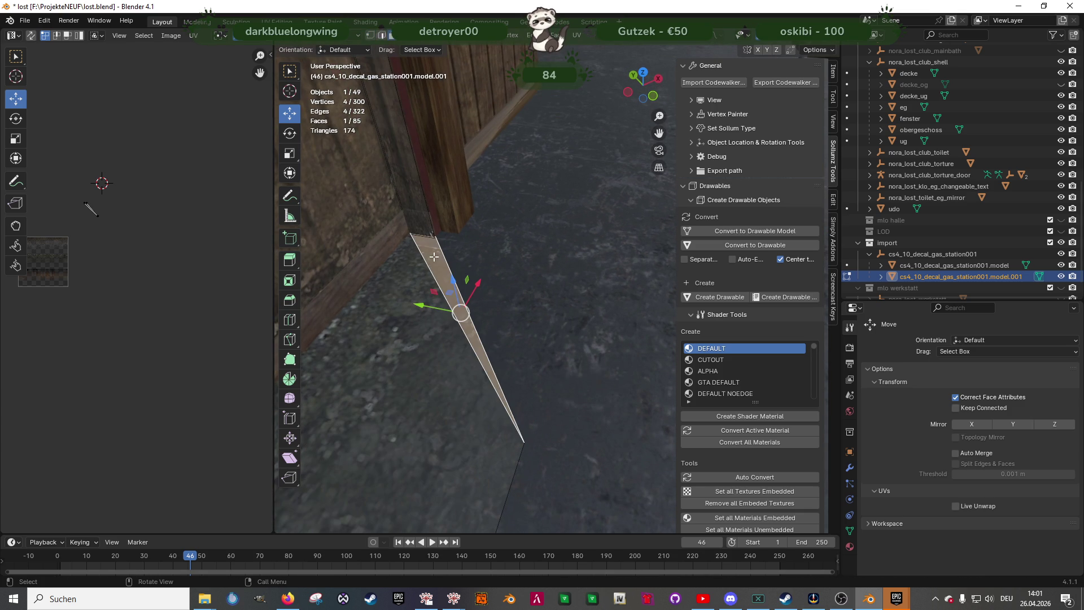
# Reposition the face's UVs on the overlay texture, nudge a vertex along Y, and exit Edit Mode
pyautogui.click(108, 239)
pyautogui.moveTo(109, 201)
pyautogui.mouseDown()
pyautogui.moveTo(107, 282)
pyautogui.moveTo(100, 275)
pyautogui.mouseUp()
pyautogui.moveTo(99, 275); pyautogui.dragTo(196, 323, button='middle')
pyautogui.moveTo(175, 321)
pyautogui.mouseDown()
pyautogui.moveTo(109, 307)
pyautogui.moveTo(111, 298)
pyautogui.mouseUp()
pyautogui.click(112, 299)
pyautogui.scroll(4, 136, 305)
pyautogui.scroll(1, 118, 321)
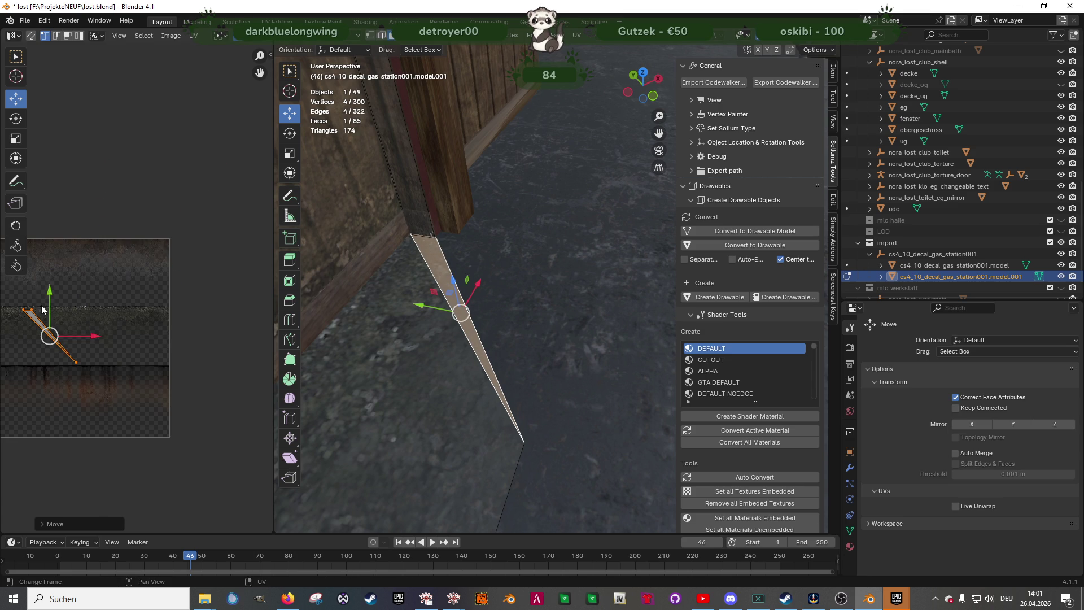
pyautogui.moveTo(49, 288); pyautogui.dragTo(49, 286)
pyautogui.press('Tab')
pyautogui.moveTo(508, 314)
pyautogui.mouseDown(button='middle')
pyautogui.moveTo(564, 332)
pyautogui.moveTo(497, 322)
pyautogui.moveTo(483, 332)
pyautogui.moveTo(615, 333)
pyautogui.moveTo(504, 310)
pyautogui.moveTo(551, 315)
pyautogui.moveTo(531, 297)
pyautogui.moveTo(573, 306)
pyautogui.moveTo(560, 351)
pyautogui.moveTo(537, 314)
pyautogui.moveTo(482, 324)
pyautogui.moveTo(578, 318)
pyautogui.moveTo(567, 314)
pyautogui.mouseUp(button='middle')
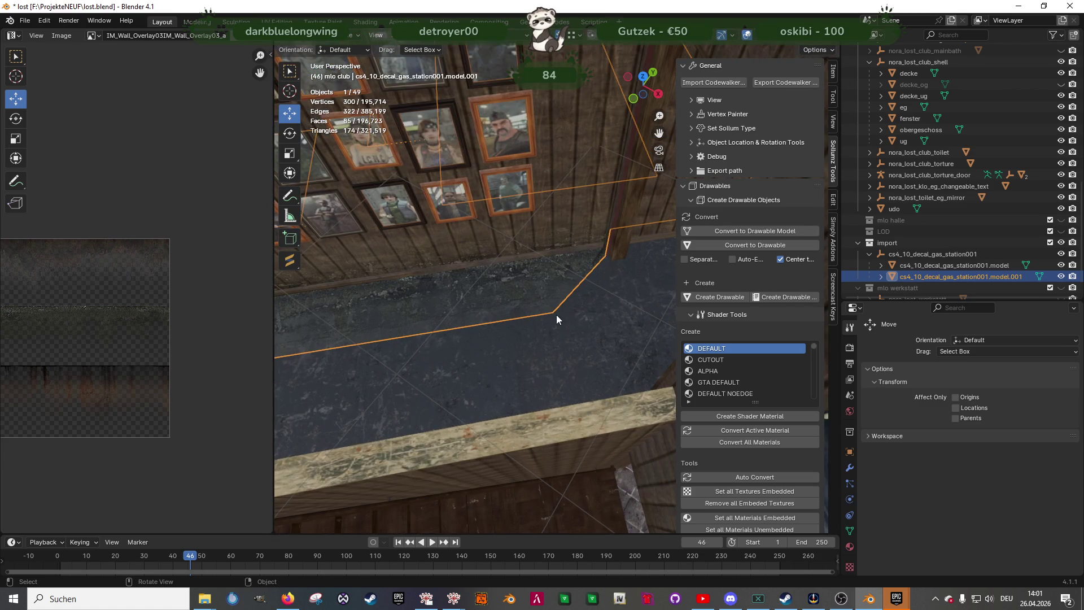
# Undo the last change and make the club and import collections visible again
pyautogui.hotkey('ctrl', 'z')
pyautogui.scroll(5, 1018, 157)
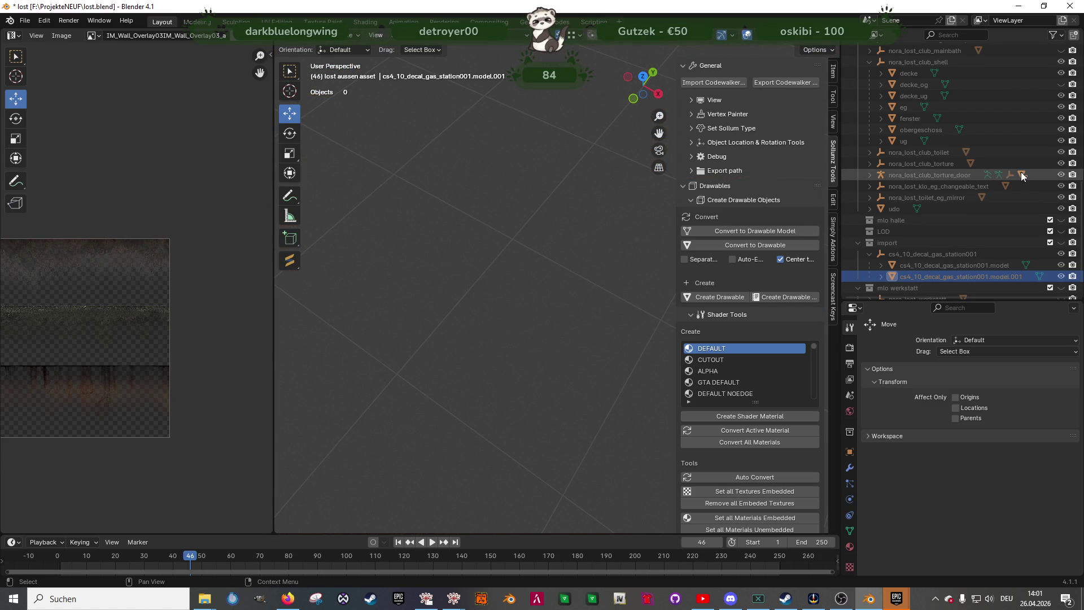
pyautogui.scroll(7, 1070, 147)
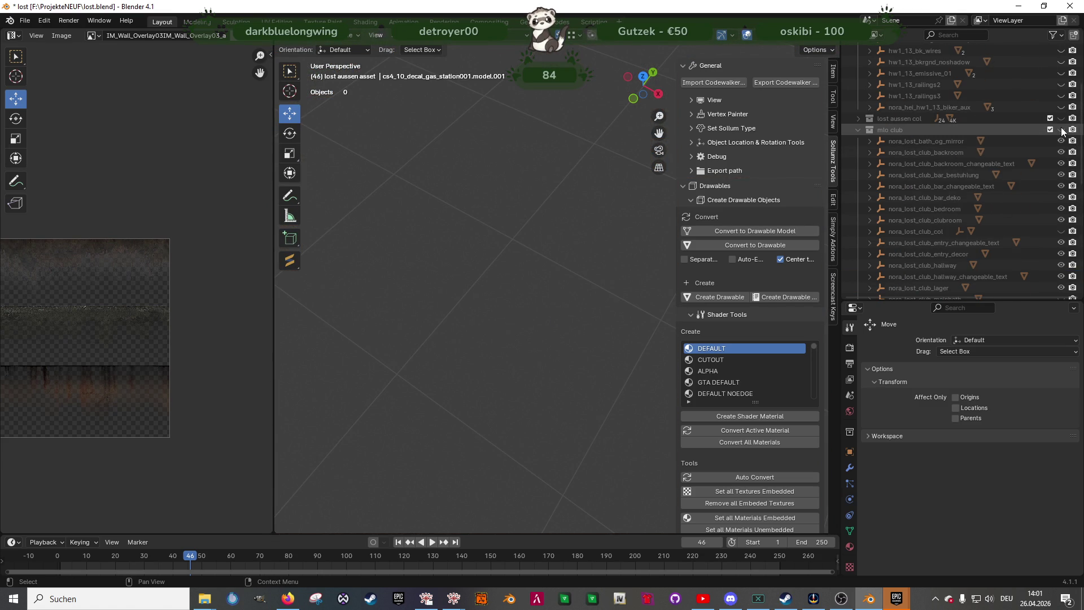
pyautogui.click(1066, 131)
pyautogui.scroll(-12, 1042, 238)
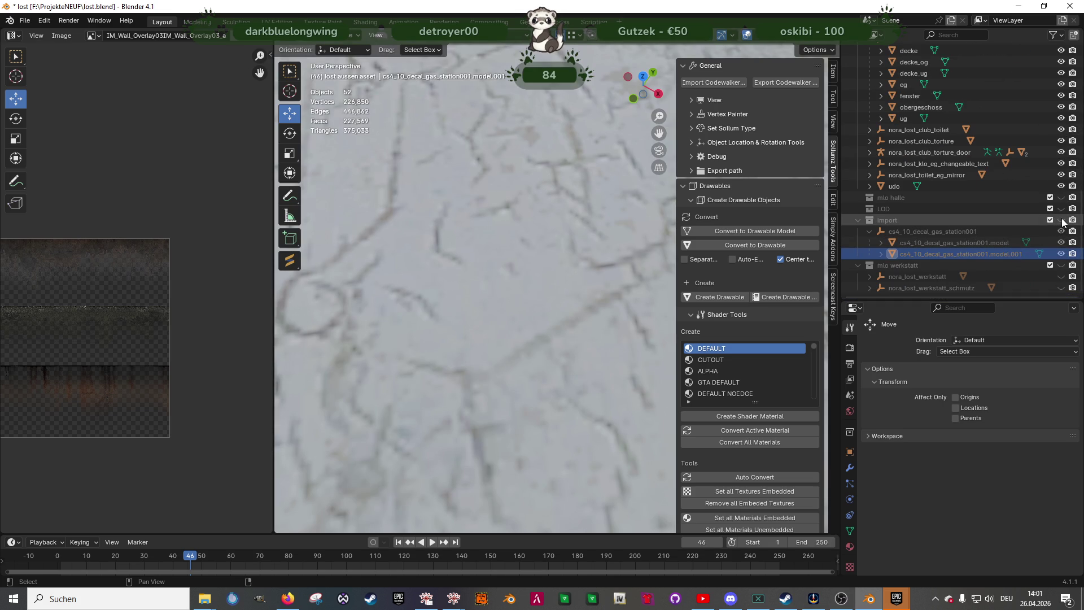
pyautogui.click(1062, 220)
# Hide the decke and decke_og ceiling objects to see the picture-wall corridor from above
pyautogui.scroll(5, 1028, 117)
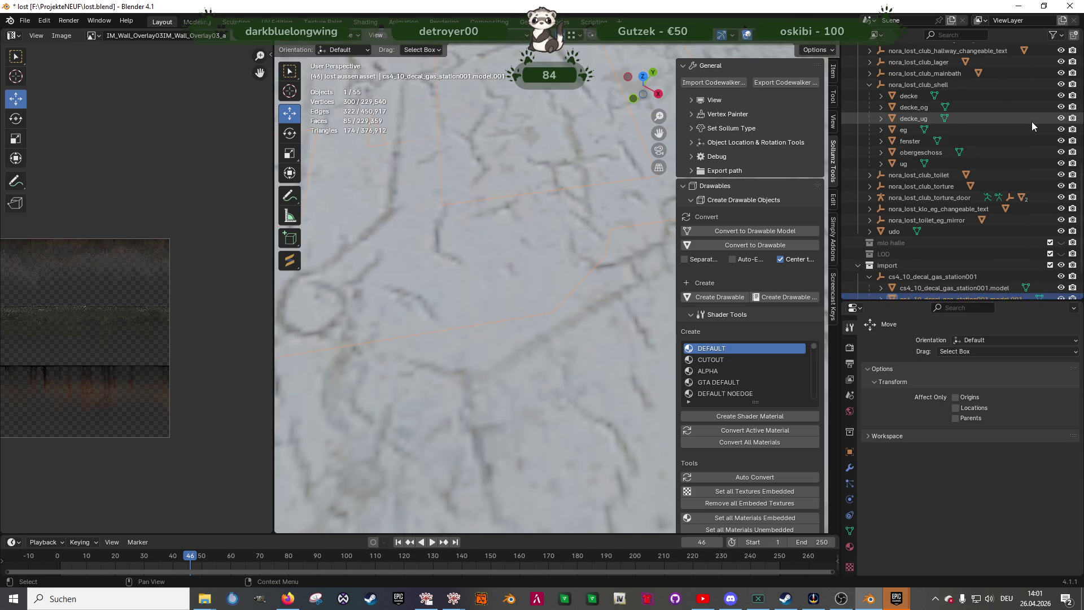
pyautogui.scroll(6, 1042, 149)
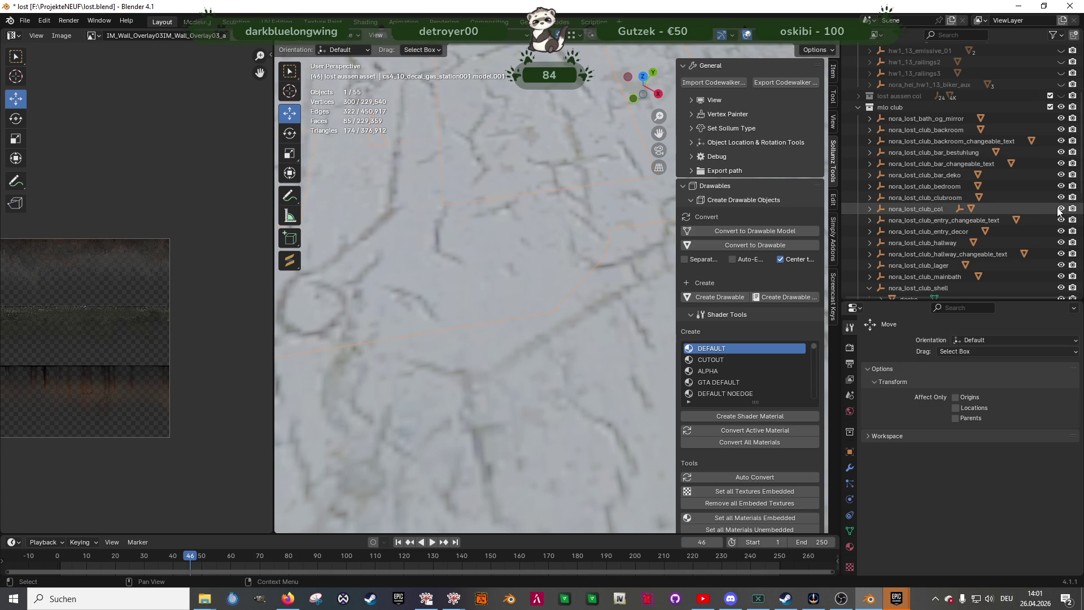
pyautogui.scroll(-5, 1028, 220)
pyautogui.click(1060, 186)
pyautogui.click(1061, 197)
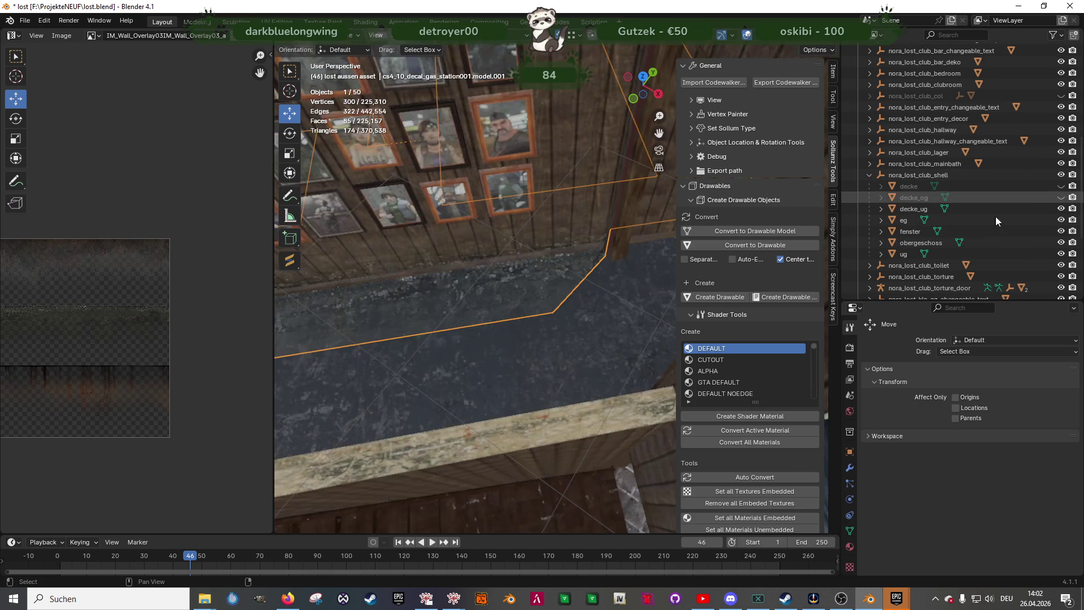
pyautogui.moveTo(537, 251); pyautogui.dragTo(586, 269, button='middle')
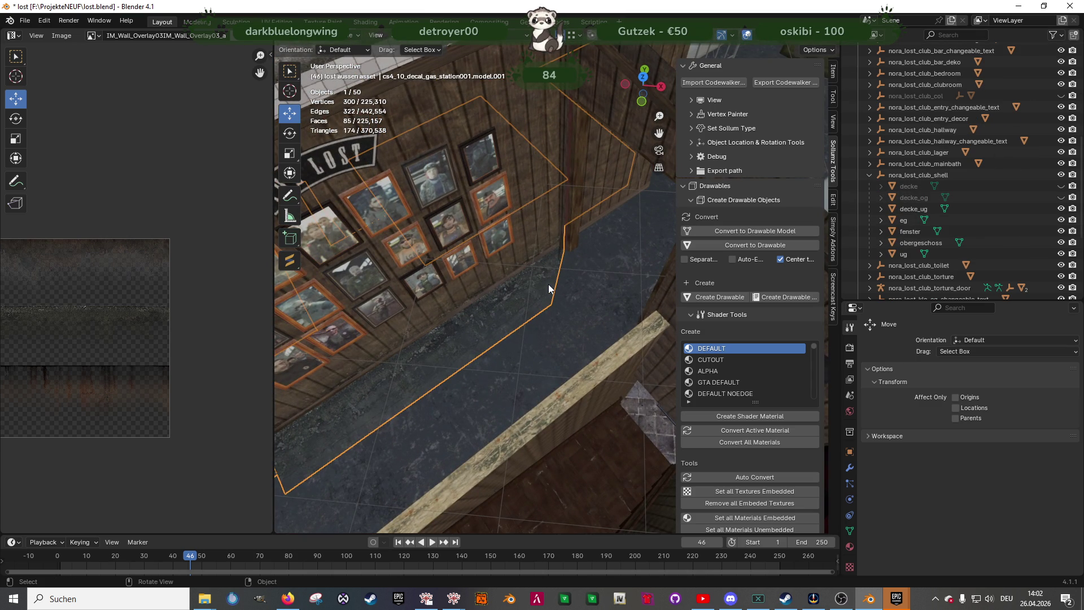
pyautogui.press('Tab')
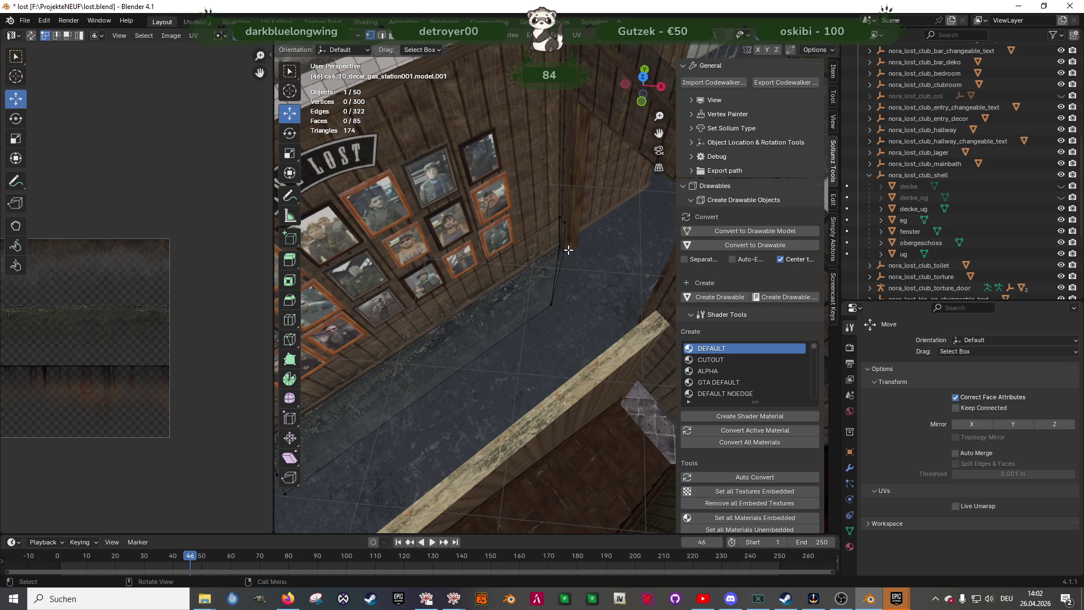
# Cancel and undo the accidental extrusion of the strip's end vertex
pyautogui.moveTo(564, 262); pyautogui.dragTo(583, 281, button='middle')
pyautogui.press('e')
pyautogui.rightClick(587, 280)
pyautogui.hotkey('ctrl', 'z')
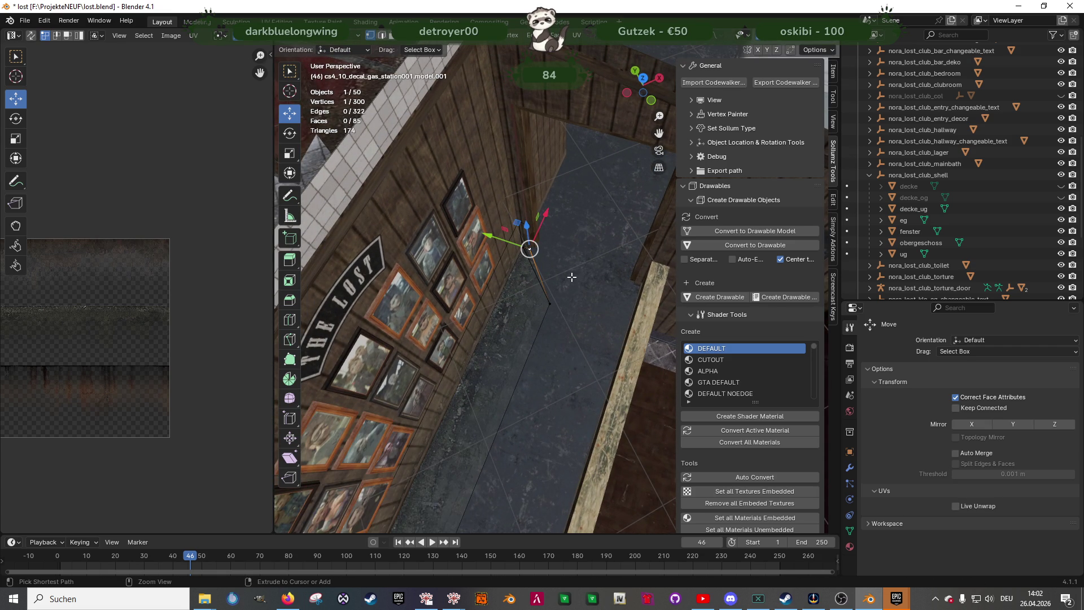
pyautogui.moveTo(547, 276); pyautogui.dragTo(529, 263, button='middle')
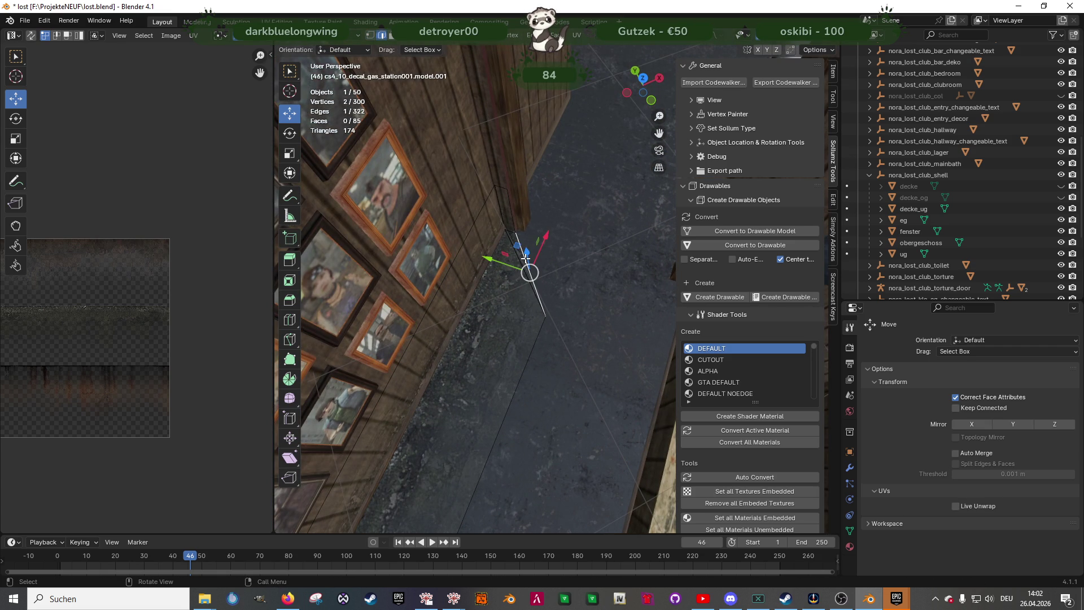
# Move the strip's corner vertex along Y by -1.0216 m, then by -0.49626 m
pyautogui.press('g')
pyautogui.press('y')
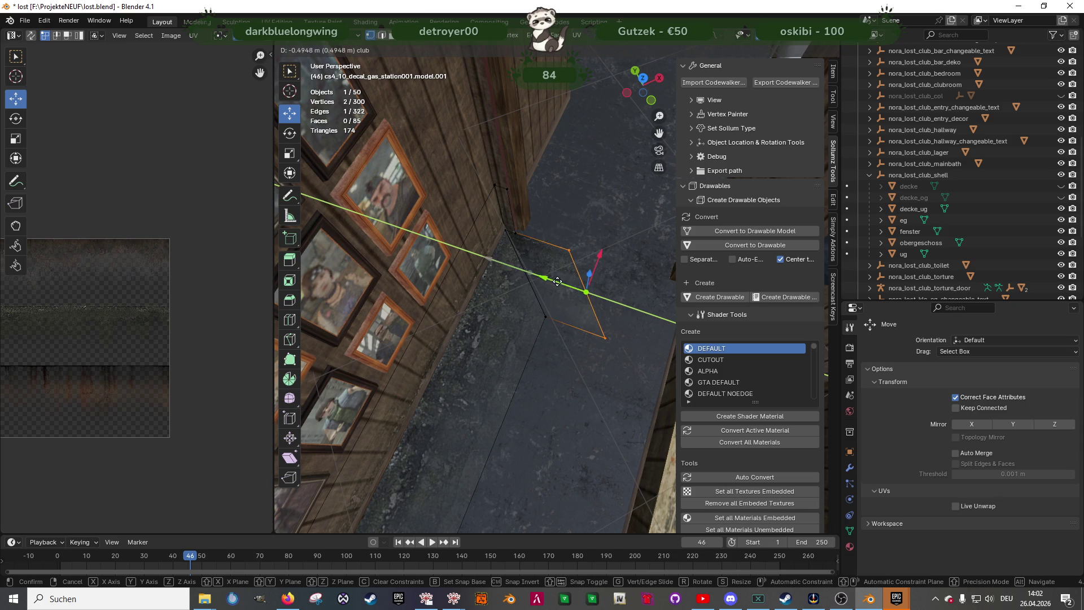
pyautogui.click(584, 289)
pyautogui.keyDown('shift'); pyautogui.moveTo(588, 285); pyautogui.dragTo(551, 266, button='middle'); pyautogui.keyUp('shift')
pyautogui.press('g')
pyautogui.press('y')
pyautogui.click(652, 271)
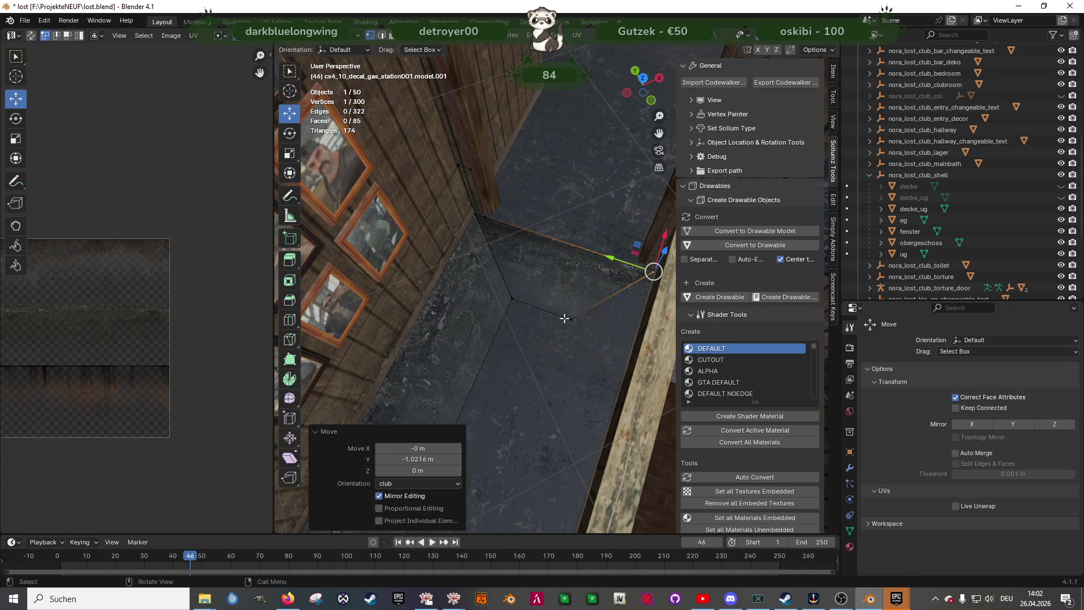
pyautogui.moveTo(568, 319); pyautogui.dragTo(572, 313, button='middle')
pyautogui.press('g')
pyautogui.press('y')
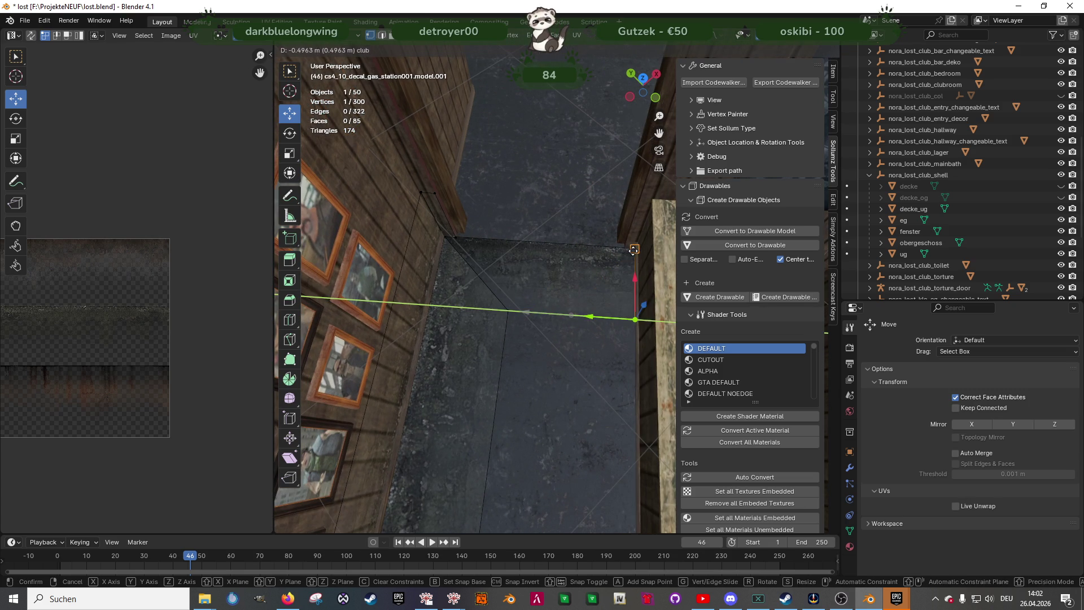
pyautogui.click(640, 264)
# Frame the vertex, select the strip's floor edge and return to Object Mode
pyautogui.press('KP_Decimal')
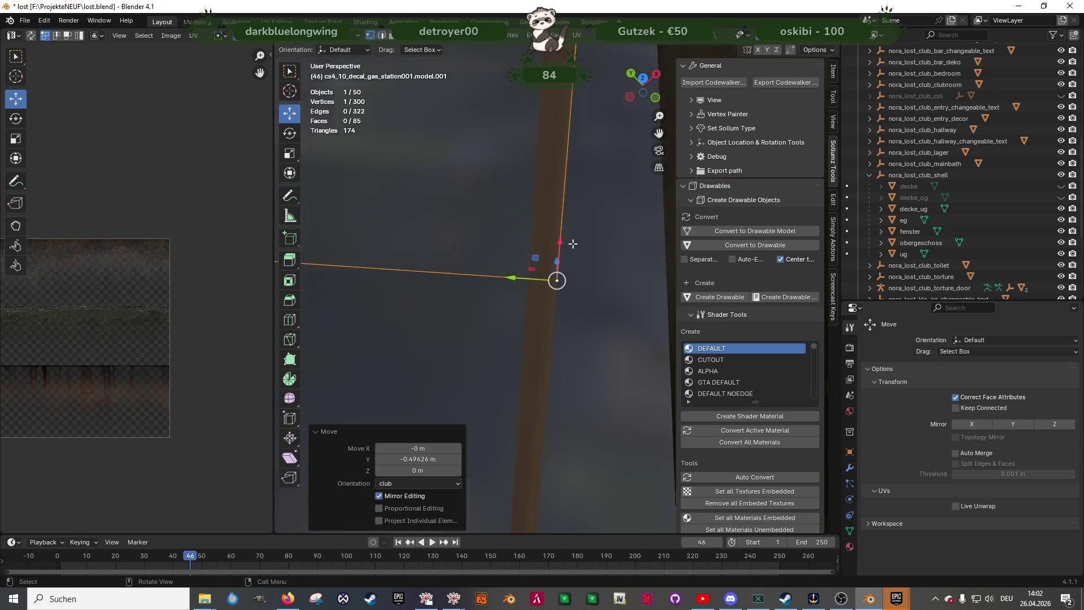
pyautogui.scroll(4, 573, 242)
pyautogui.moveTo(484, 226)
pyautogui.mouseDown(button='middle')
pyautogui.moveTo(435, 235)
pyautogui.moveTo(546, 242)
pyautogui.moveTo(484, 230)
pyautogui.moveTo(526, 282)
pyautogui.moveTo(537, 341)
pyautogui.moveTo(506, 310)
pyautogui.moveTo(601, 269)
pyautogui.moveTo(536, 277)
pyautogui.moveTo(590, 273)
pyautogui.moveTo(538, 299)
pyautogui.mouseUp(button='middle')
pyautogui.press('2')
pyautogui.click(481, 231)
pyautogui.press('Tab')
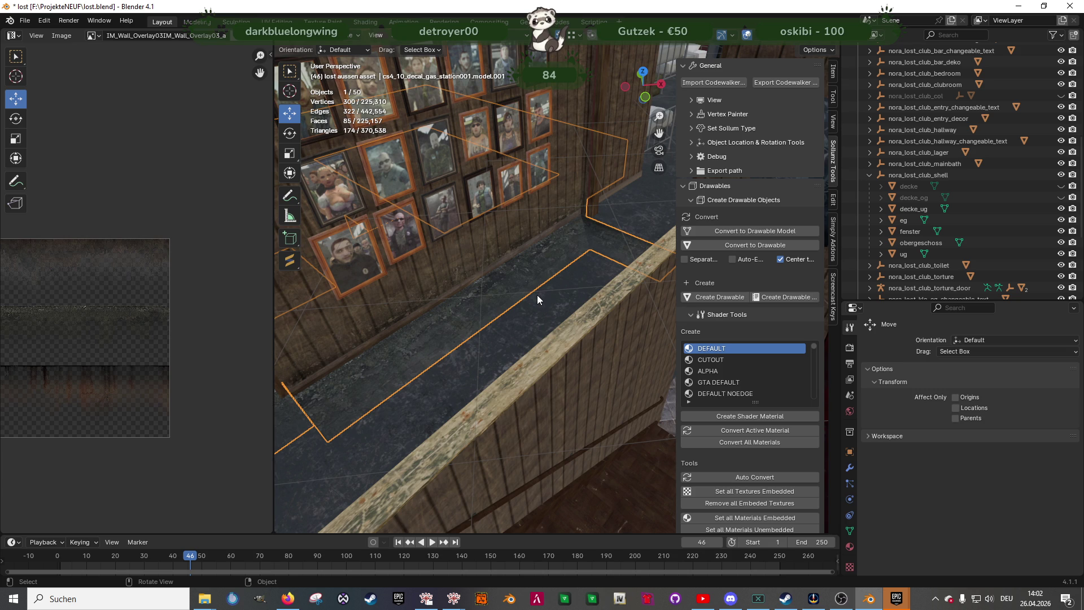
pyautogui.moveTo(537, 295)
pyautogui.mouseDown(button='middle')
pyautogui.moveTo(551, 299)
pyautogui.moveTo(550, 317)
pyautogui.mouseUp(button='middle')
# Select the decal strip's faces along the picture wall base and delete them
pyautogui.press('Tab')
pyautogui.click(523, 321)
pyautogui.keyDown('shift'); pyautogui.click(570, 278); pyautogui.keyUp('shift')
pyautogui.scroll(2, 570, 278)
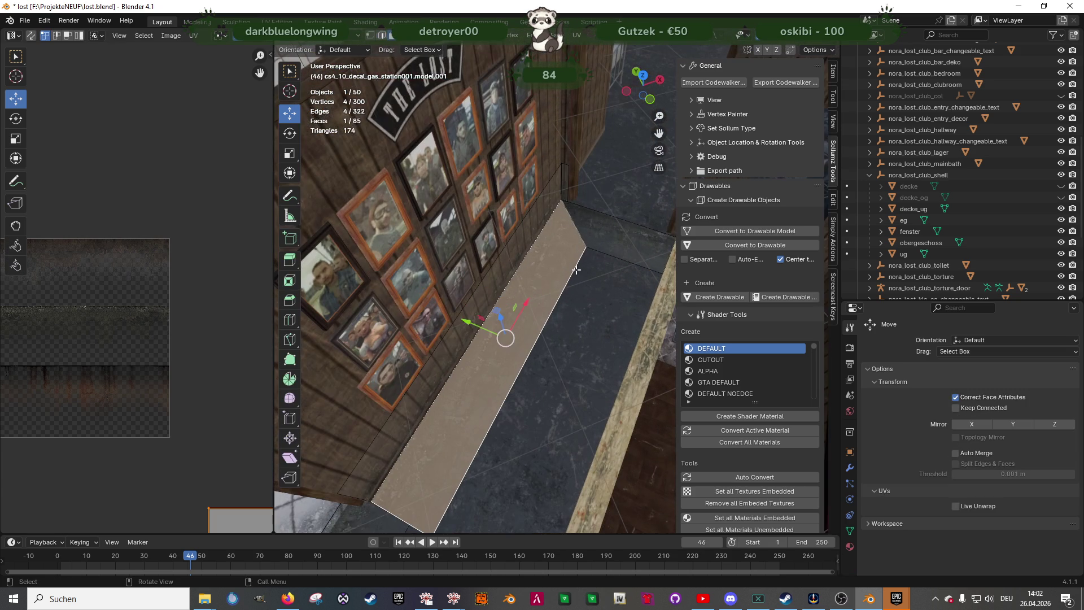
pyautogui.keyDown('shift'); pyautogui.click(602, 239); pyautogui.keyUp('shift')
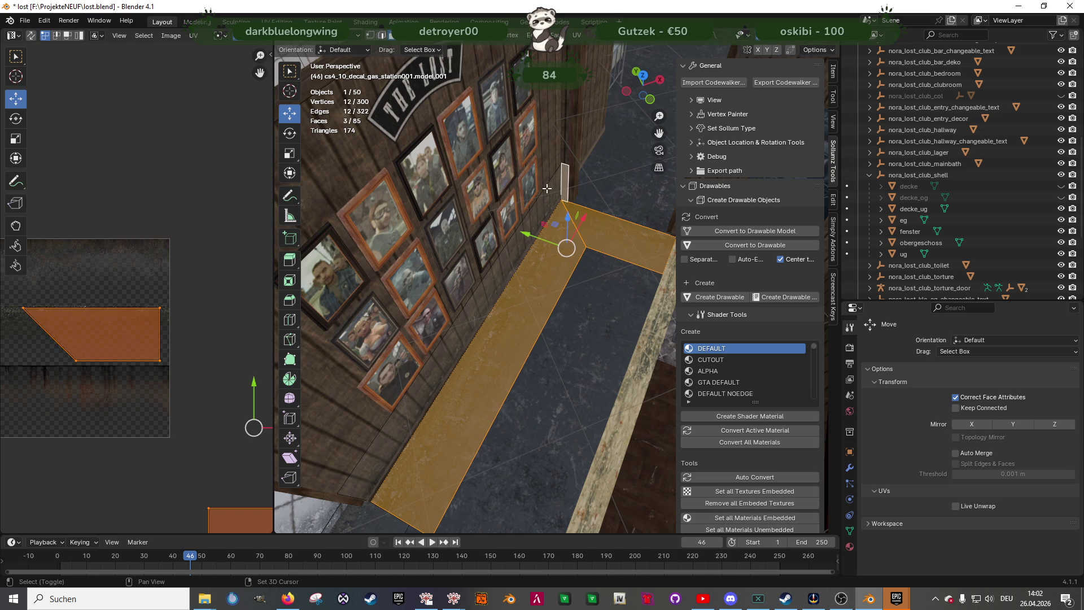
pyautogui.keyDown('shift'); pyautogui.click(547, 188); pyautogui.keyUp('shift')
pyautogui.press('x')
pyautogui.click(546, 188)
# Back in Object Mode, view the bathroom from overhead and deselect all objects
pyautogui.press('Tab')
pyautogui.scroll(-3, 523, 264)
pyautogui.moveTo(523, 264)
pyautogui.mouseDown(button='middle')
pyautogui.moveTo(587, 264)
pyautogui.moveTo(626, 305)
pyautogui.moveTo(595, 306)
pyautogui.moveTo(650, 299)
pyautogui.moveTo(583, 284)
pyautogui.moveTo(512, 293)
pyautogui.moveTo(474, 316)
pyautogui.moveTo(436, 311)
pyautogui.moveTo(517, 310)
pyautogui.moveTo(524, 324)
pyautogui.moveTo(455, 322)
pyautogui.moveTo(685, 323)
pyautogui.moveTo(493, 321)
pyautogui.moveTo(524, 347)
pyautogui.moveTo(494, 331)
pyautogui.moveTo(565, 326)
pyautogui.moveTo(461, 320)
pyautogui.moveTo(616, 331)
pyautogui.moveTo(425, 320)
pyautogui.moveTo(511, 381)
pyautogui.mouseUp(button='middle')
pyautogui.hotkey('alt', 'a')
pyautogui.moveTo(486, 160)
pyautogui.mouseDown(button='middle')
pyautogui.moveTo(499, 251)
pyautogui.moveTo(605, 263)
pyautogui.moveTo(537, 294)
pyautogui.moveTo(449, 274)
pyautogui.moveTo(503, 280)
pyautogui.moveTo(475, 286)
pyautogui.mouseUp(button='middle')
pyautogui.scroll(8, 527, 251)
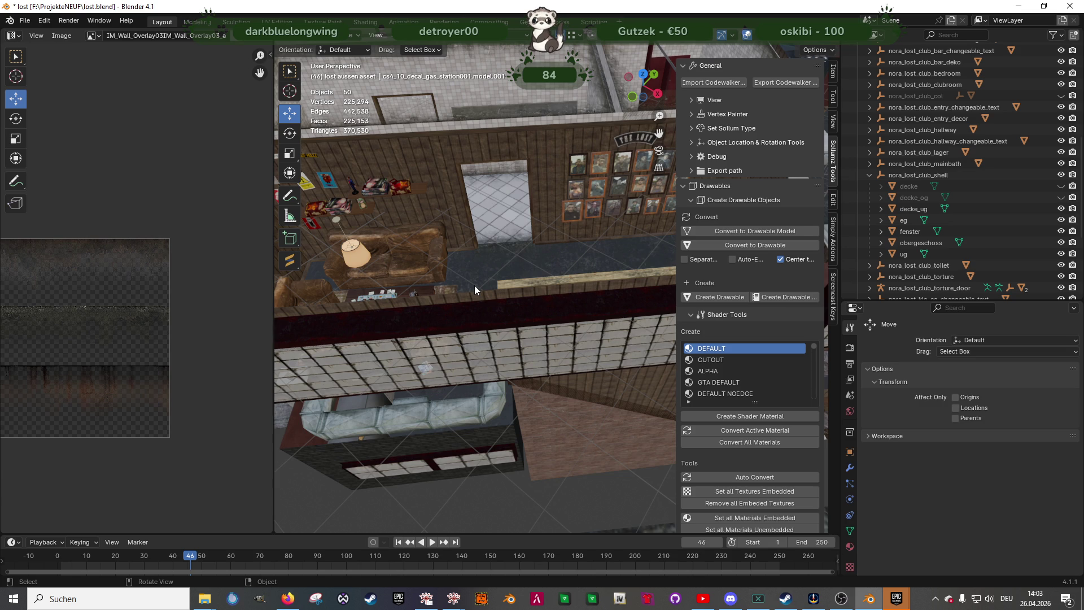
pyautogui.moveTo(496, 243)
pyautogui.mouseDown(button='middle')
pyautogui.moveTo(465, 234)
pyautogui.moveTo(482, 218)
pyautogui.moveTo(594, 205)
pyautogui.moveTo(414, 147)
pyautogui.mouseUp(button='middle')
pyautogui.moveTo(482, 186)
pyautogui.mouseDown(button='middle')
pyautogui.moveTo(520, 196)
pyautogui.moveTo(524, 220)
pyautogui.mouseUp(button='middle')
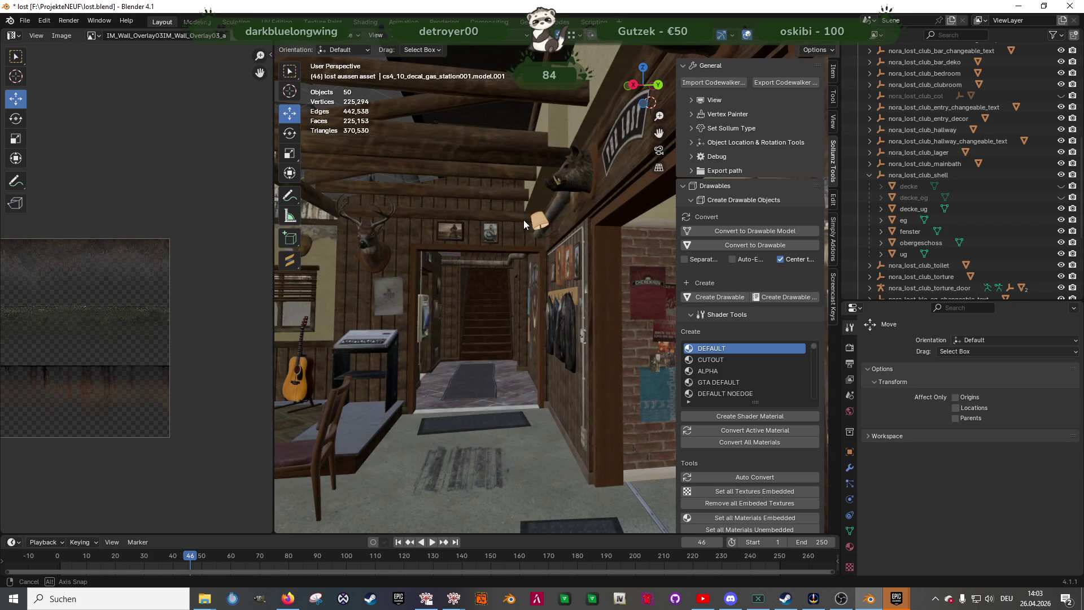
pyautogui.moveTo(533, 275)
pyautogui.mouseDown(button='middle')
pyautogui.moveTo(550, 267)
pyautogui.moveTo(473, 253)
pyautogui.moveTo(542, 249)
pyautogui.moveTo(337, 337)
pyautogui.moveTo(362, 304)
pyautogui.moveTo(424, 266)
pyautogui.moveTo(483, 260)
pyautogui.moveTo(474, 257)
pyautogui.moveTo(548, 276)
pyautogui.moveTo(471, 253)
pyautogui.moveTo(480, 250)
pyautogui.moveTo(580, 268)
pyautogui.mouseUp(button='middle')
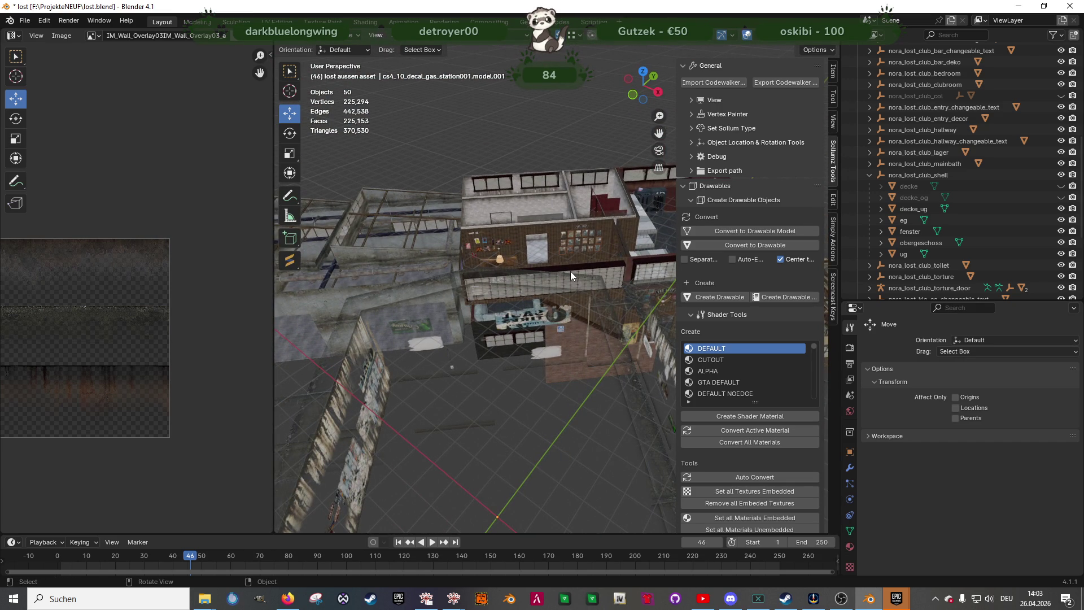
pyautogui.moveTo(581, 273)
pyautogui.mouseDown(button='middle')
pyautogui.moveTo(547, 278)
pyautogui.moveTo(562, 263)
pyautogui.moveTo(491, 258)
pyautogui.moveTo(584, 350)
pyautogui.moveTo(522, 320)
pyautogui.moveTo(542, 327)
pyautogui.moveTo(595, 315)
pyautogui.moveTo(571, 315)
pyautogui.mouseUp(button='middle')
pyautogui.scroll(-8, 571, 322)
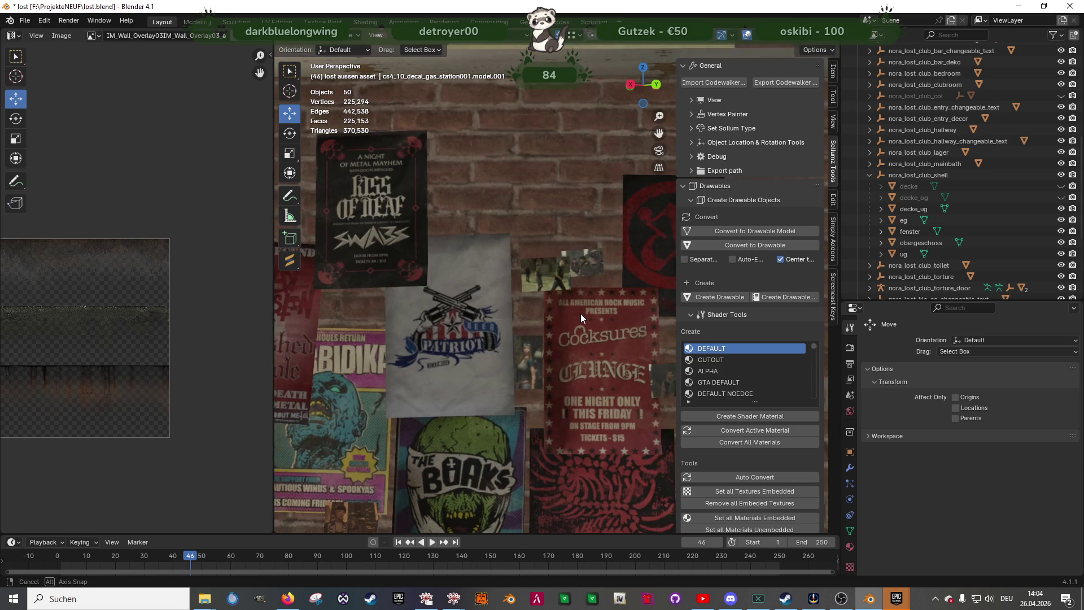
pyautogui.moveTo(578, 313)
pyautogui.mouseDown(button='middle')
pyautogui.moveTo(416, 304)
pyautogui.moveTo(358, 324)
pyautogui.moveTo(518, 335)
pyautogui.moveTo(486, 338)
pyautogui.moveTo(468, 330)
pyautogui.moveTo(517, 317)
pyautogui.moveTo(604, 337)
pyautogui.moveTo(504, 348)
pyautogui.moveTo(574, 315)
pyautogui.moveTo(484, 339)
pyautogui.moveTo(553, 303)
pyautogui.moveTo(480, 320)
pyautogui.moveTo(492, 330)
pyautogui.mouseUp(button='middle')
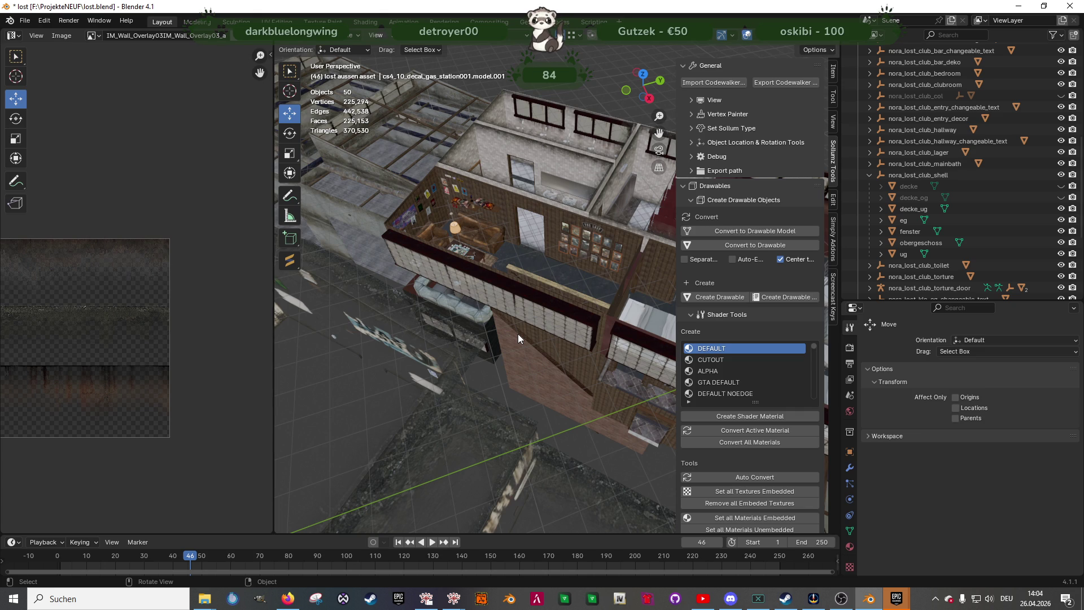
pyautogui.moveTo(339, 330)
pyautogui.mouseDown(button='middle')
pyautogui.moveTo(405, 328)
pyautogui.moveTo(391, 322)
pyautogui.moveTo(415, 307)
pyautogui.mouseUp(button='middle')
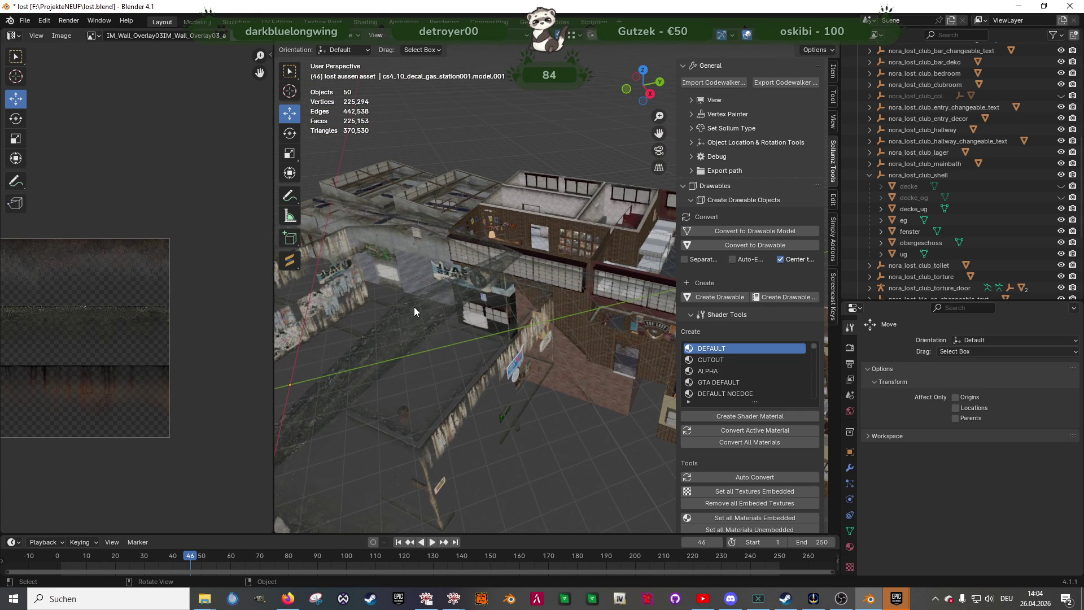
pyautogui.moveTo(414, 307)
pyautogui.mouseDown(button='middle')
pyautogui.moveTo(391, 328)
pyautogui.moveTo(430, 323)
pyautogui.moveTo(407, 342)
pyautogui.mouseUp(button='middle')
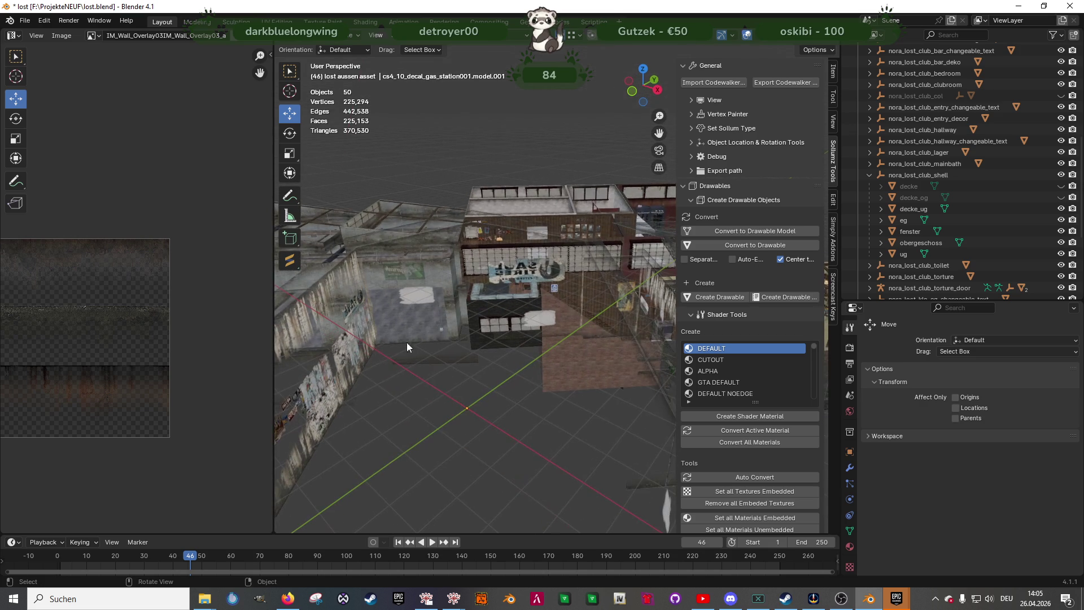
# Edit the poster-covered wall and select all faces using the sign material
pyautogui.click(327, 396)
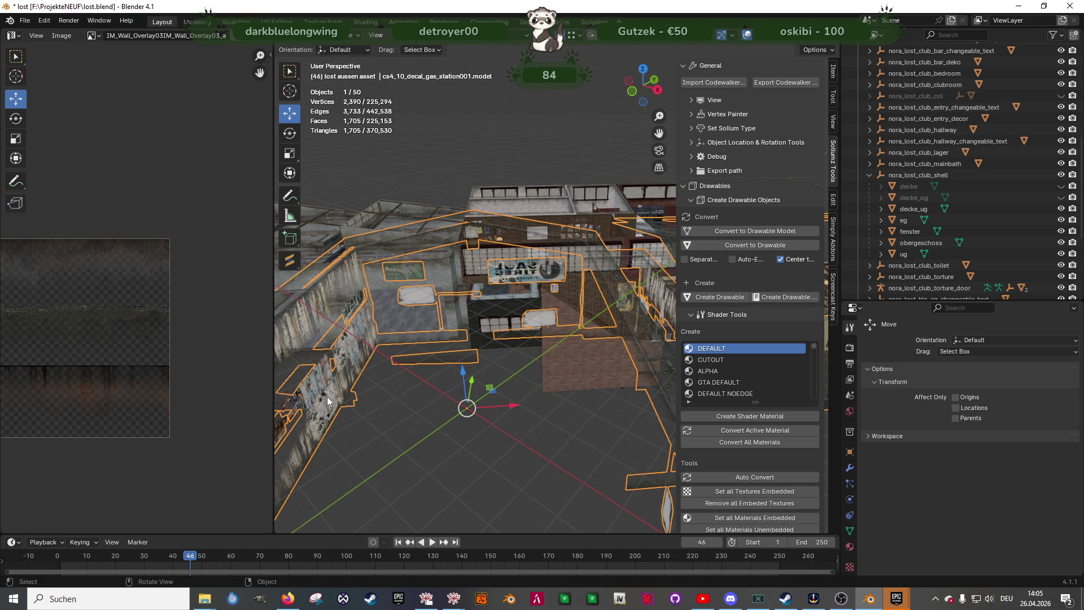
pyautogui.press('Tab')
pyautogui.press('KP_Decimal')
pyautogui.moveTo(346, 387)
pyautogui.mouseDown(button='middle')
pyautogui.moveTo(460, 332)
pyautogui.moveTo(461, 312)
pyautogui.mouseUp(button='middle')
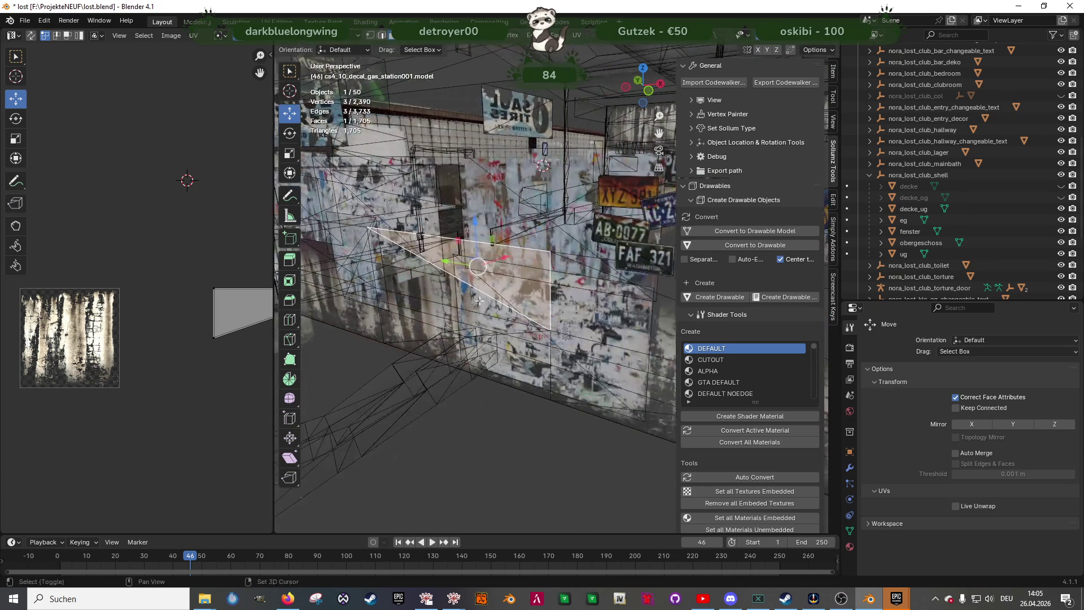
pyautogui.click(572, 236)
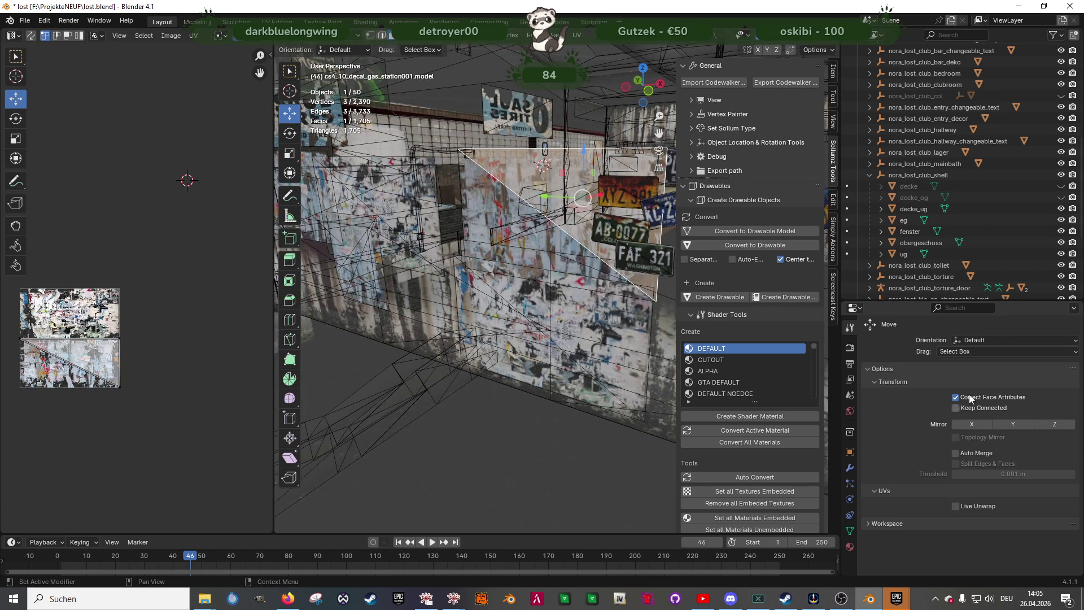
pyautogui.click(850, 547)
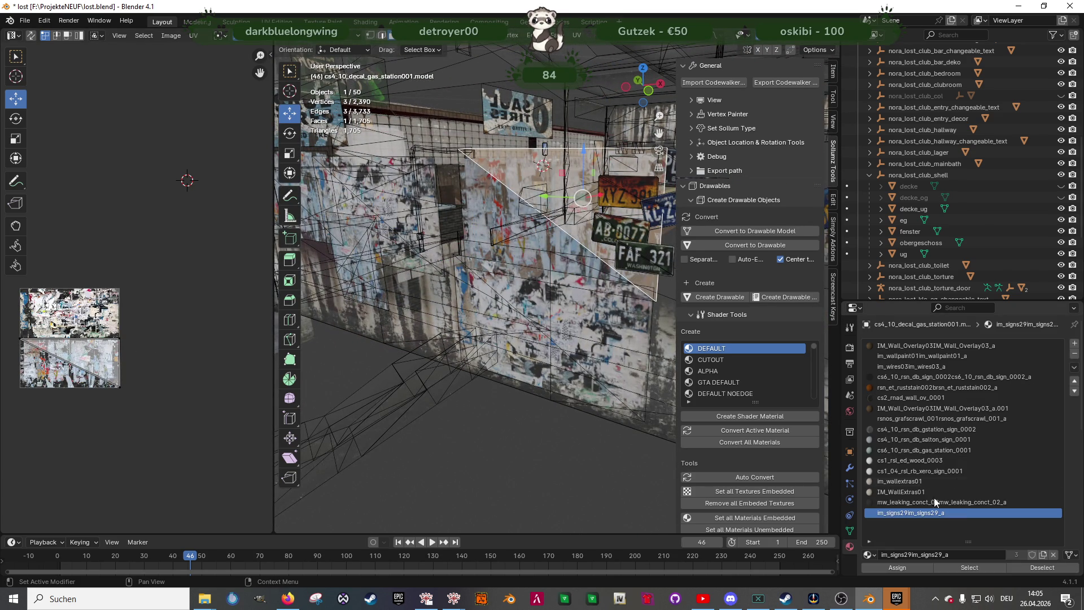
pyautogui.click(962, 566)
pyautogui.moveTo(542, 293)
pyautogui.mouseDown(button='middle')
pyautogui.moveTo(490, 315)
pyautogui.moveTo(569, 284)
pyautogui.moveTo(503, 282)
pyautogui.mouseUp(button='middle')
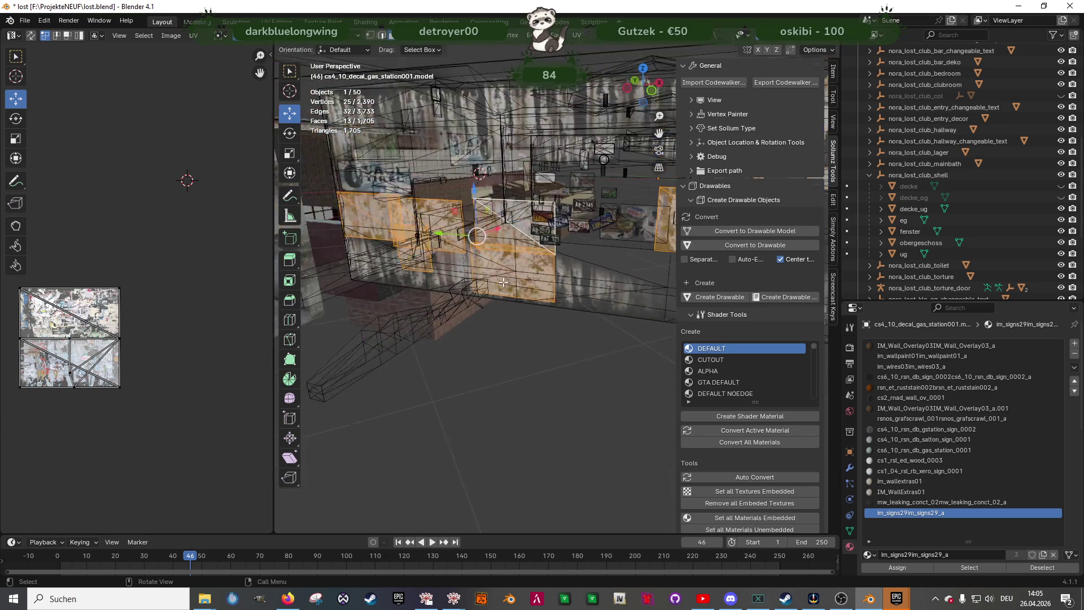
# In X-ray view, narrow the selection down to a single overlay quad
pyautogui.hotkey('shift', 'z')
pyautogui.keyDown('ctrl'); pyautogui.moveTo(353, 181); pyautogui.dragTo(644, 327); pyautogui.keyUp('ctrl')
pyautogui.hotkey('shift', 'z')
pyautogui.moveTo(643, 327)
pyautogui.mouseDown(button='middle')
pyautogui.moveTo(621, 282)
pyautogui.moveTo(594, 265)
pyautogui.moveTo(591, 288)
pyautogui.mouseUp(button='middle')
pyautogui.scroll(2, 592, 288)
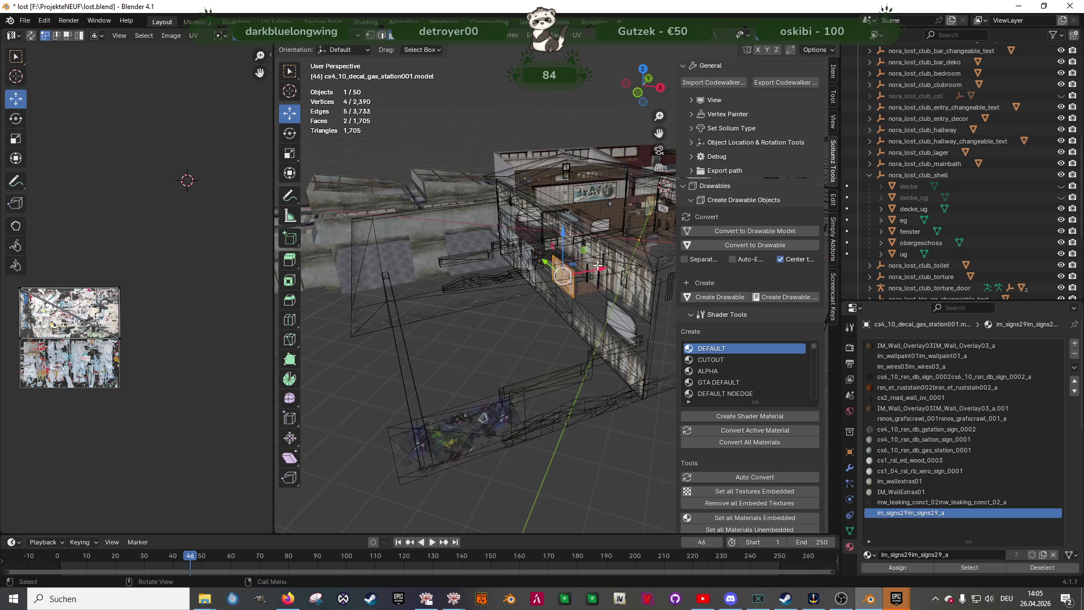
# Move the quad -3.56 m along X and rotate it 180° around Z
pyautogui.moveTo(593, 285); pyautogui.dragTo(529, 301)
pyautogui.hotkey('shift', 'space')
pyautogui.press('r')
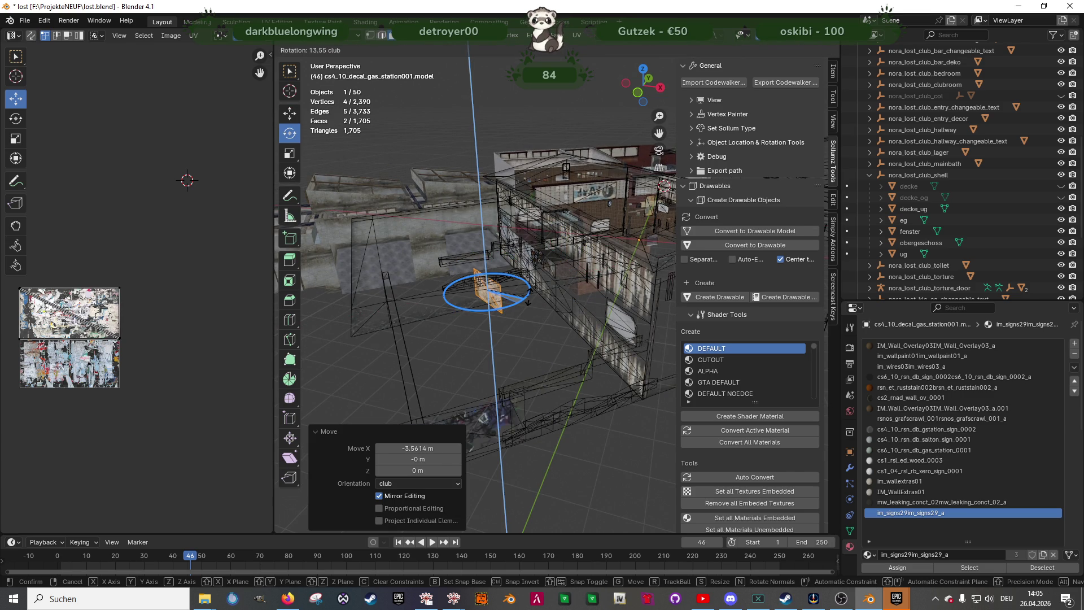
pyautogui.write('180')
pyautogui.press('Return')
# Separate the selected quad into its own object, model.002, and start editing it
pyautogui.rightClick(487, 402)
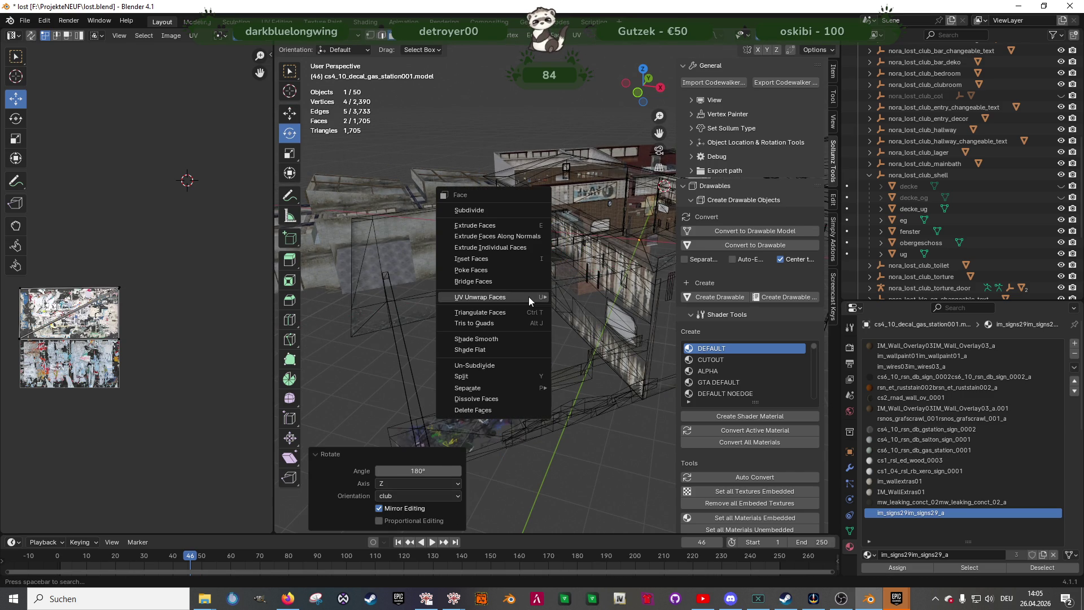
pyautogui.moveTo(497, 387)
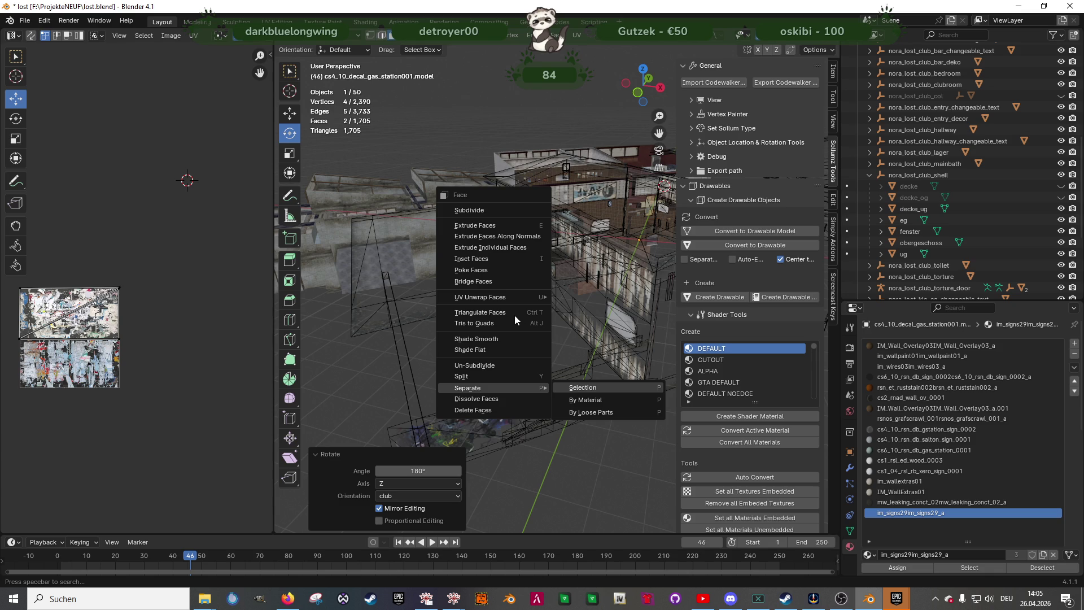
pyautogui.press('Return')
pyautogui.press('Tab')
pyautogui.click(495, 308)
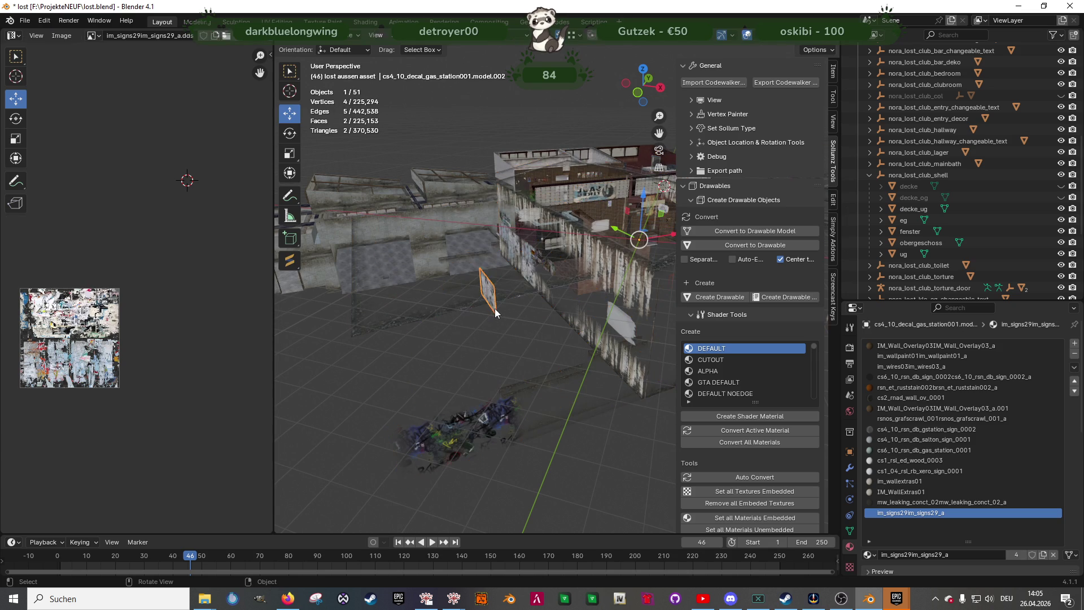
pyautogui.press('Tab')
pyautogui.press('KP_Decimal')
pyautogui.hotkey('shift', 'space')
# Move the decal toward the building and lower it 2.12 m along Z
pyautogui.press('g')
pyautogui.moveTo(539, 319)
pyautogui.mouseDown(button='middle')
pyautogui.moveTo(518, 354)
pyautogui.moveTo(477, 316)
pyautogui.mouseUp(button='middle')
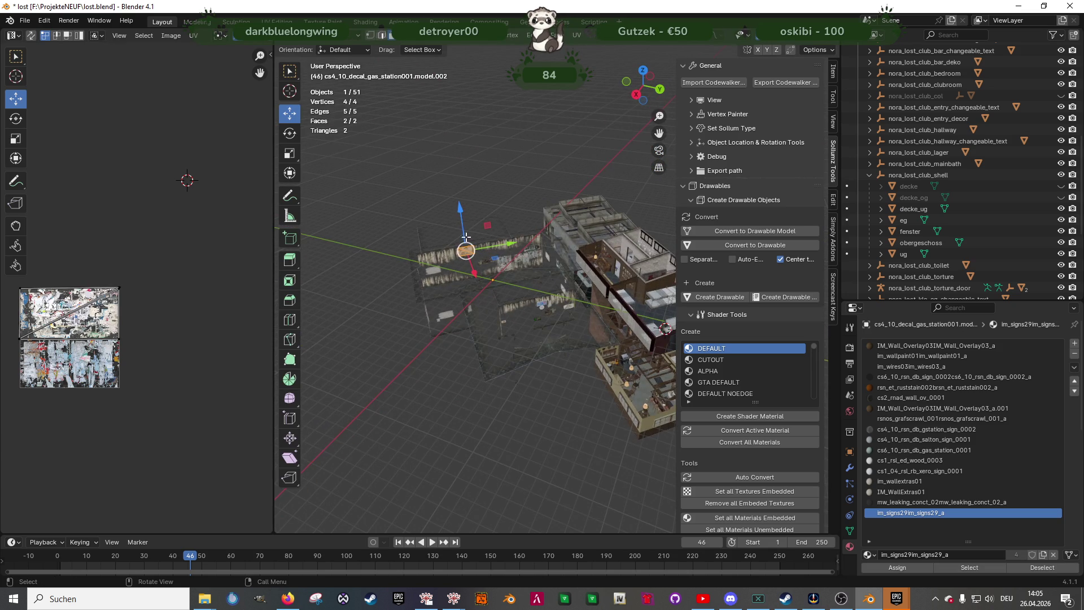
pyautogui.moveTo(488, 279); pyautogui.dragTo(496, 255, button='middle')
pyautogui.moveTo(514, 243); pyautogui.dragTo(618, 323)
pyautogui.press('KP_Decimal')
pyautogui.moveTo(618, 323)
pyautogui.mouseDown(button='middle')
pyautogui.moveTo(614, 292)
pyautogui.moveTo(523, 303)
pyautogui.moveTo(552, 252)
pyautogui.moveTo(571, 266)
pyautogui.moveTo(558, 209)
pyautogui.moveTo(597, 185)
pyautogui.mouseUp(button='middle')
pyautogui.moveTo(591, 67); pyautogui.dragTo(581, 249)
pyautogui.scroll(5, 542, 263)
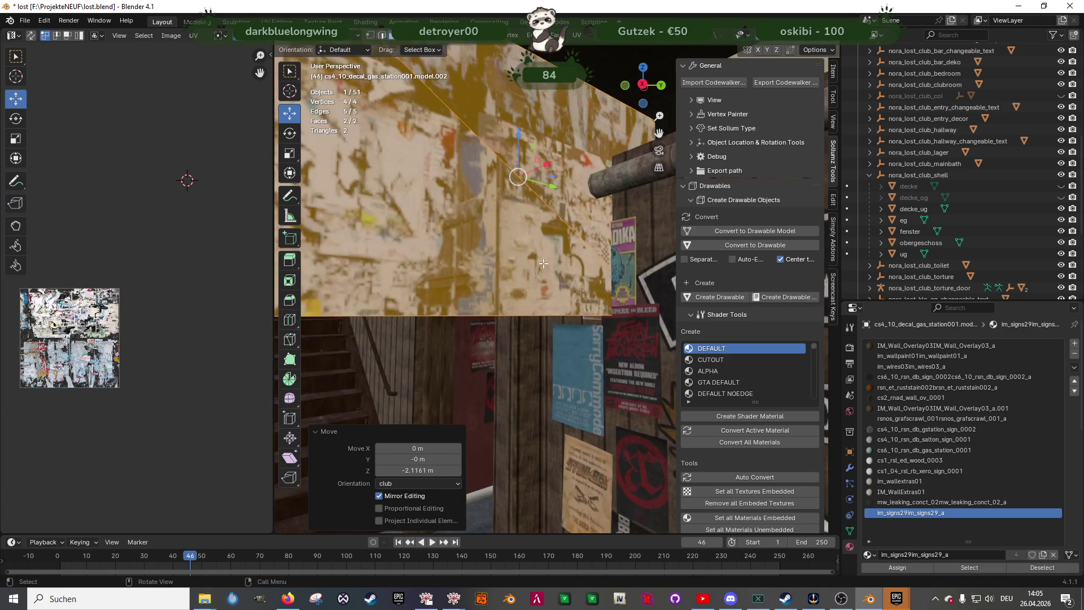
pyautogui.scroll(6, 542, 263)
pyautogui.moveTo(588, 265)
pyautogui.mouseDown(button='middle')
pyautogui.moveTo(491, 259)
pyautogui.moveTo(584, 314)
pyautogui.moveTo(548, 281)
pyautogui.moveTo(526, 282)
pyautogui.mouseUp(button='middle')
pyautogui.scroll(5, 542, 288)
# Shift the decal 0.678 m along Y and 5.38 m along X
pyautogui.moveTo(362, 154); pyautogui.dragTo(550, 332)
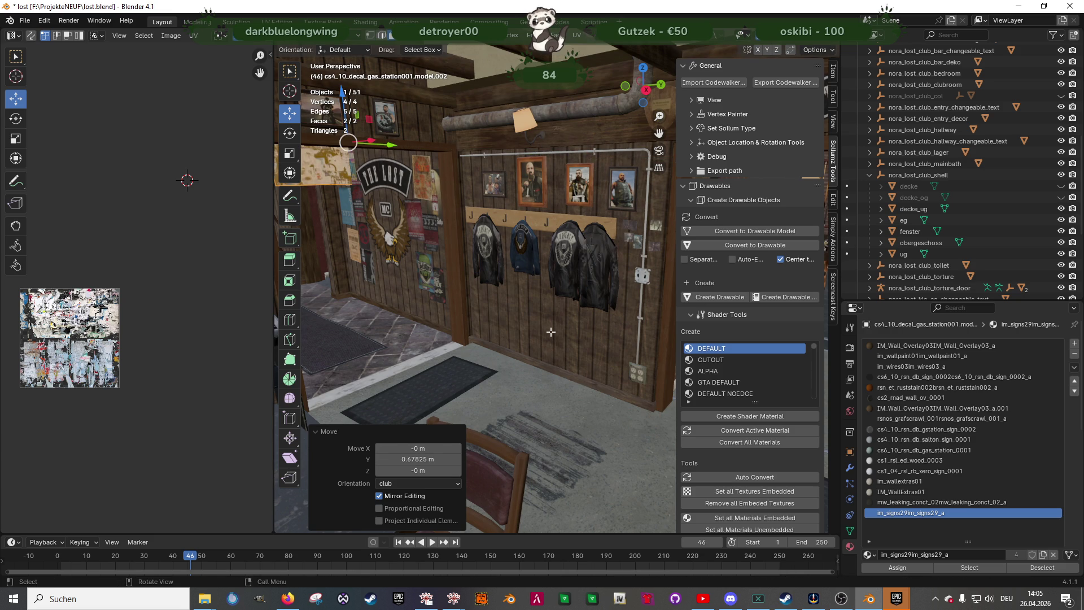
pyautogui.press('g')
pyautogui.press('x')
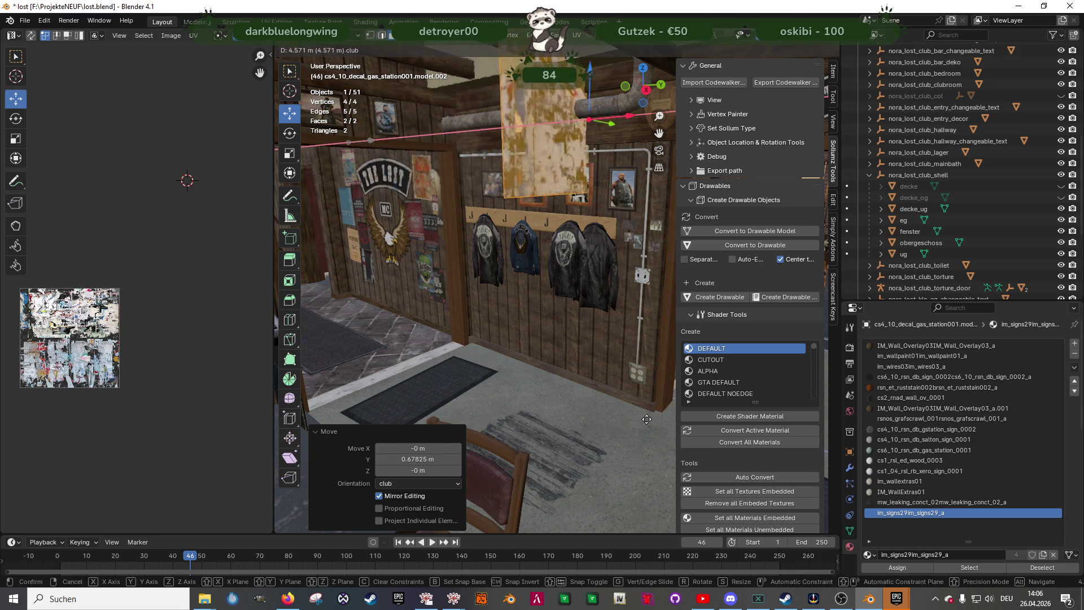
pyautogui.click(653, 394)
pyautogui.moveTo(653, 393); pyautogui.dragTo(539, 354, button='middle')
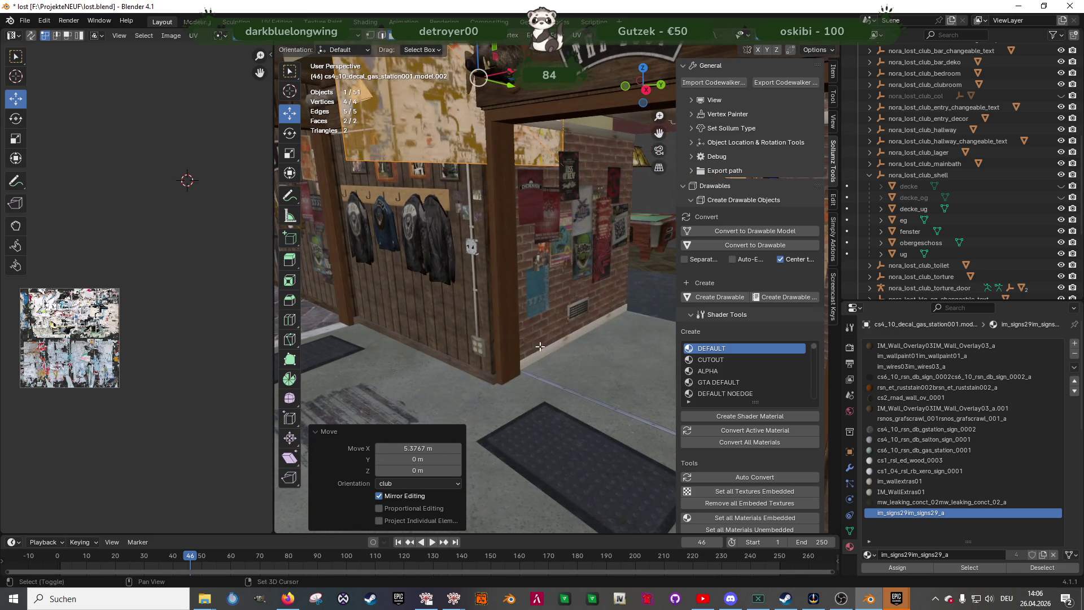
# Lower the decal 1.41 m along Z and slide it along Y onto the brick wall
pyautogui.press('g')
pyautogui.press('z')
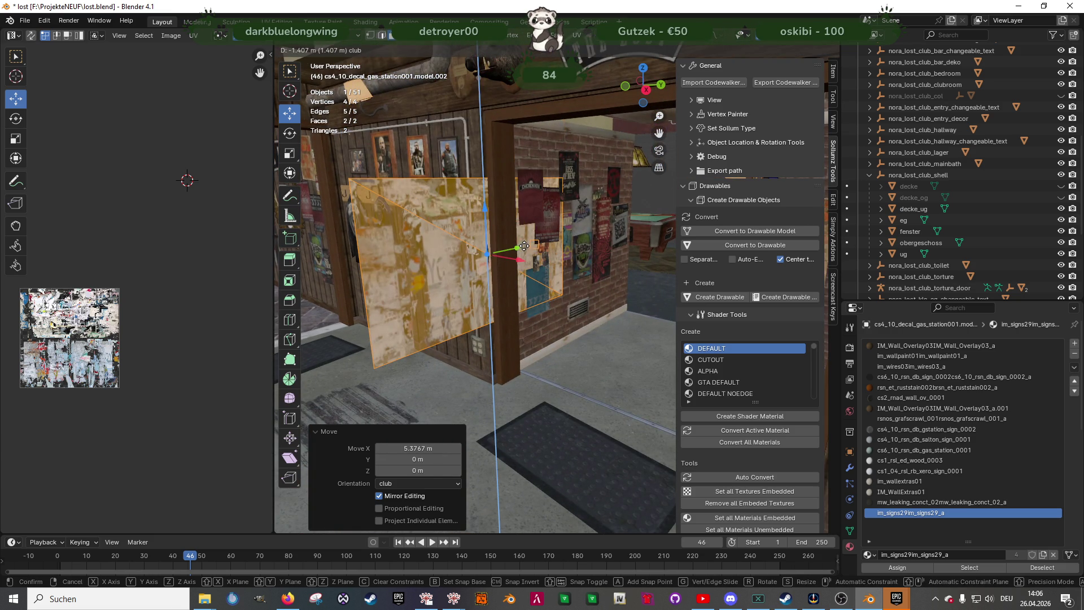
pyautogui.click(508, 243)
pyautogui.moveTo(509, 242); pyautogui.dragTo(552, 259, button='middle')
pyautogui.press('g')
pyautogui.press('y')
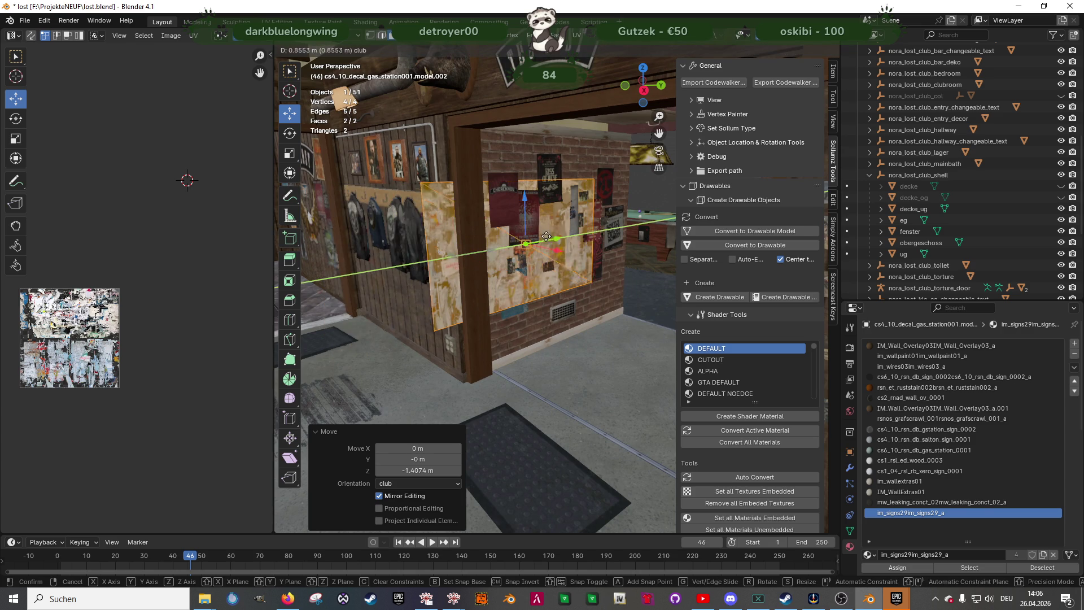
pyautogui.click(569, 234)
pyautogui.moveTo(568, 235); pyautogui.dragTo(559, 266, button='middle')
pyautogui.scroll(4, 559, 265)
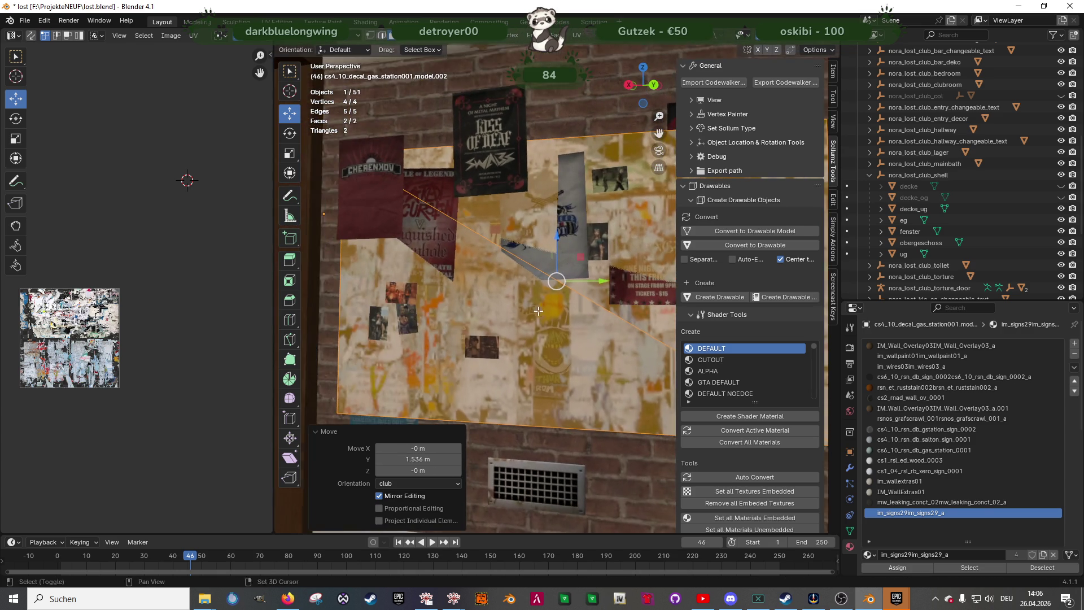
# Nudge the decal along X and flatten it by scaling X to 0
pyautogui.scroll(3, 551, 279)
pyautogui.scroll(-3, 551, 314)
pyautogui.moveTo(551, 279)
pyautogui.mouseDown(button='middle')
pyautogui.moveTo(555, 303)
pyautogui.moveTo(619, 341)
pyautogui.mouseUp(button='middle')
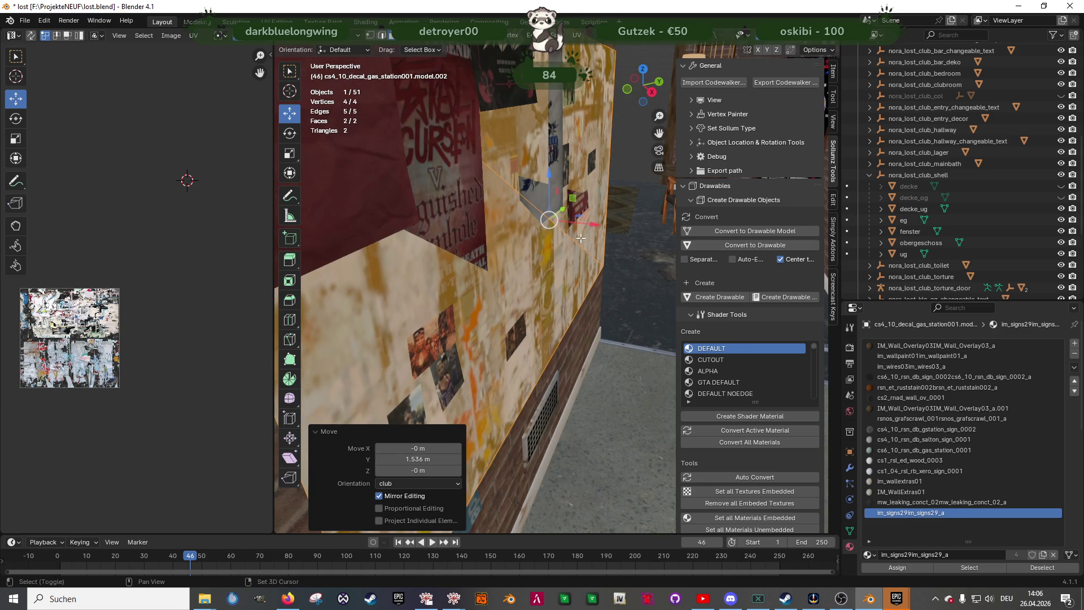
pyautogui.press('g')
pyautogui.press('x')
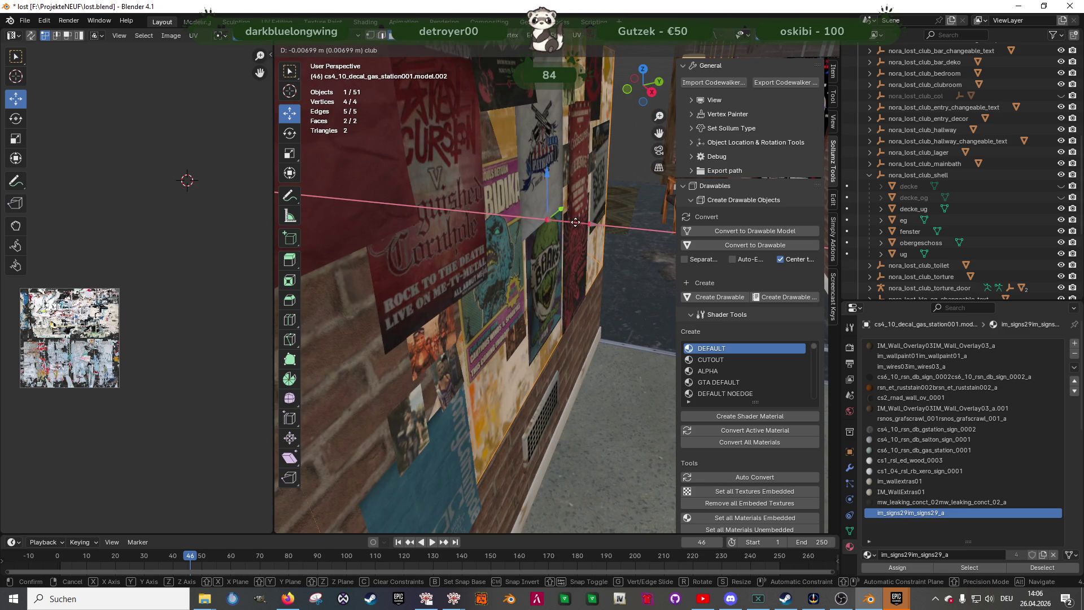
pyautogui.click(575, 222)
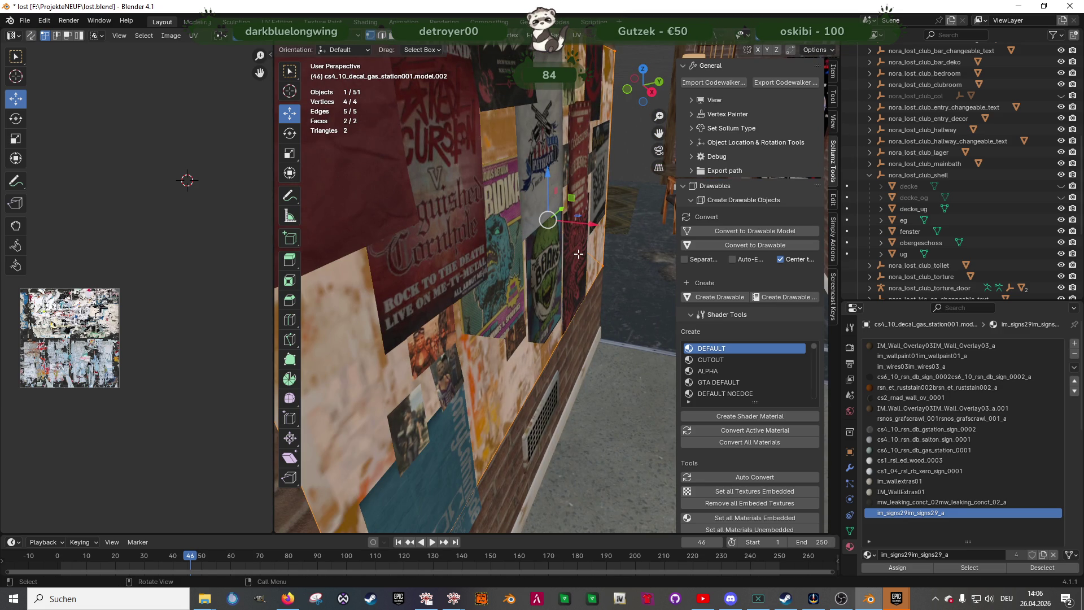
pyautogui.press('s')
pyautogui.press('z')
pyautogui.write('x')
pyautogui.write('0')
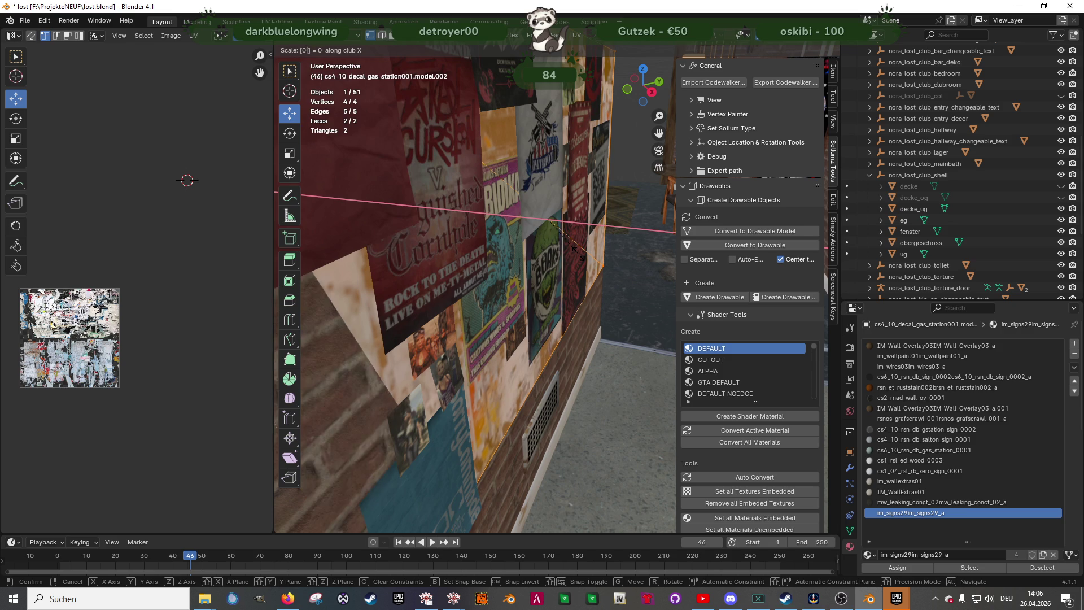
pyautogui.press('Return')
# Move a single decal edge 0.004 m along X, then clear the selection
pyautogui.moveTo(579, 256)
pyautogui.mouseDown(button='middle')
pyautogui.moveTo(445, 219)
pyautogui.moveTo(506, 214)
pyautogui.mouseUp(button='middle')
pyautogui.moveTo(503, 209)
pyautogui.mouseDown()
pyautogui.moveTo(491, 210)
pyautogui.moveTo(500, 209)
pyautogui.mouseUp()
pyautogui.click(407, 194)
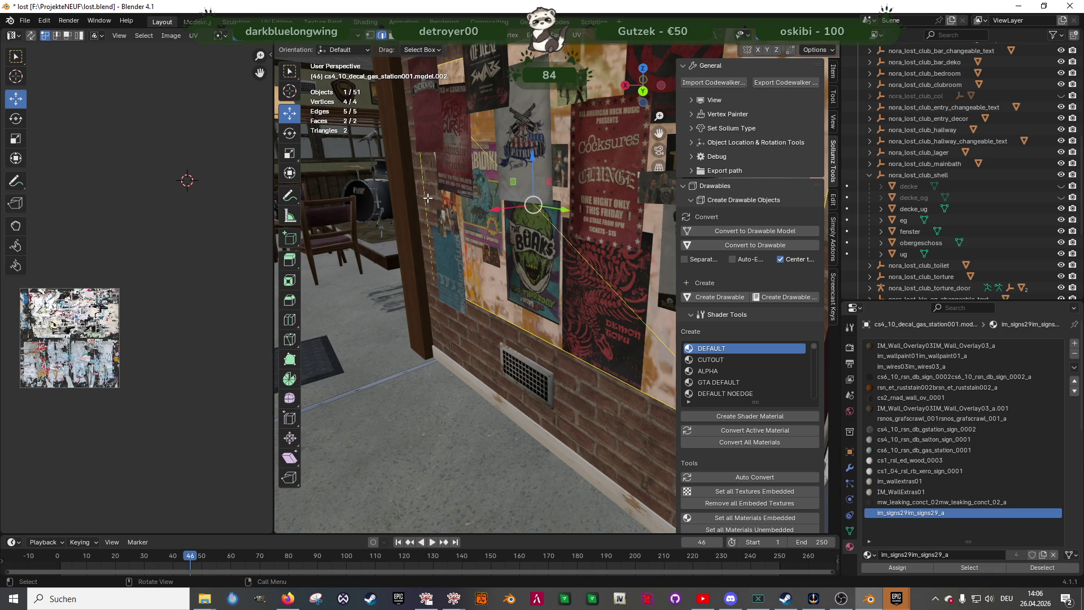
pyautogui.moveTo(401, 192); pyautogui.dragTo(400, 192)
pyautogui.moveTo(400, 192)
pyautogui.mouseDown(button='middle')
pyautogui.moveTo(523, 232)
pyautogui.moveTo(509, 243)
pyautogui.mouseUp(button='middle')
pyautogui.click(523, 232)
# Select all of the decal's vertices and delete them
pyautogui.scroll(3, 506, 220)
pyautogui.scroll(-3, 507, 220)
pyautogui.press('a')
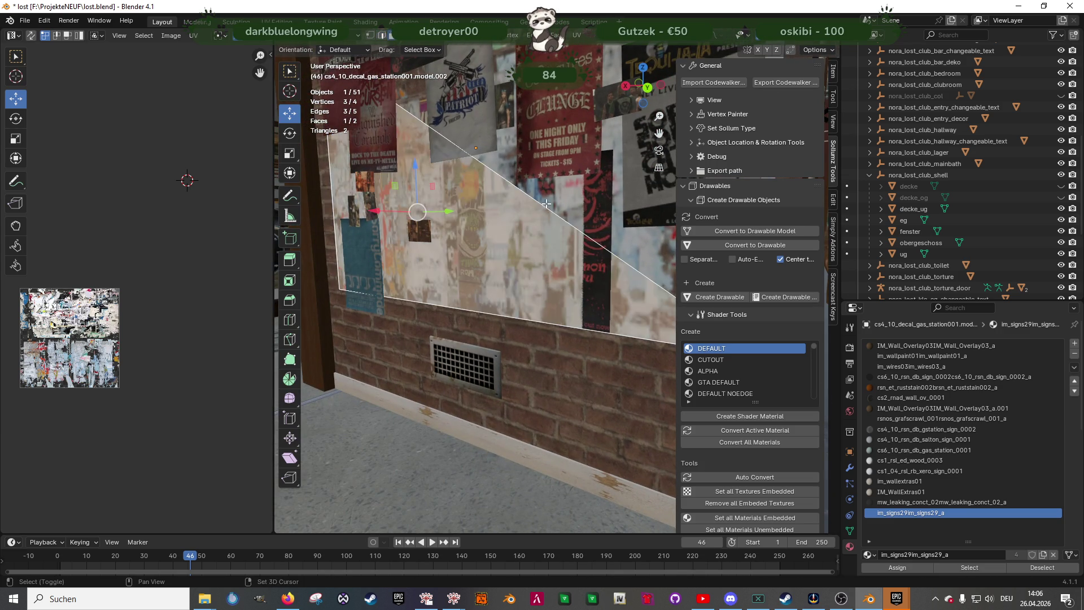
pyautogui.press('x')
pyautogui.click(549, 201)
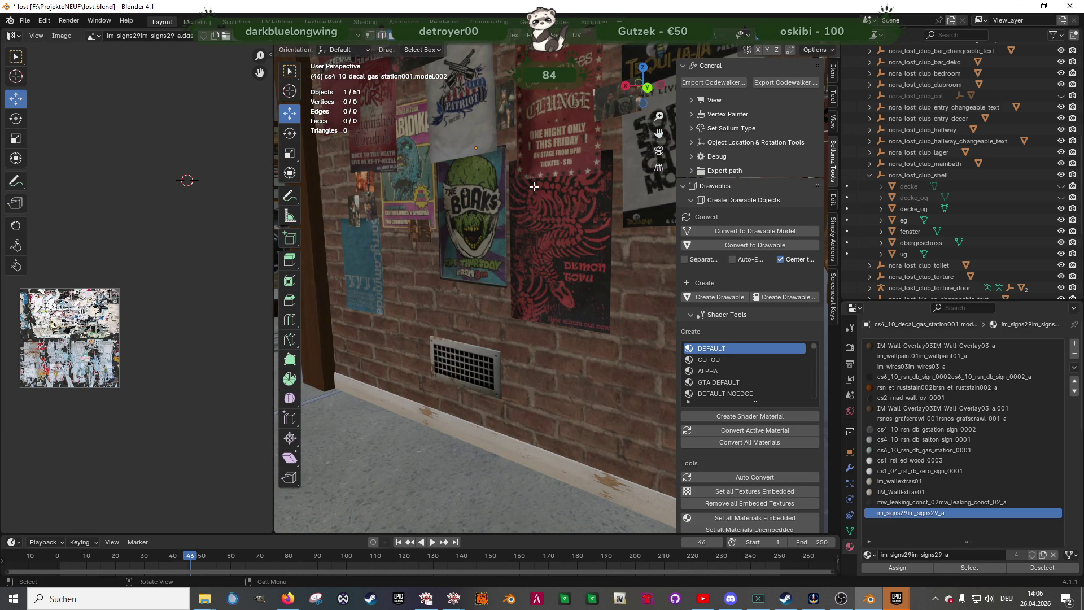
# Leave Edit Mode while facing the poster wall
pyautogui.moveTo(534, 186); pyautogui.dragTo(572, 248, button='middle')
pyautogui.press('Tab')
pyautogui.scroll(-3, 548, 246)
pyautogui.scroll(8, 542, 251)
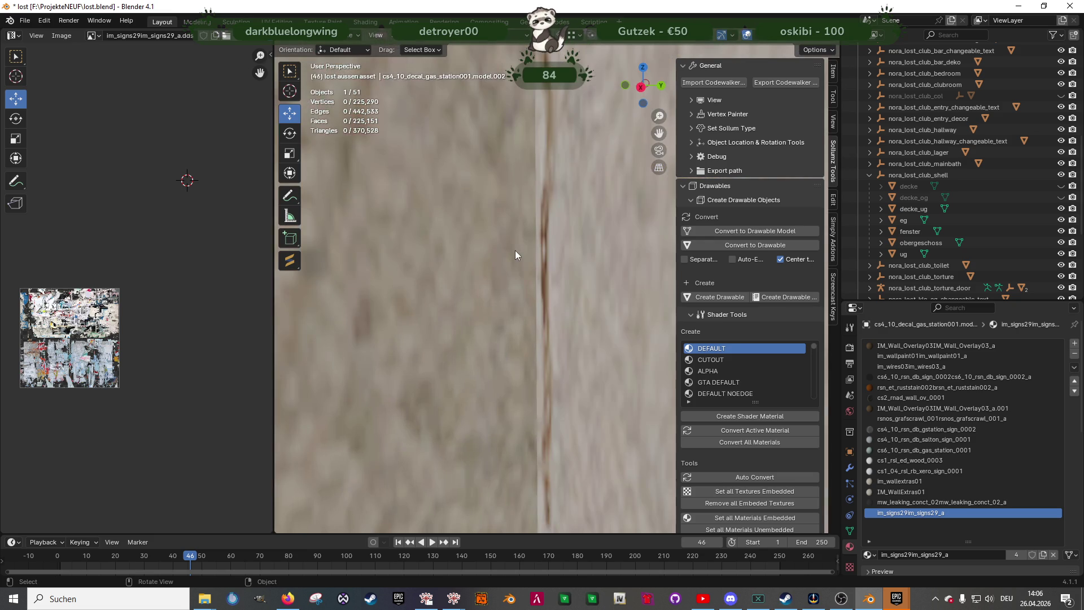
pyautogui.scroll(-5, 515, 250)
# Look over the club rooms and select the wall-overlay decal model.001
pyautogui.moveTo(485, 236)
pyautogui.keyDown('shift'); pyautogui.mouseDown(button='middle')
pyautogui.moveTo(475, 275)
pyautogui.moveTo(528, 287)
pyautogui.moveTo(475, 280)
pyautogui.moveTo(520, 254)
pyautogui.moveTo(496, 266)
pyautogui.moveTo(493, 341)
pyautogui.moveTo(541, 339)
pyautogui.moveTo(498, 280)
pyautogui.moveTo(421, 259)
pyautogui.moveTo(508, 244)
pyautogui.moveTo(498, 128)
pyautogui.moveTo(597, 212)
pyautogui.moveTo(537, 280)
pyautogui.moveTo(561, 250)
pyautogui.moveTo(544, 267)
pyautogui.moveTo(499, 270)
pyautogui.moveTo(487, 296)
pyautogui.moveTo(533, 281)
pyautogui.moveTo(491, 298)
pyautogui.moveTo(556, 347)
pyautogui.moveTo(506, 332)
pyautogui.moveTo(580, 326)
pyautogui.moveTo(510, 322)
pyautogui.moveTo(568, 307)
pyautogui.mouseUp(button='middle'); pyautogui.keyUp('shift')
pyautogui.scroll(-5, 496, 266)
pyautogui.scroll(-5, 541, 338)
pyautogui.scroll(4, 518, 227)
pyautogui.scroll(3, 537, 279)
pyautogui.scroll(-2, 498, 233)
pyautogui.click(518, 272)
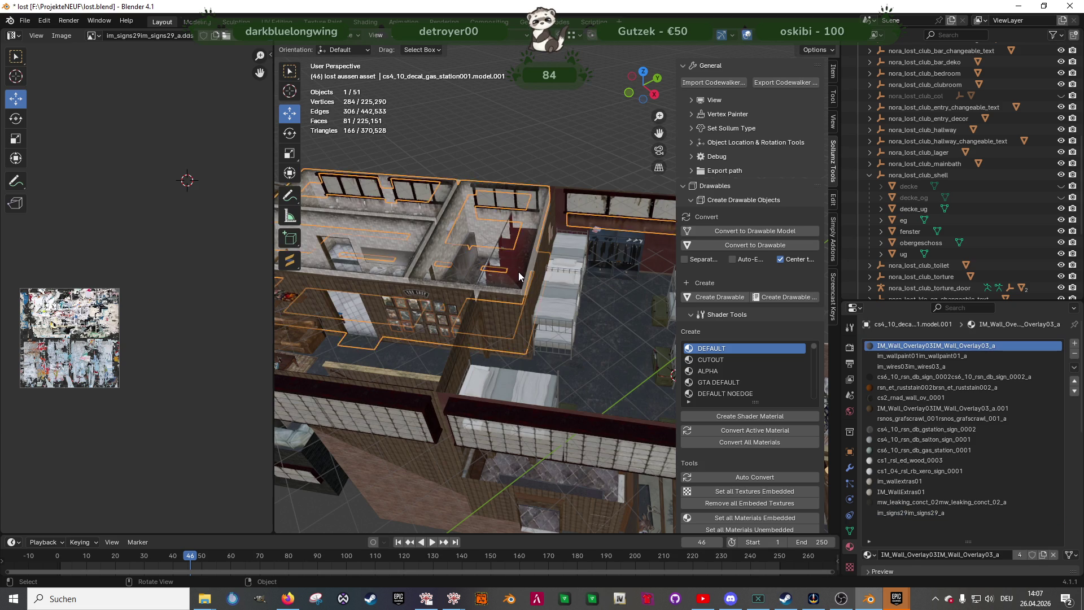
# Join the decal model into obergeschoss with Ctrl+J
pyautogui.scroll(-4, 518, 272)
pyautogui.keyDown('shift'); pyautogui.click(635, 252); pyautogui.keyUp('shift')
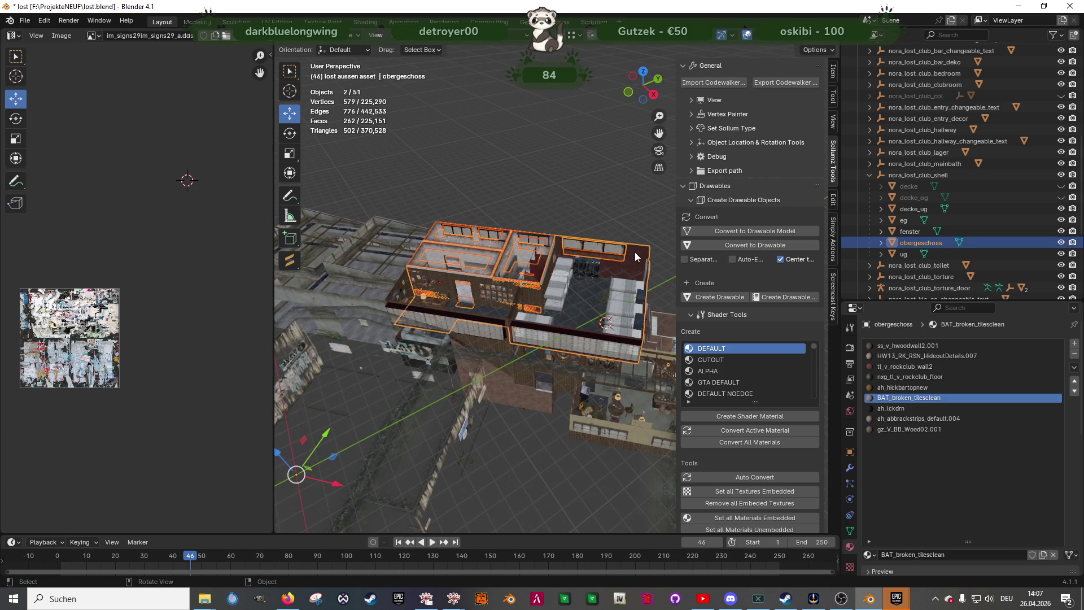
pyautogui.rightClick(591, 189)
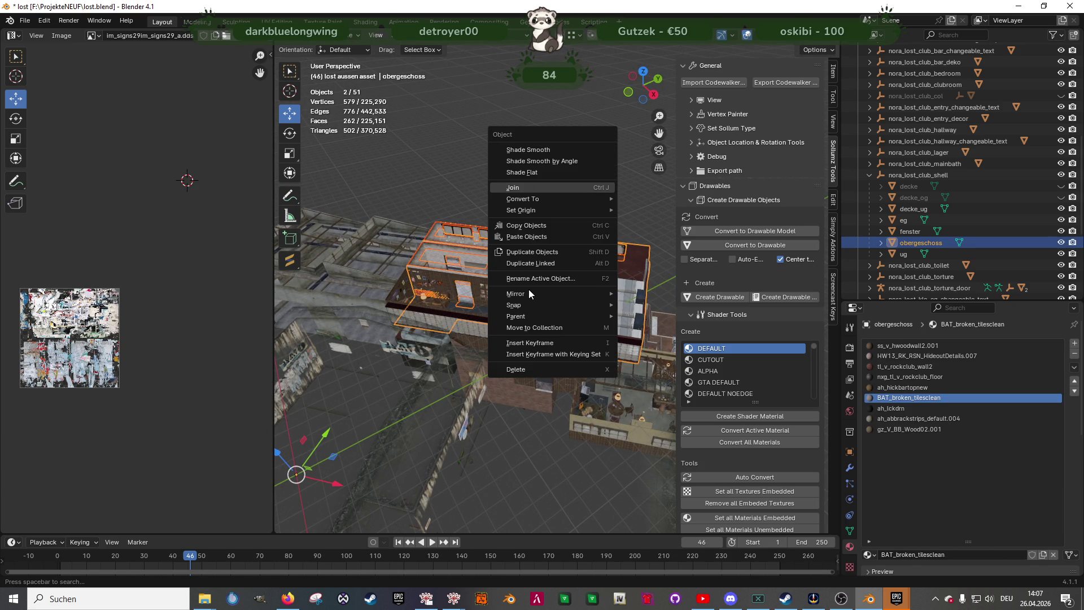
pyautogui.hotkey('ctrl', 'j')
pyautogui.moveTo(557, 276)
pyautogui.mouseDown(button='middle')
pyautogui.moveTo(485, 265)
pyautogui.moveTo(517, 255)
pyautogui.moveTo(576, 277)
pyautogui.moveTo(540, 286)
pyautogui.moveTo(533, 277)
pyautogui.mouseUp(button='middle')
pyautogui.scroll(5, 576, 279)
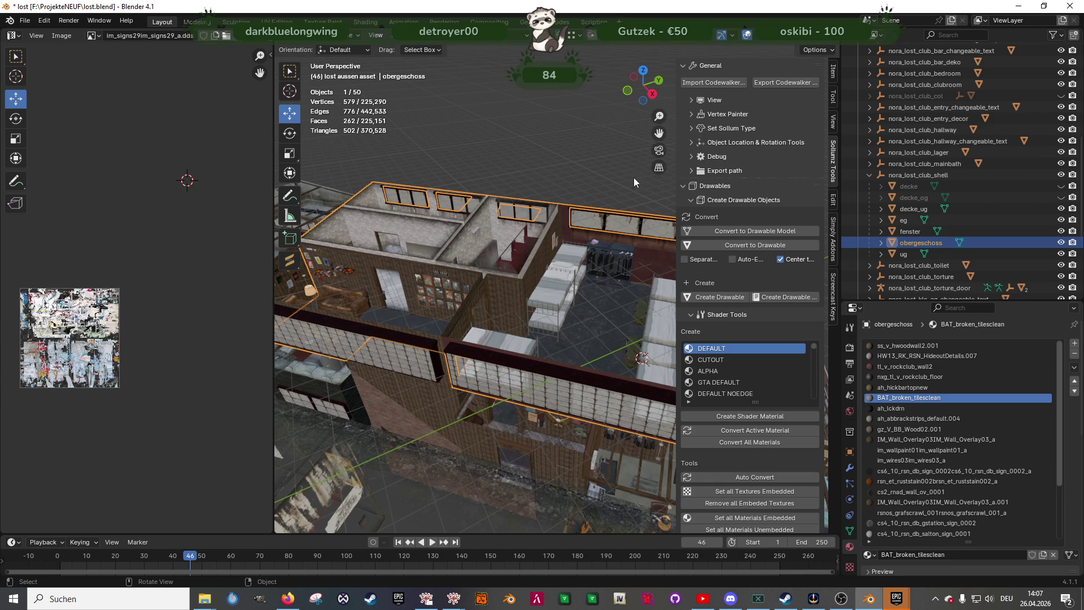
# Remove the unused material slots from the joined object
pyautogui.click(450, 37)
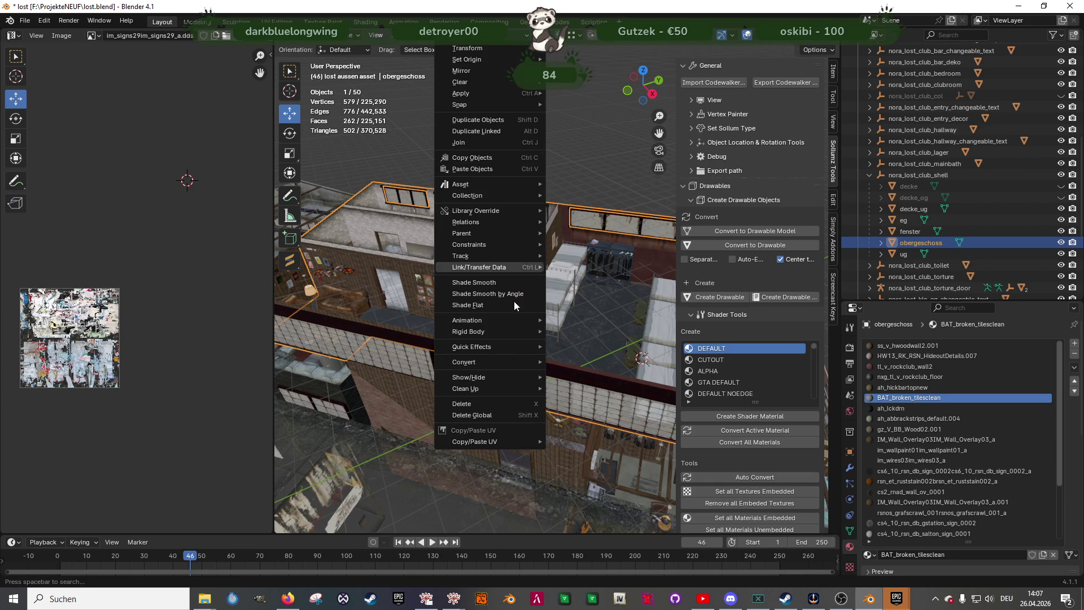
pyautogui.moveTo(500, 389)
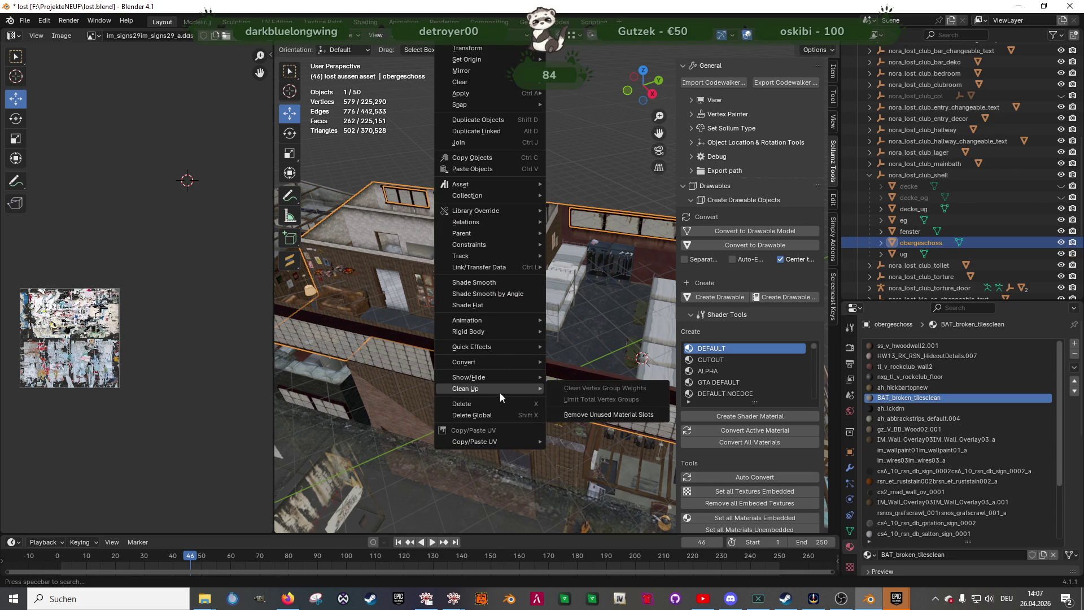
pyautogui.click(597, 415)
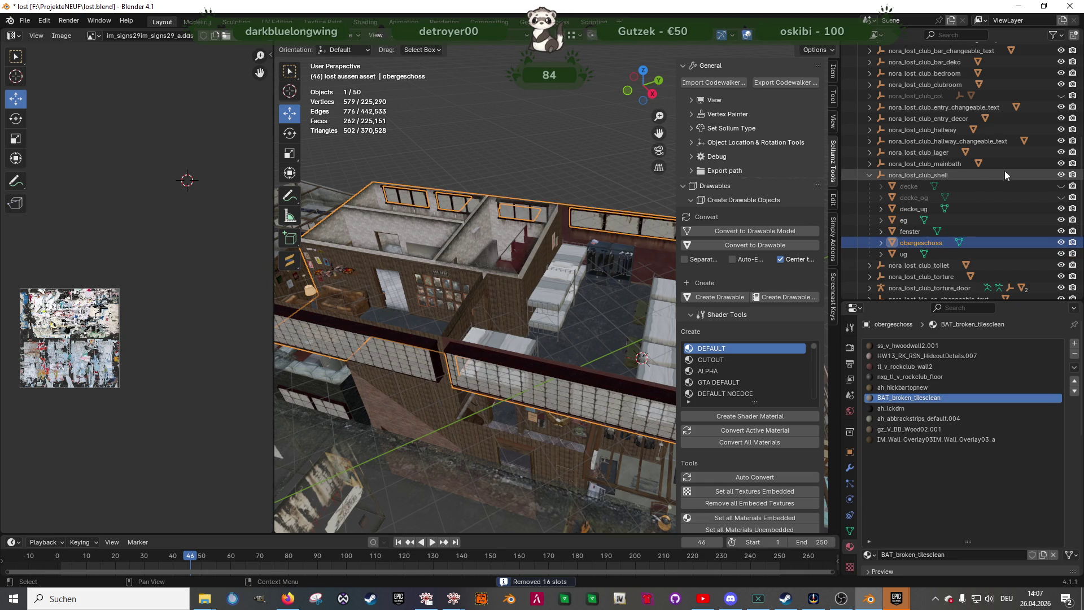
# Unhide the decke and decke_og ceilings and export nora_lost_club_shell as a CodeWalker drawable
pyautogui.hotkey('alt', 'h')
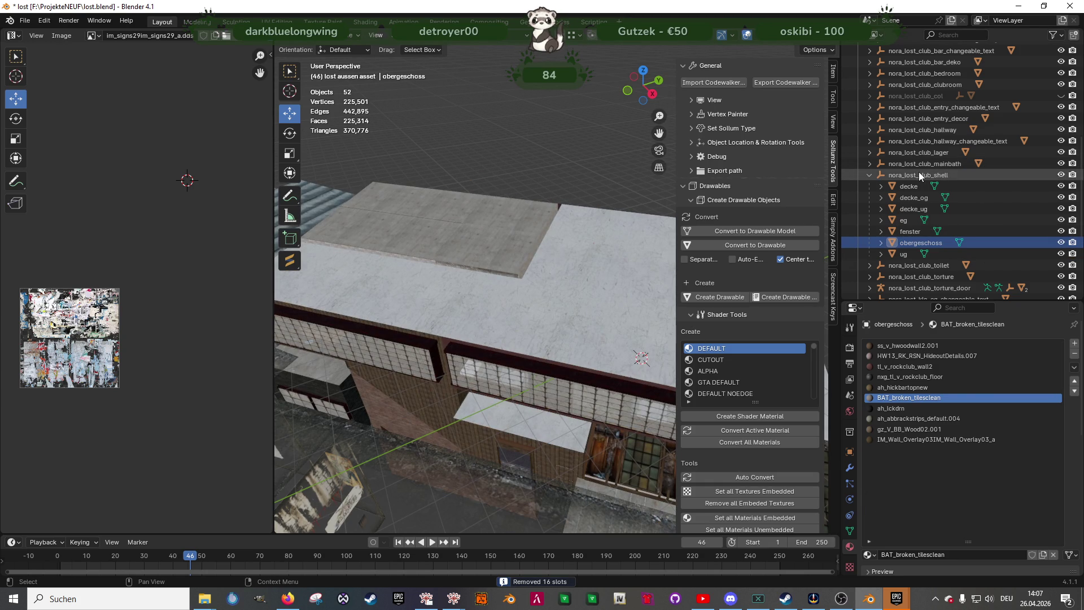
pyautogui.click(919, 175)
pyautogui.click(794, 83)
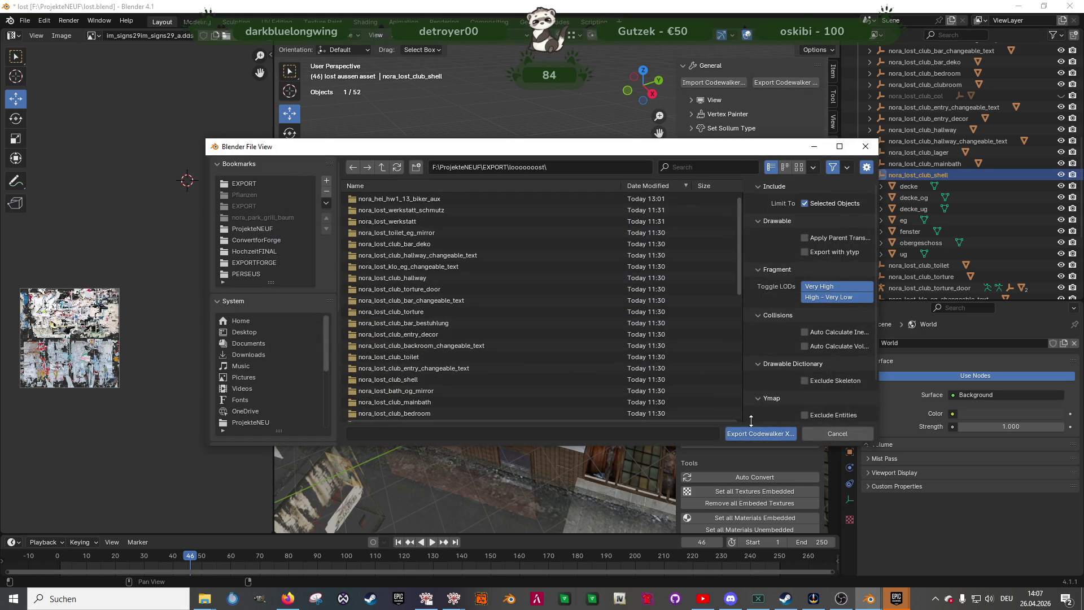
pyautogui.click(740, 432)
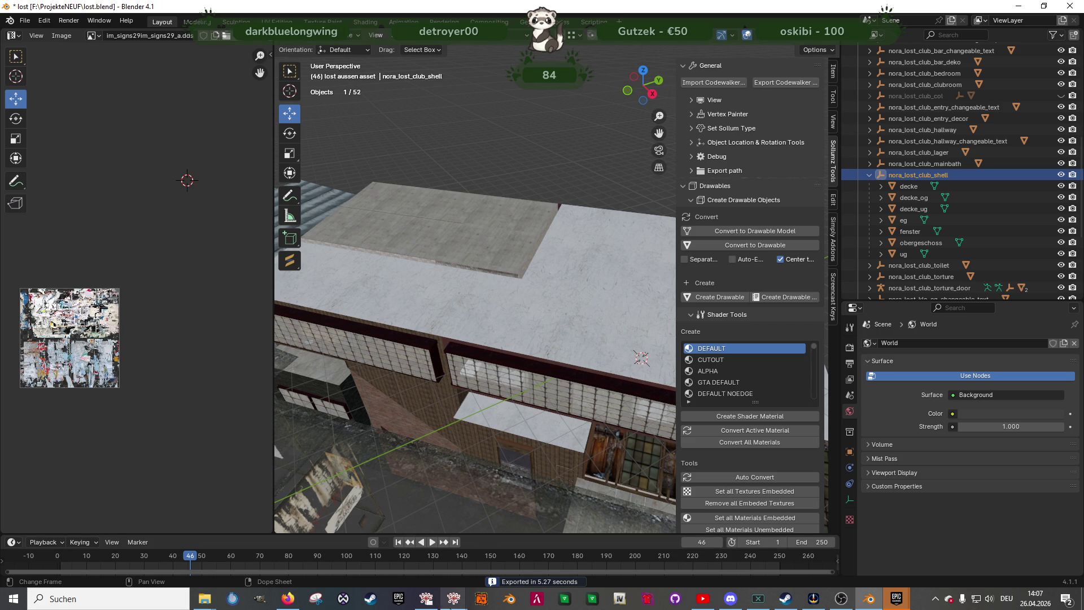
pyautogui.click(426, 598)
# Refresh the export folder and copy nora_lost_club_shell.ydr into lostdie80.rpf
pyautogui.moveTo(205, 599)
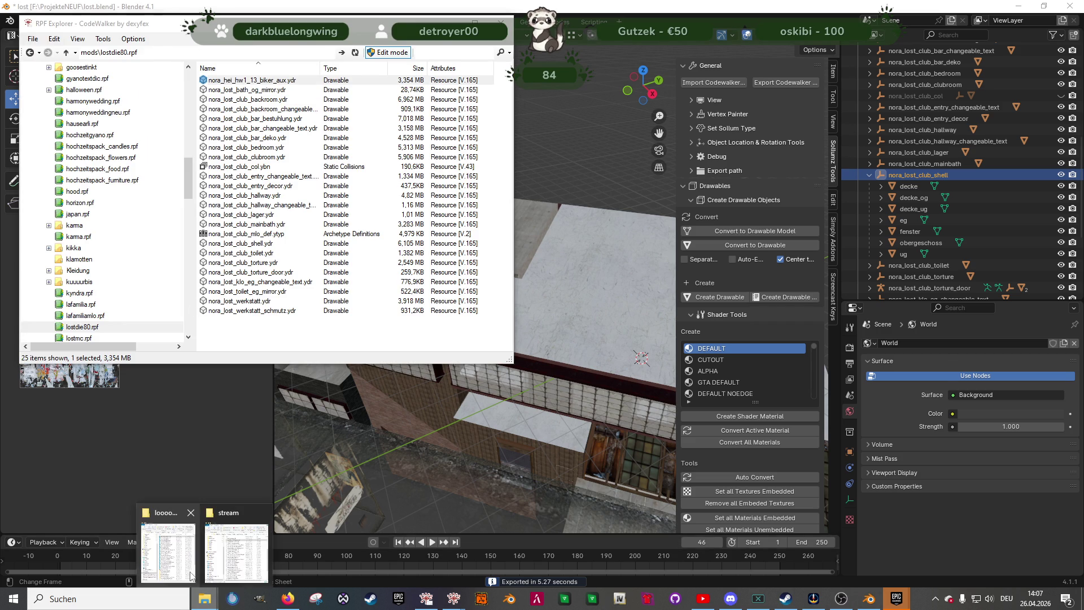
pyautogui.click(189, 567)
pyautogui.click(844, 198)
pyautogui.click(694, 234)
pyautogui.moveTo(694, 232)
pyautogui.mouseDown()
pyautogui.moveTo(603, 189)
pyautogui.moveTo(271, 319)
pyautogui.mouseUp()
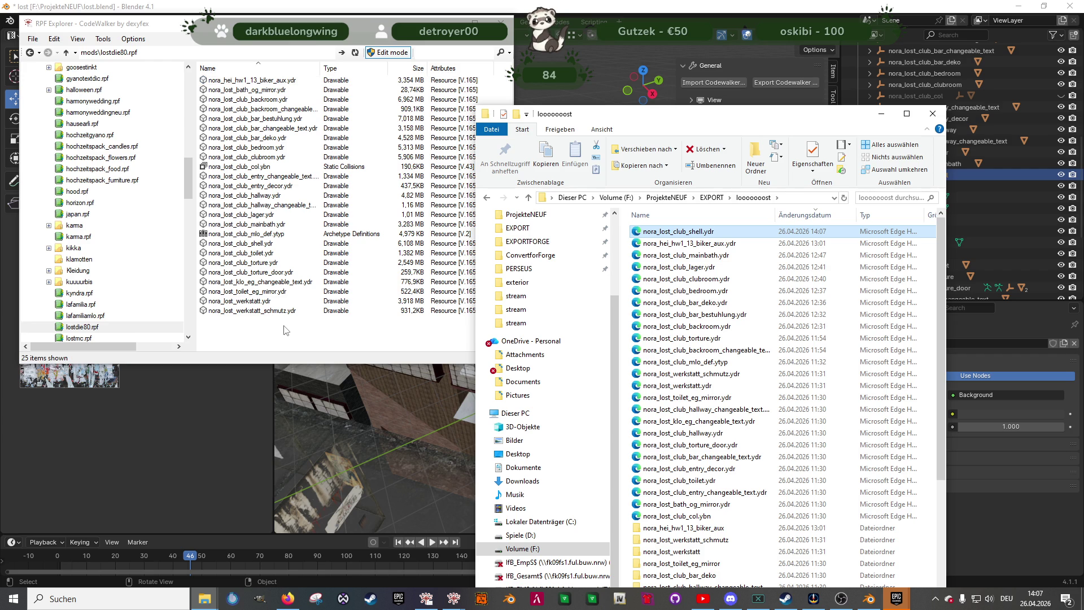
# Copy the shell .ydr into the server's stream folder, replacing the old file
pyautogui.moveTo(201, 603)
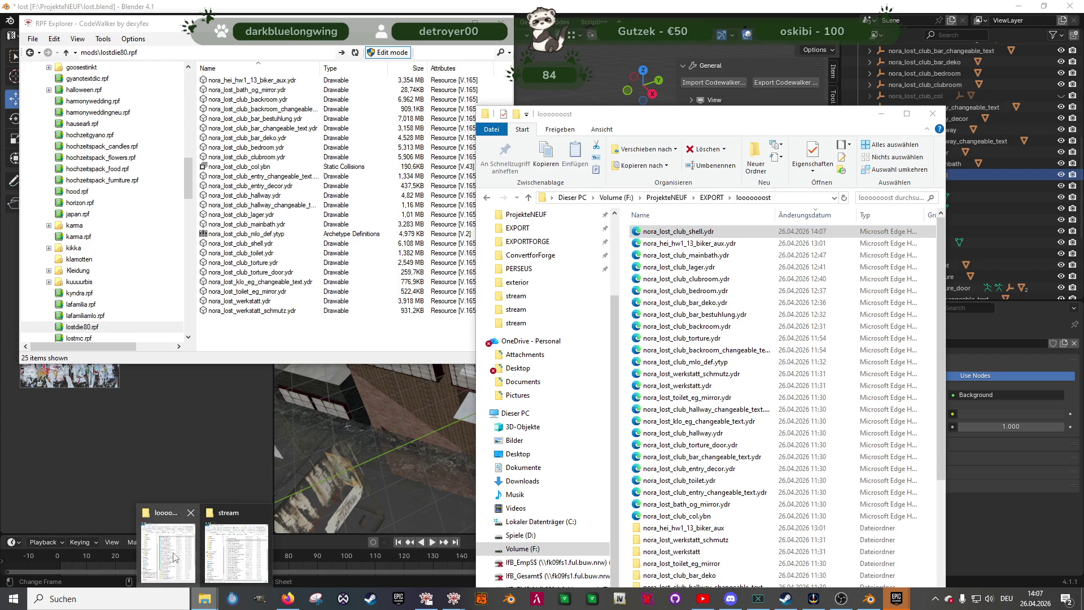
pyautogui.click(234, 545)
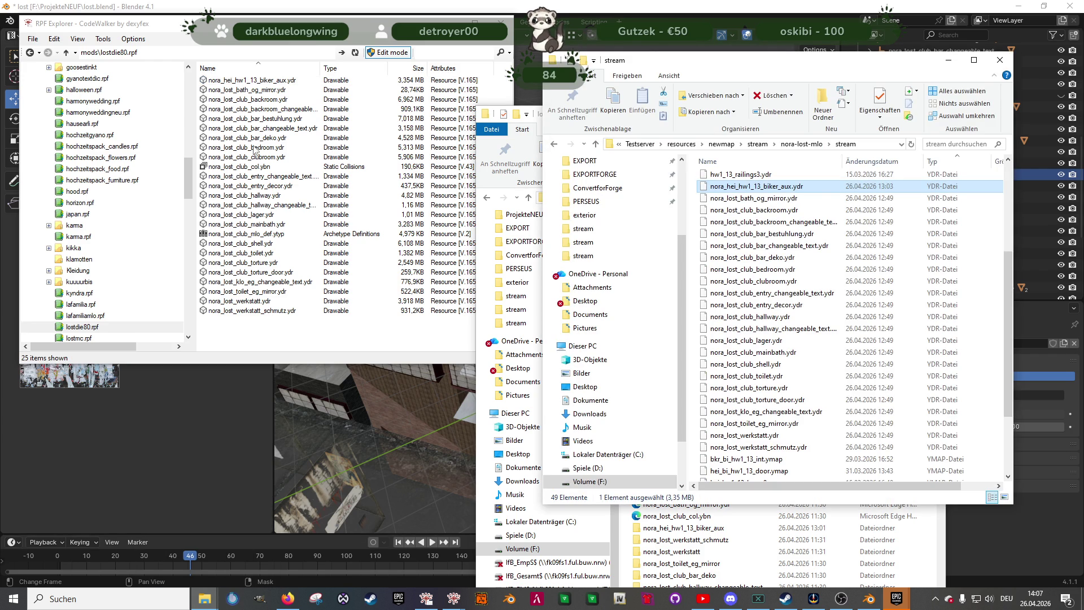
pyautogui.click(259, 244)
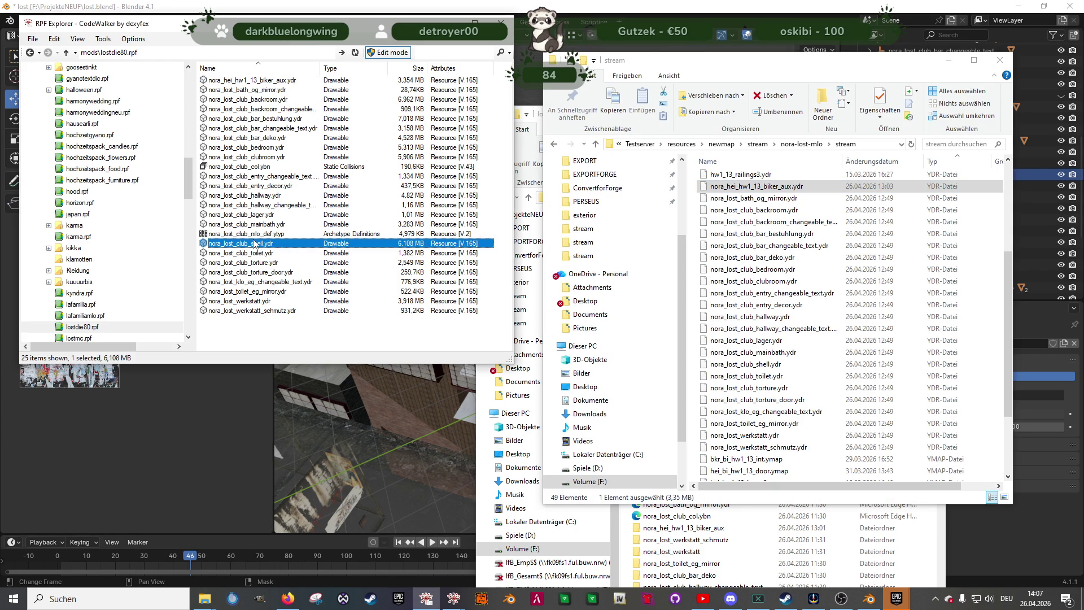
pyautogui.moveTo(769, 289); pyautogui.dragTo(770, 292)
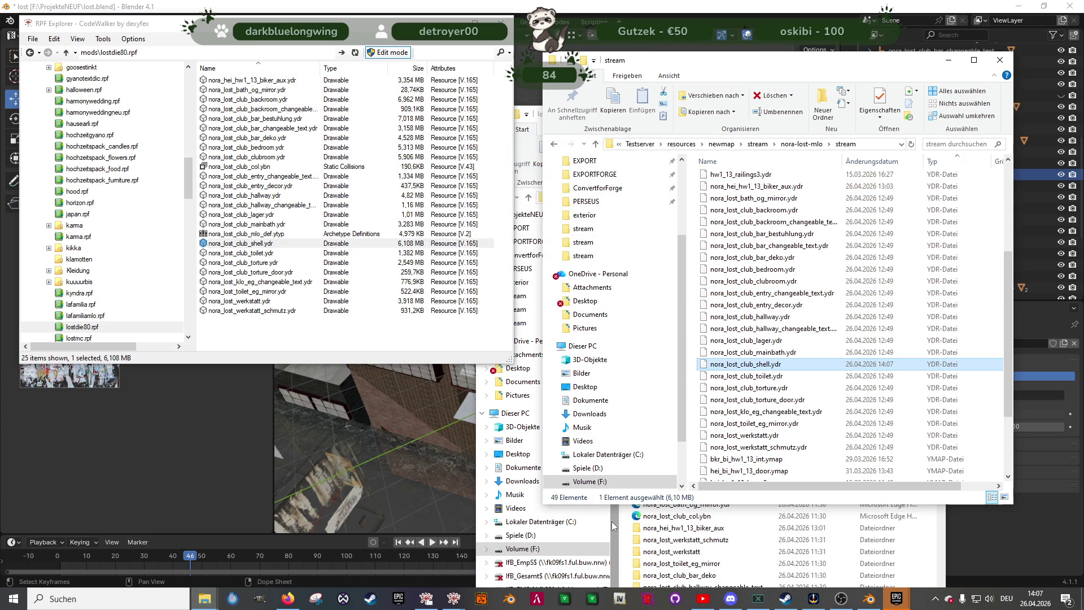
pyautogui.click(591, 599)
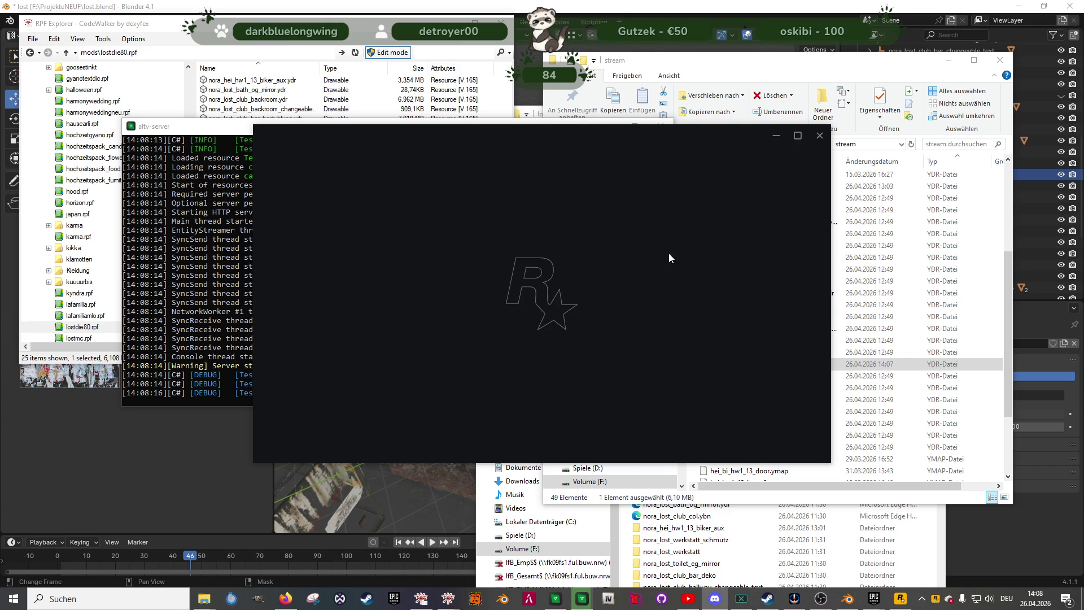
pyautogui.click(398, 500)
# Select the gas-station decal model and orbit the view around the club building
pyautogui.click(428, 403)
pyautogui.moveTo(428, 403)
pyautogui.mouseDown(button='middle')
pyautogui.moveTo(439, 380)
pyautogui.moveTo(406, 370)
pyautogui.moveTo(445, 348)
pyautogui.moveTo(493, 341)
pyautogui.moveTo(474, 301)
pyautogui.moveTo(490, 269)
pyautogui.moveTo(568, 230)
pyautogui.moveTo(622, 272)
pyautogui.moveTo(621, 300)
pyautogui.moveTo(580, 319)
pyautogui.moveTo(635, 275)
pyautogui.moveTo(400, 302)
pyautogui.moveTo(461, 338)
pyautogui.moveTo(531, 311)
pyautogui.mouseUp(button='middle')
pyautogui.scroll(-6, 960, 246)
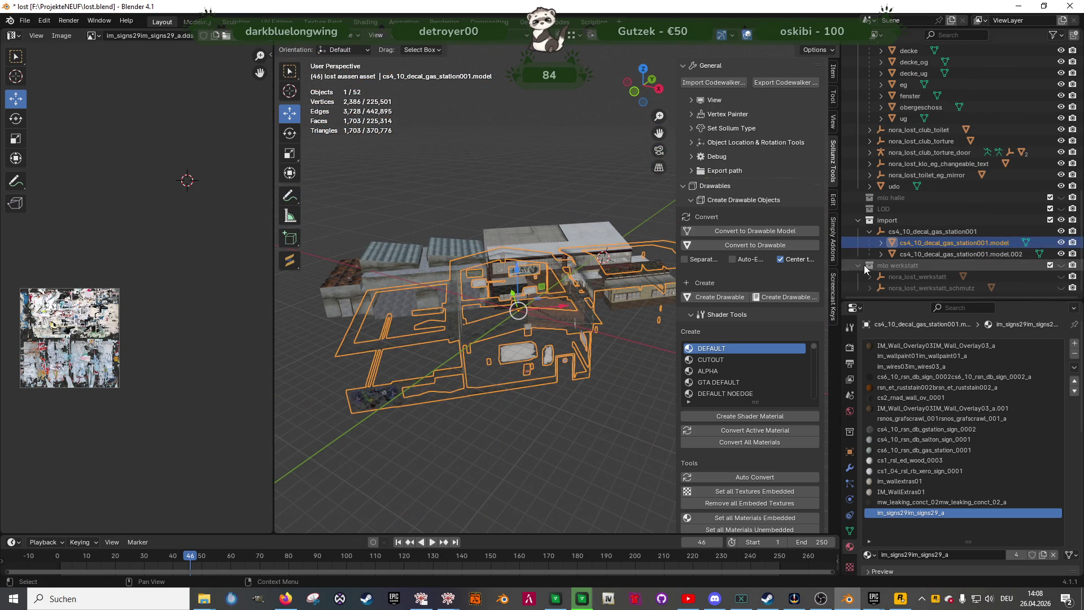
# Toggle the gas-station decal model's visibility, leaving it hidden
pyautogui.click(1061, 242)
pyautogui.click(1061, 242)
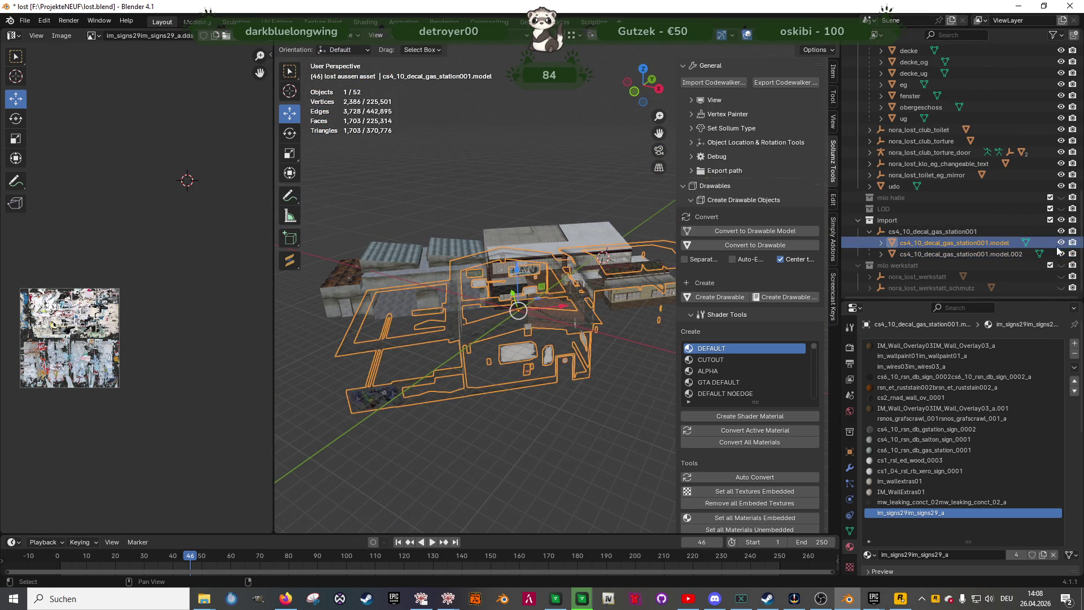
pyautogui.click(1061, 242)
# Delete model.002 together with its high-detail mesh child via Delete Hierarchy
pyautogui.click(994, 253)
pyautogui.click(880, 253)
pyautogui.click(926, 263)
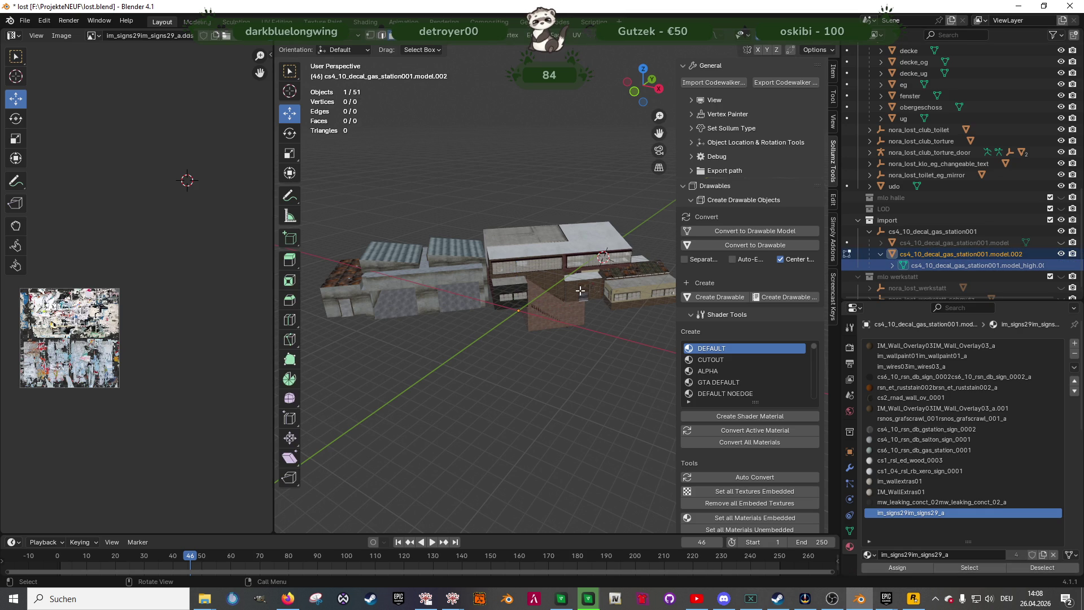
pyautogui.rightClick(886, 255)
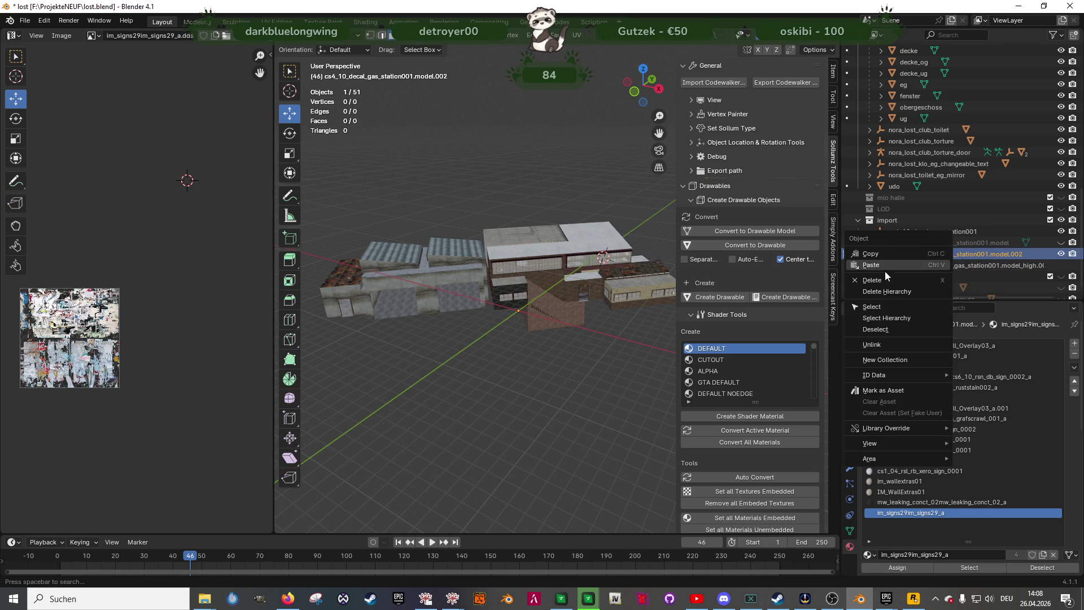
pyautogui.click(892, 292)
# Inspect the tiled washroom in the viewport, then bring up the alt:V game window
pyautogui.scroll(5, 560, 277)
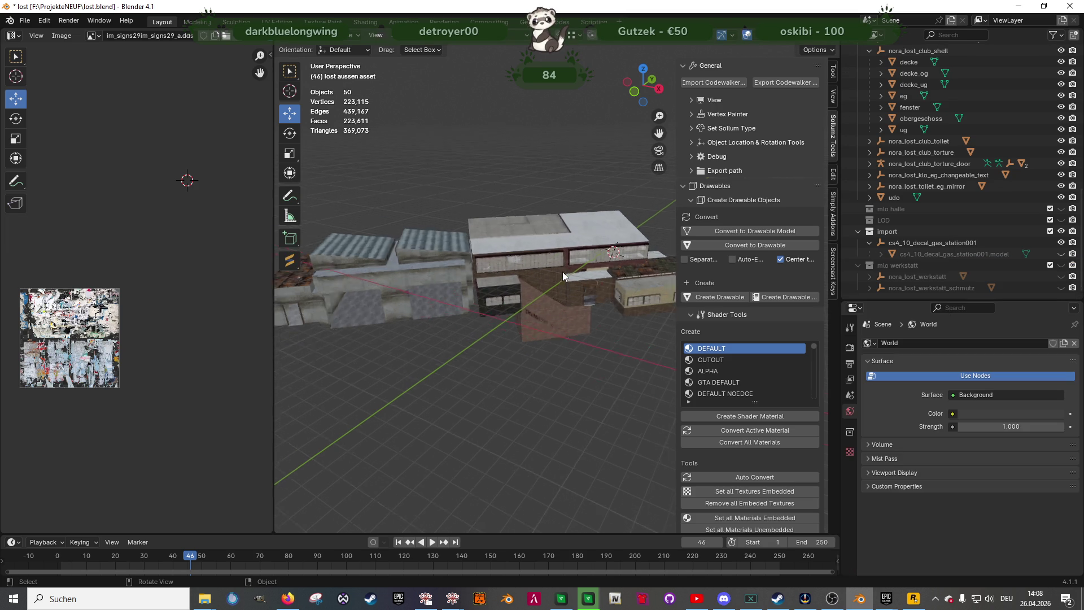
pyautogui.scroll(5, 559, 275)
pyautogui.moveTo(550, 361)
pyautogui.mouseDown(button='middle')
pyautogui.moveTo(443, 295)
pyautogui.moveTo(484, 295)
pyautogui.moveTo(507, 343)
pyautogui.moveTo(547, 297)
pyautogui.mouseUp(button='middle')
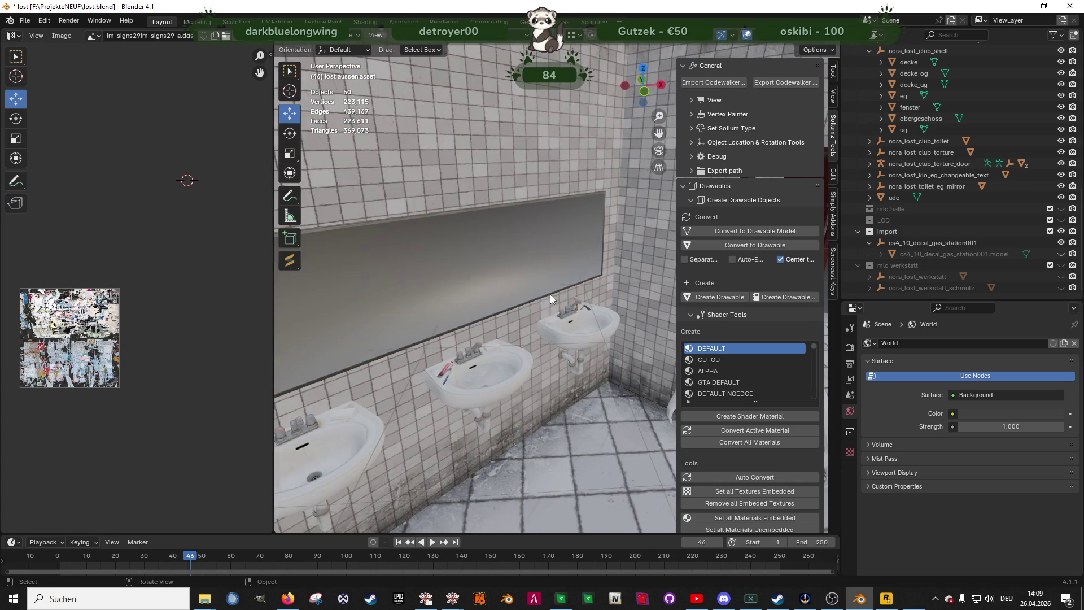
pyautogui.scroll(3, 547, 293)
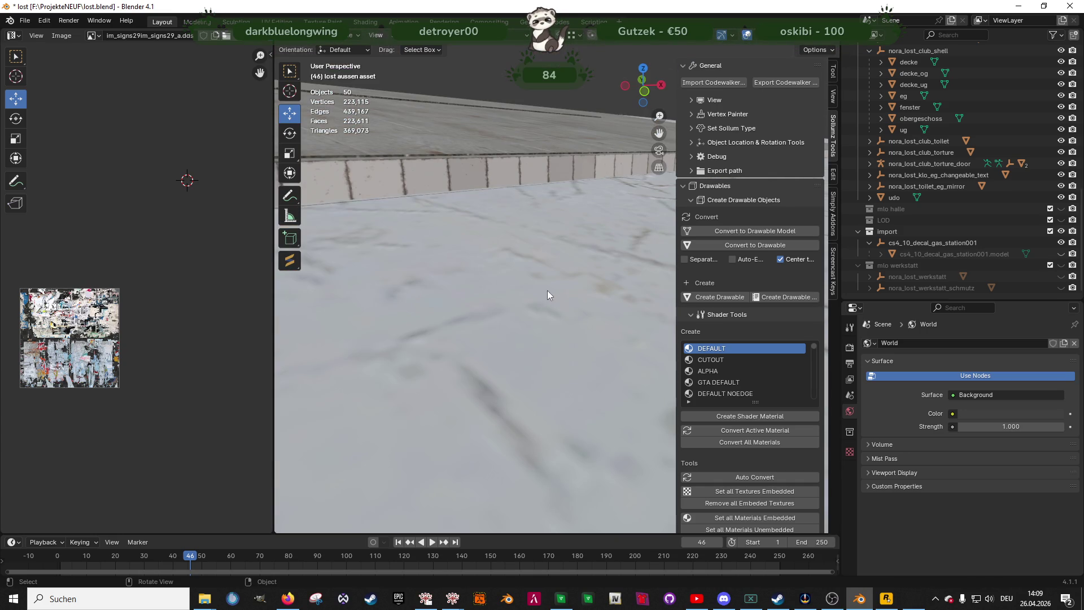
pyautogui.click(915, 607)
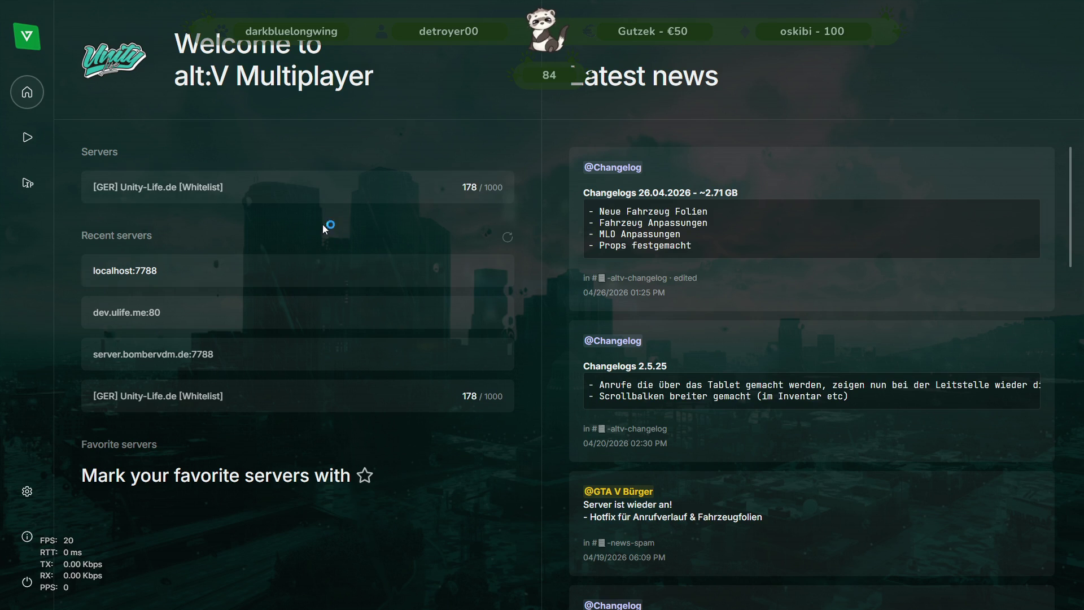
# Connect to the localhost:7788 server and walk toward the club stairs
pyautogui.click(296, 273)
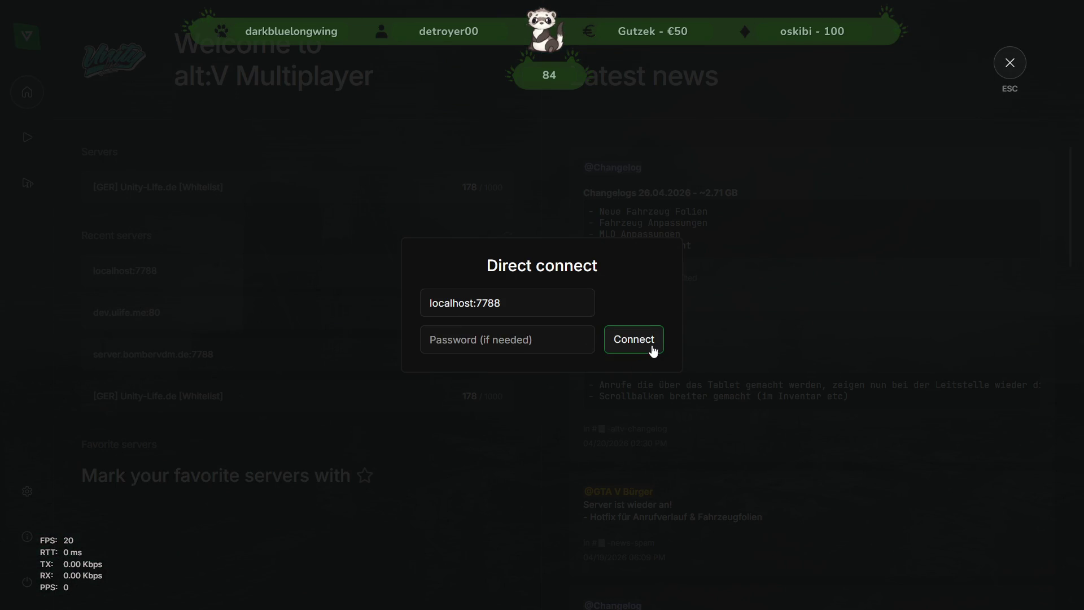
pyautogui.click(654, 351)
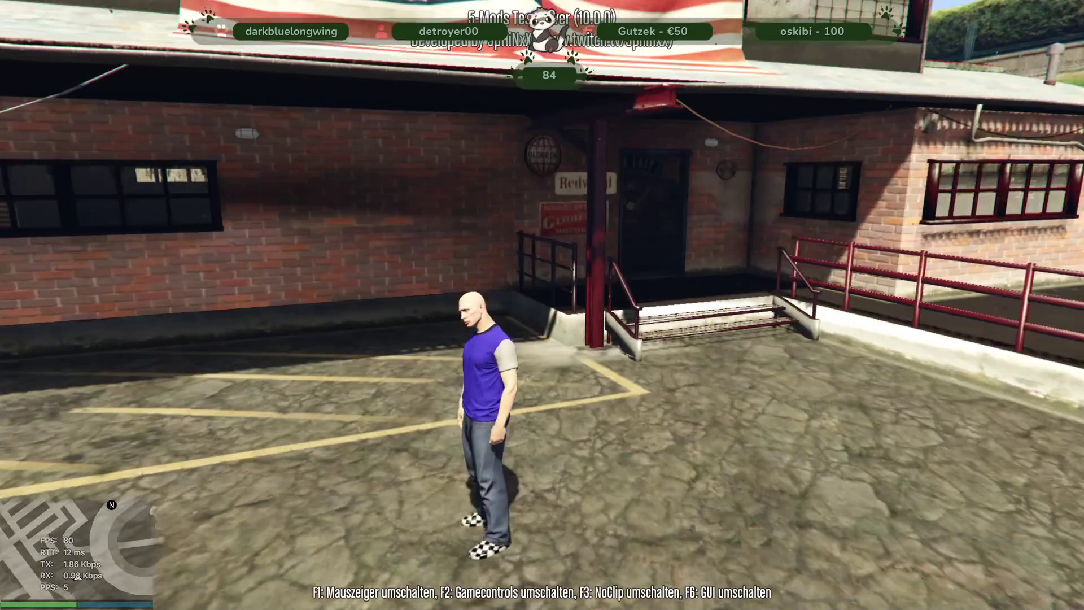
pyautogui.press('w')
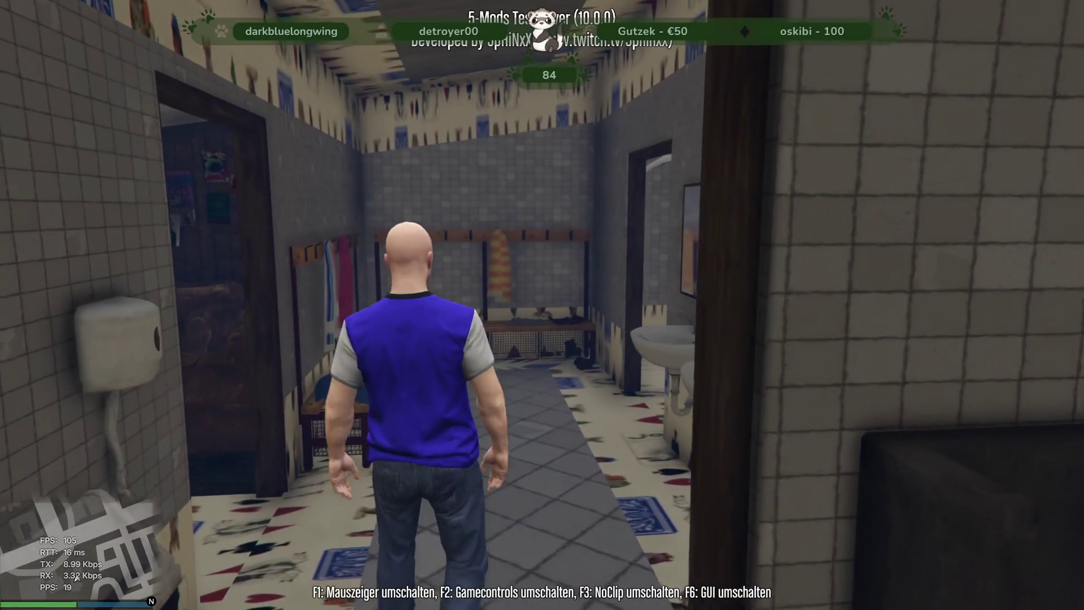
# Quit the game by entering quit in the F8 console
pyautogui.press('F8')
pyautogui.write('quit')
pyautogui.press('Return')
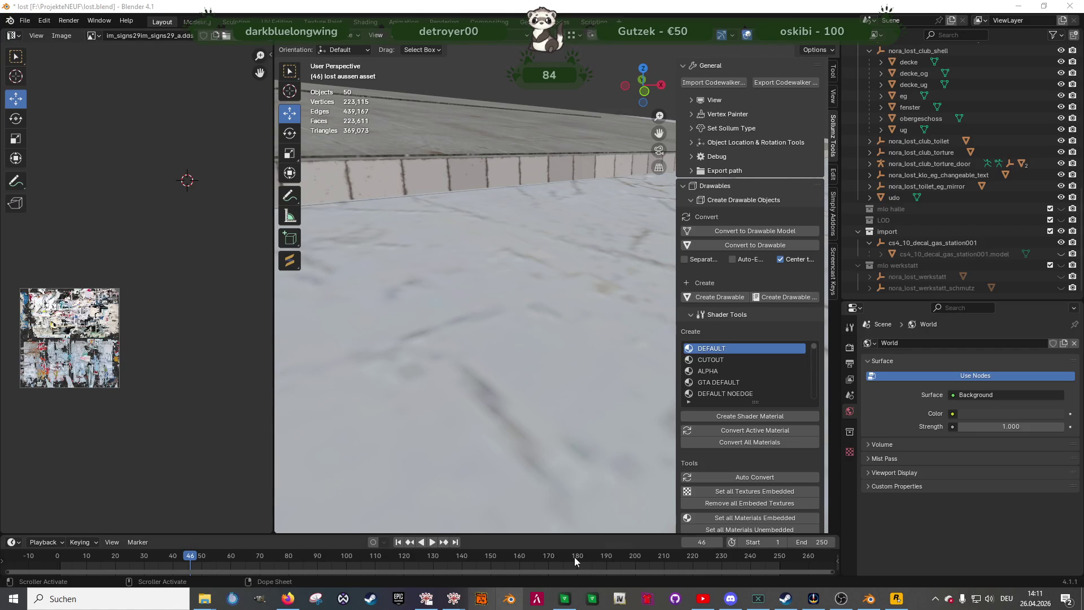
# Stop the alt:V test server and embed the obergeschoss material textures
pyautogui.click(569, 603)
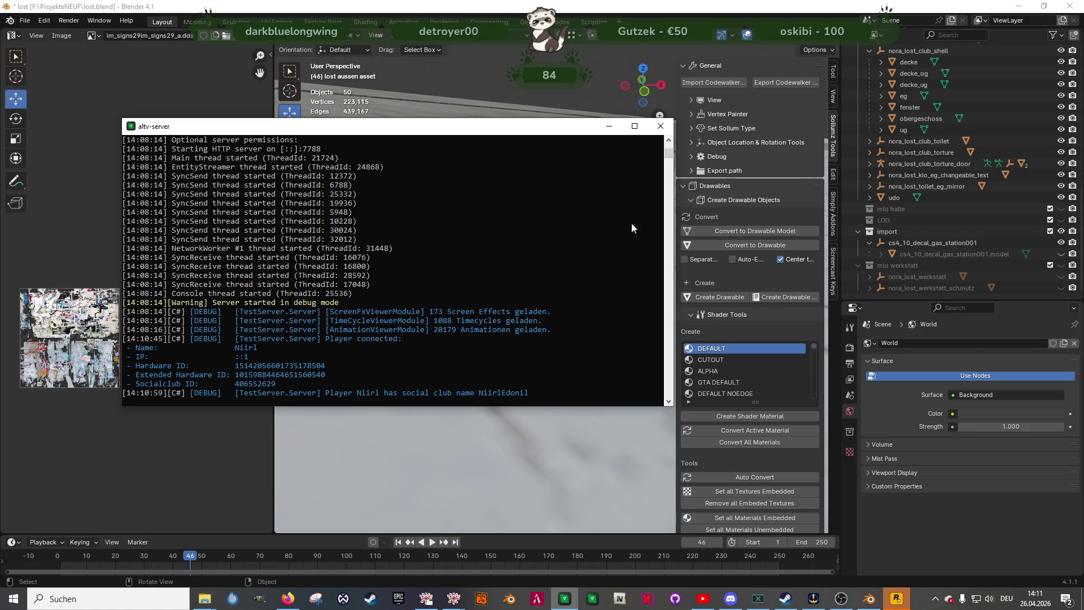
pyautogui.click(661, 126)
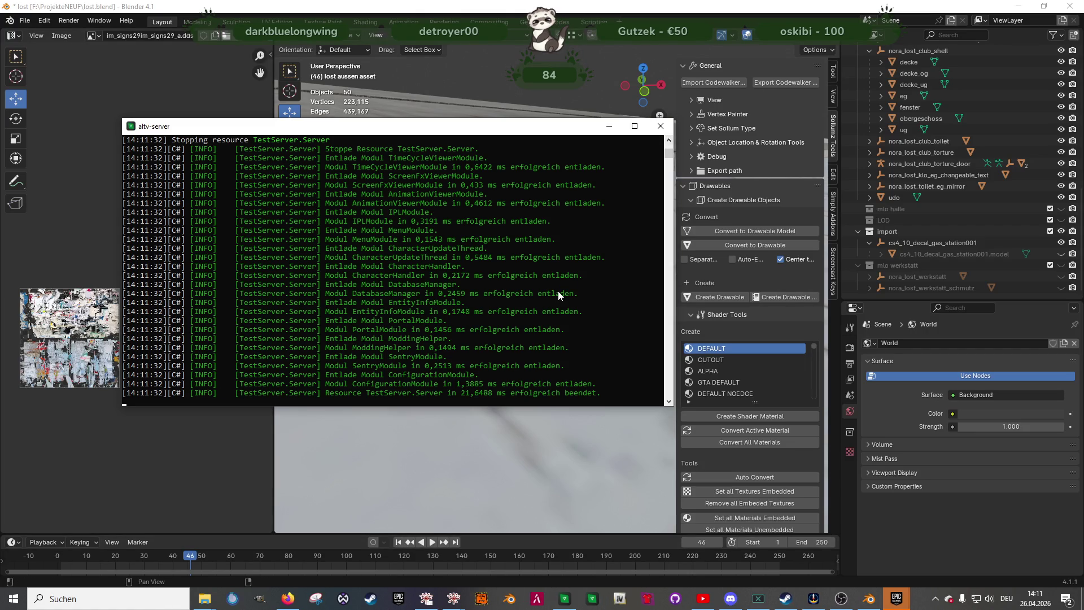
pyautogui.click(910, 120)
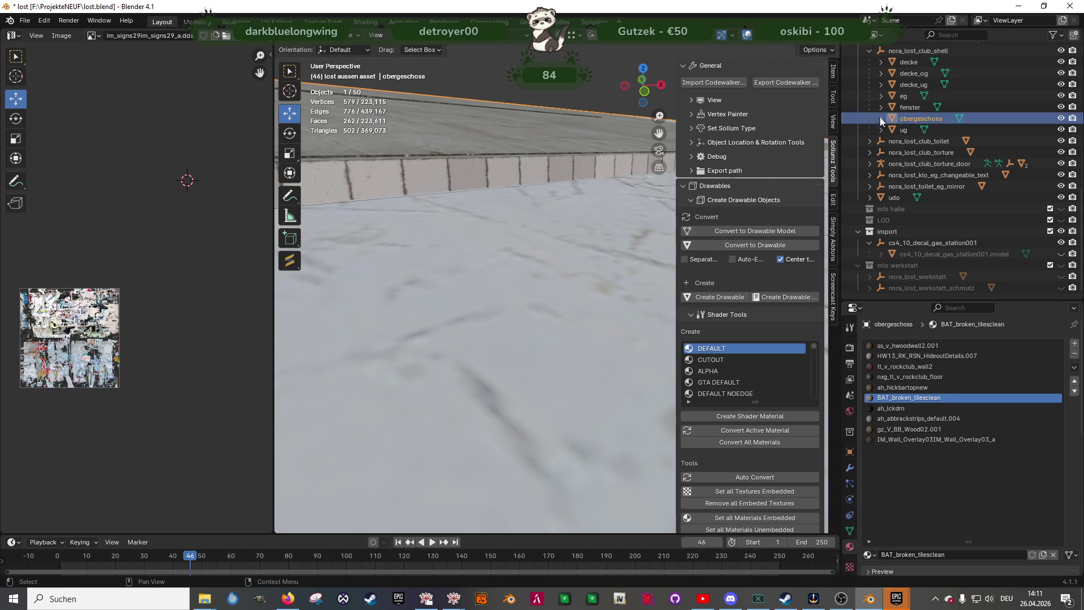
pyautogui.click(881, 118)
pyautogui.click(446, 35)
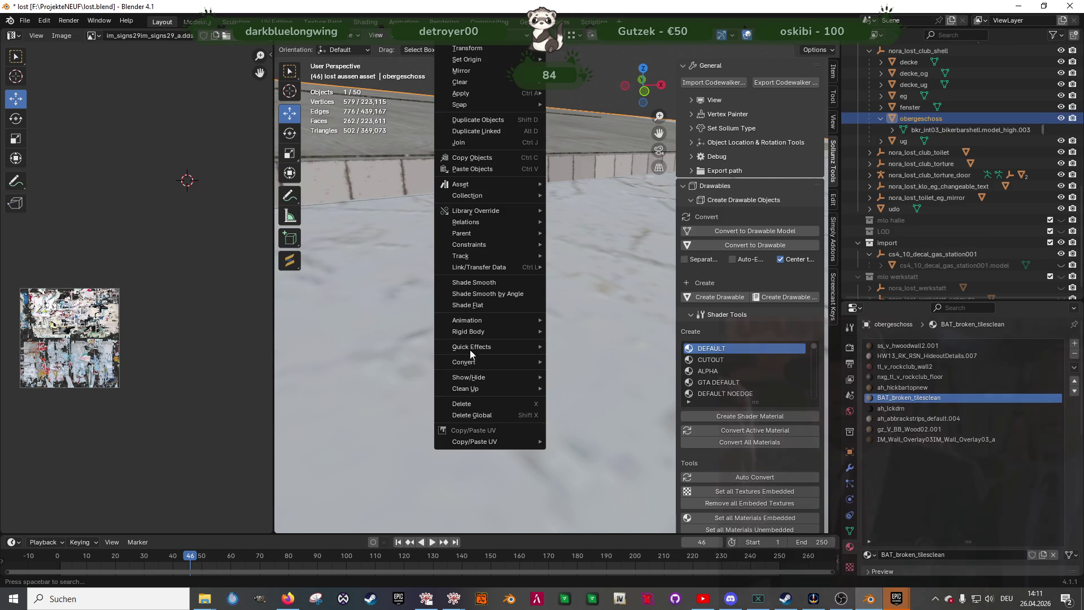
pyautogui.moveTo(469, 388)
pyautogui.click(592, 415)
# Export nora_lost_club_hallway_changeable_text as a CodeWalker drawable
pyautogui.scroll(-1, 751, 169)
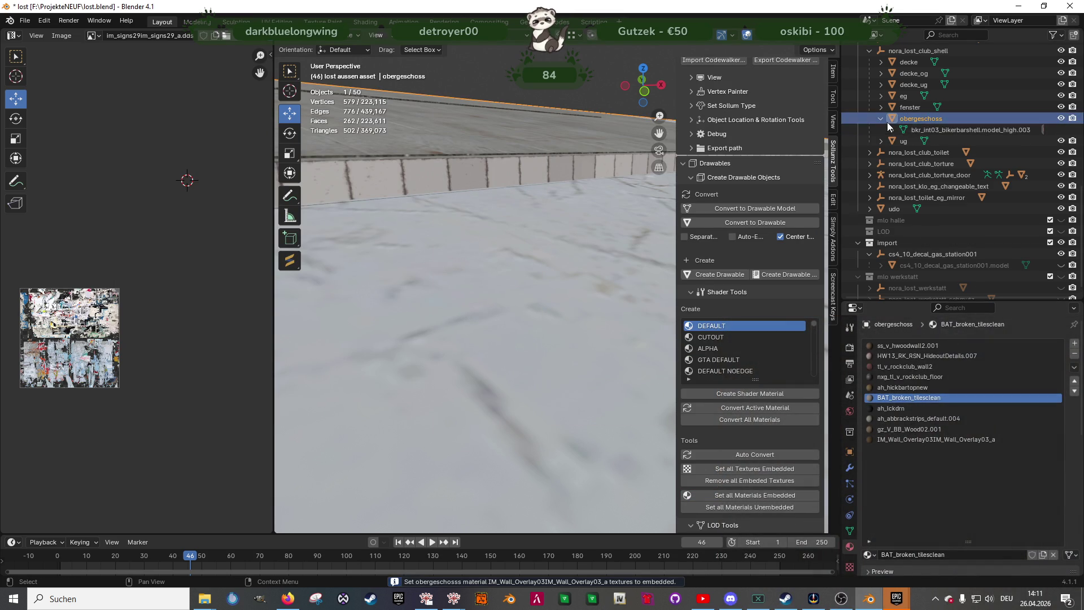
pyautogui.scroll(4, 886, 123)
pyautogui.click(868, 96)
pyautogui.click(912, 97)
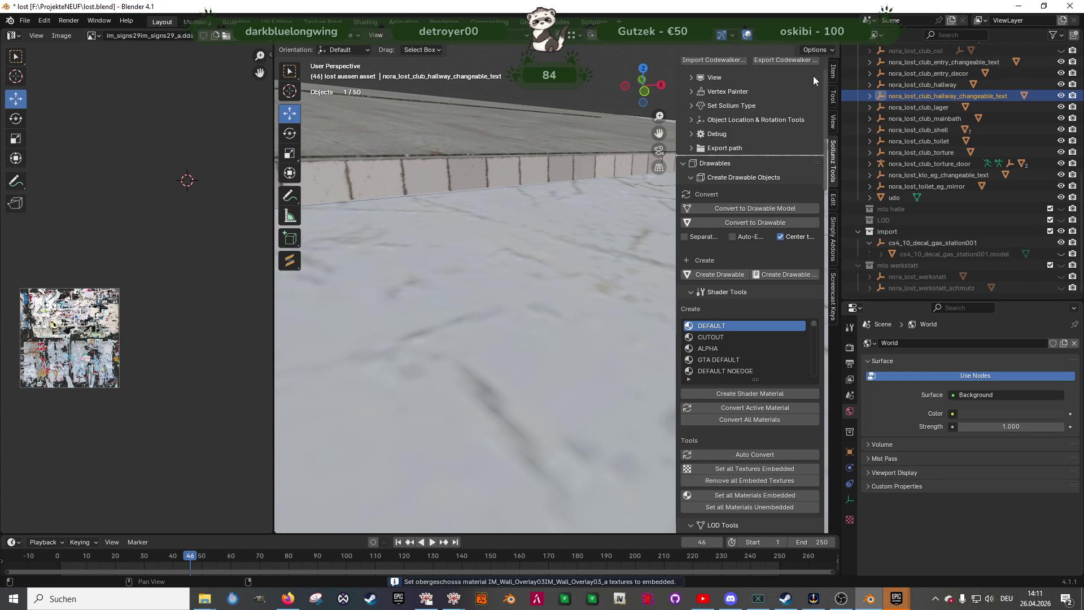
pyautogui.click(787, 61)
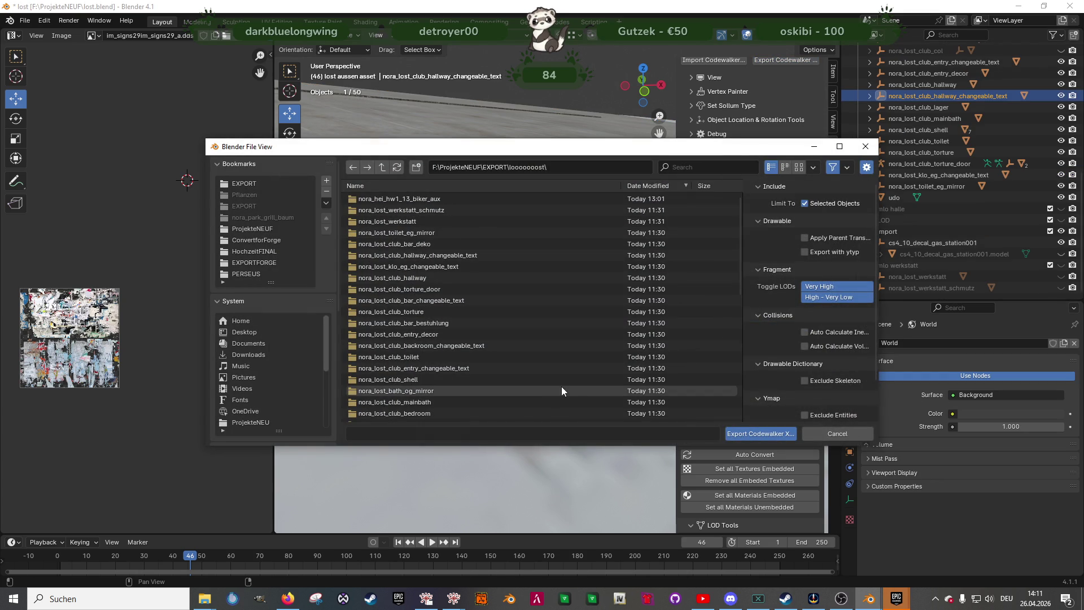
pyautogui.click(751, 434)
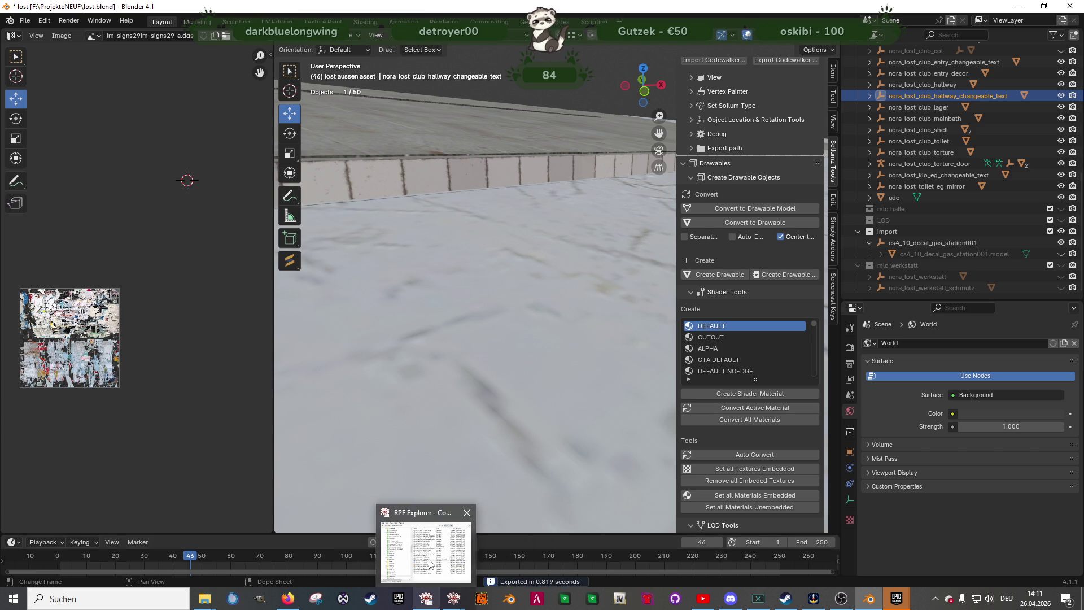
# Refresh the export folder listing, then return to Blender with nora_lost_club_shell selected
pyautogui.click(426, 597)
pyautogui.moveTo(205, 597)
pyautogui.click(182, 565)
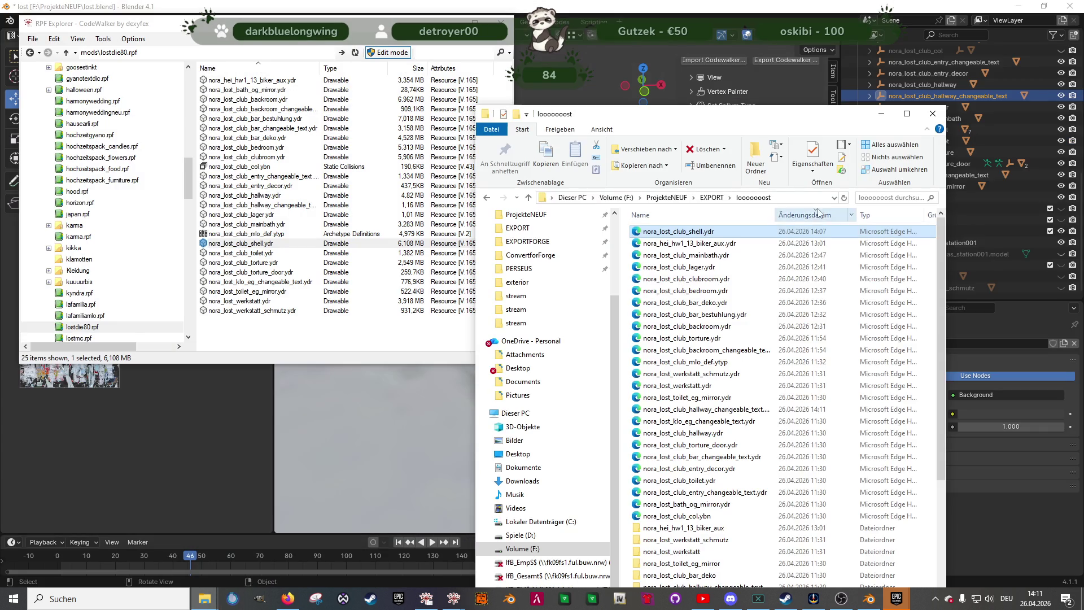
pyautogui.click(844, 197)
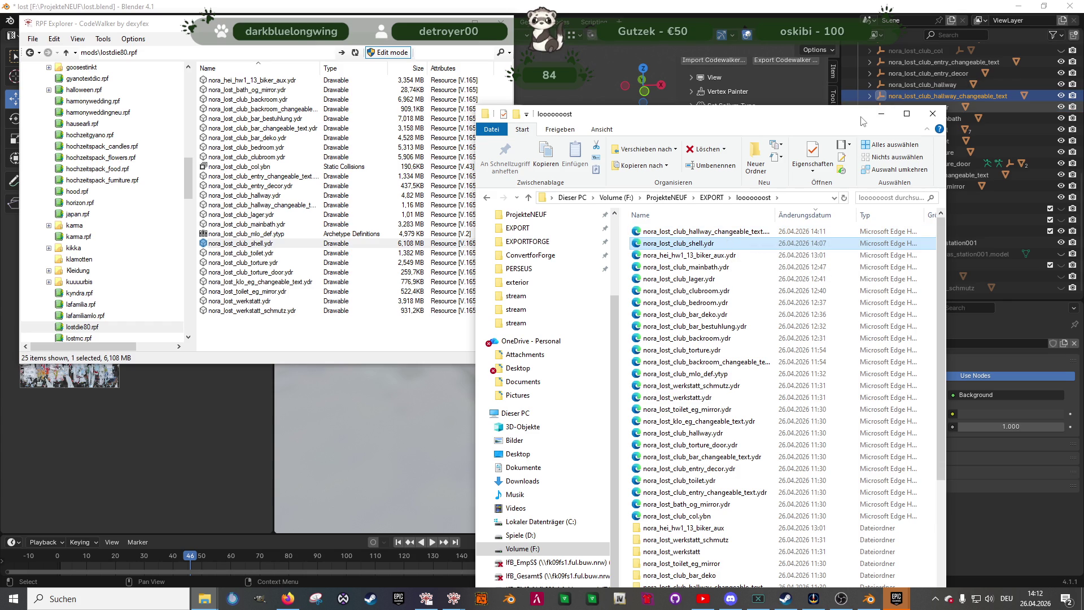
pyautogui.click(1004, 133)
pyautogui.scroll(2, 939, 137)
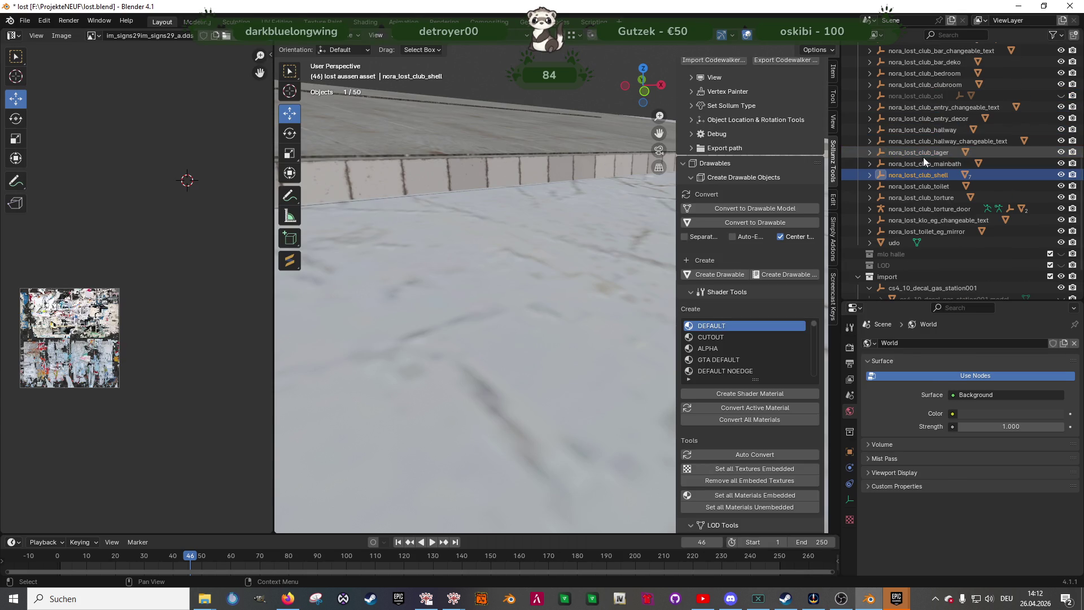
# Set all textures of obergeschoss's materials embedded
pyautogui.click(869, 175)
pyautogui.click(916, 244)
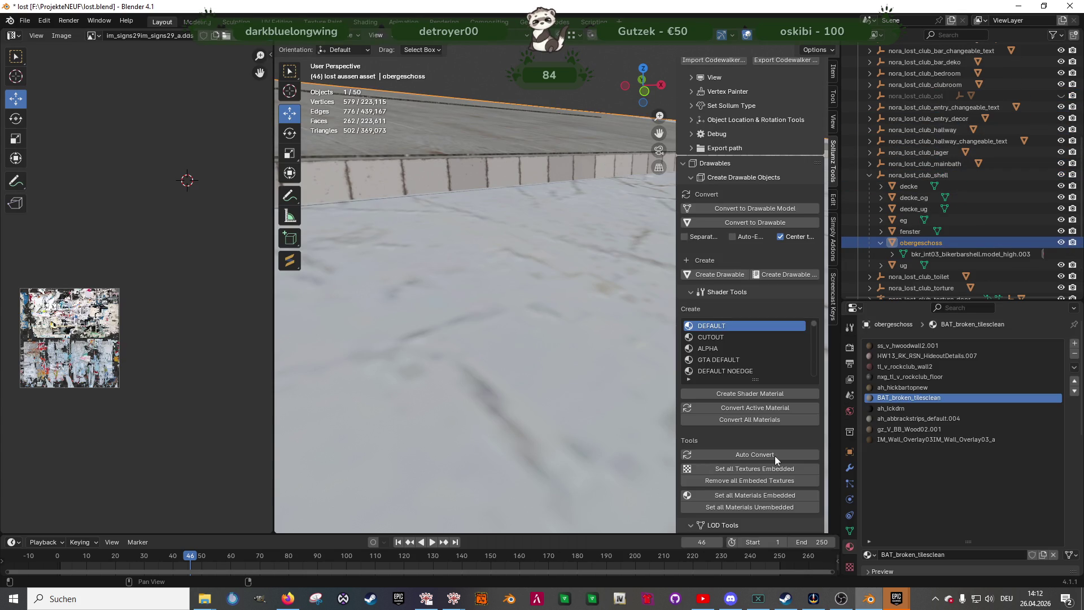
pyautogui.click(764, 496)
# Re-export nora_lost_club_shell with Export Codewalker to the looooooost folder
pyautogui.click(870, 174)
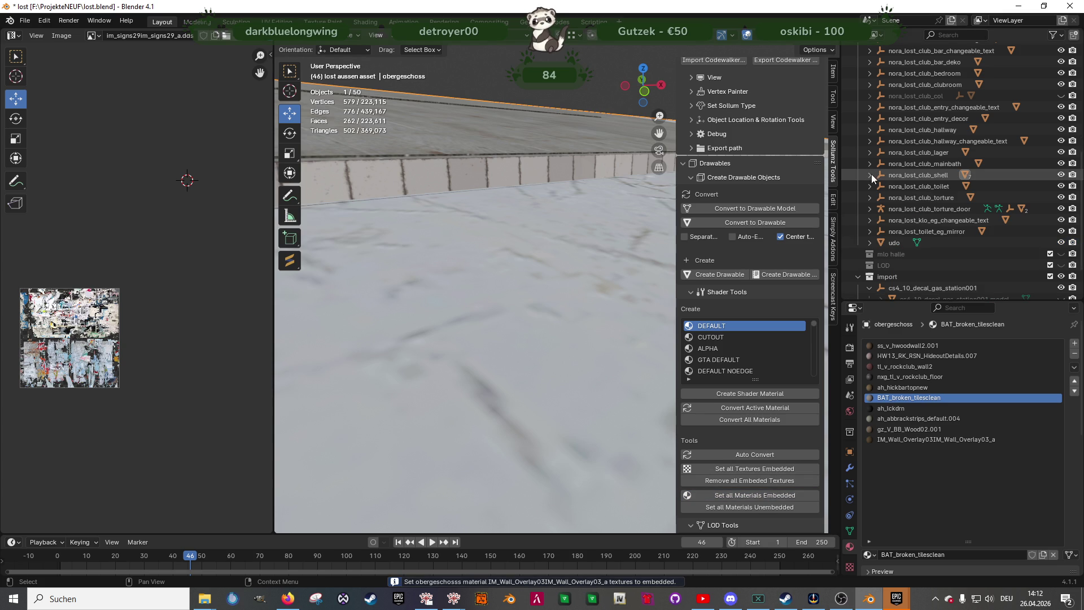
pyautogui.click(898, 174)
pyautogui.click(771, 60)
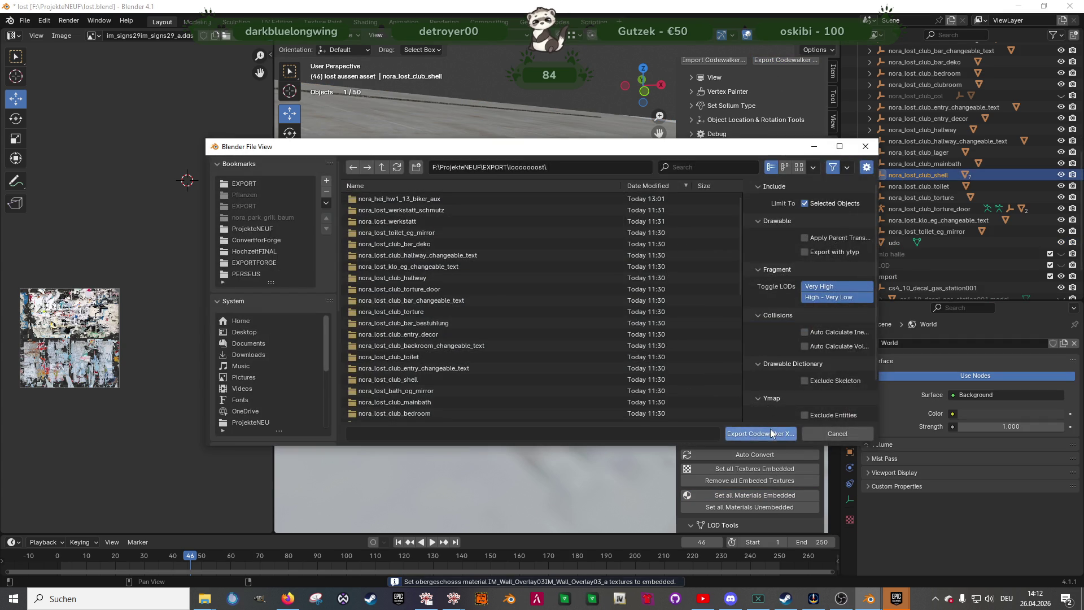
pyautogui.press('Escape')
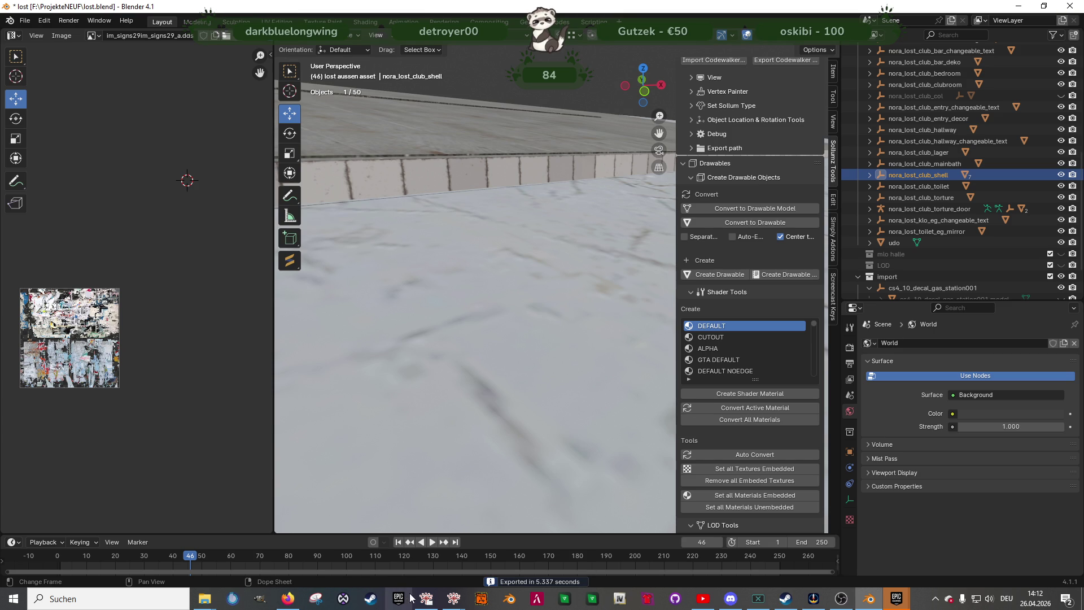
pyautogui.click(426, 598)
# Copy the new nora_lost_club_shell.ydr into the mod archive, replacing the old one
pyautogui.click(204, 598)
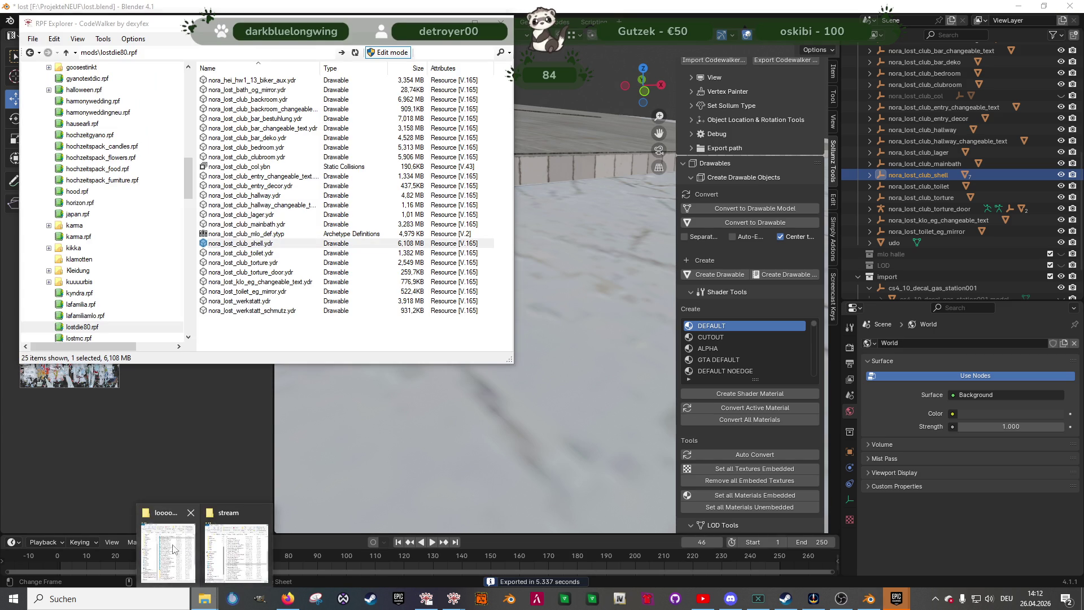
pyautogui.click(178, 559)
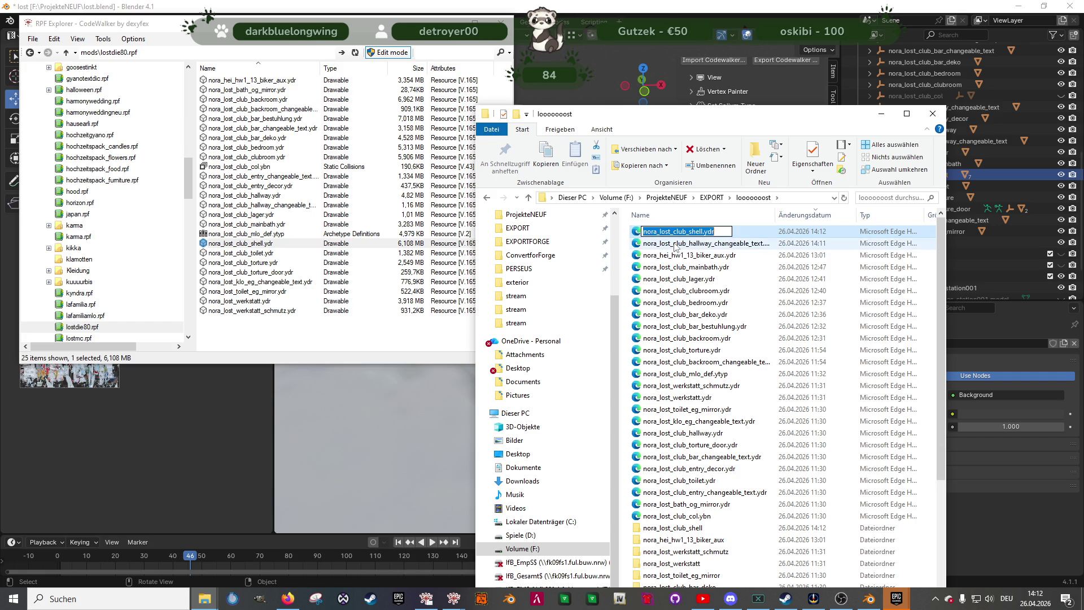
pyautogui.moveTo(696, 238)
pyautogui.mouseDown()
pyautogui.moveTo(350, 231)
pyautogui.moveTo(342, 307)
pyautogui.moveTo(367, 314)
pyautogui.mouseUp()
# Replace the shell .ydr in the stream folder with 'Datei im Ziel ersetzen' and start altv-server
pyautogui.moveTo(204, 599)
pyautogui.click(236, 548)
pyautogui.click(254, 243)
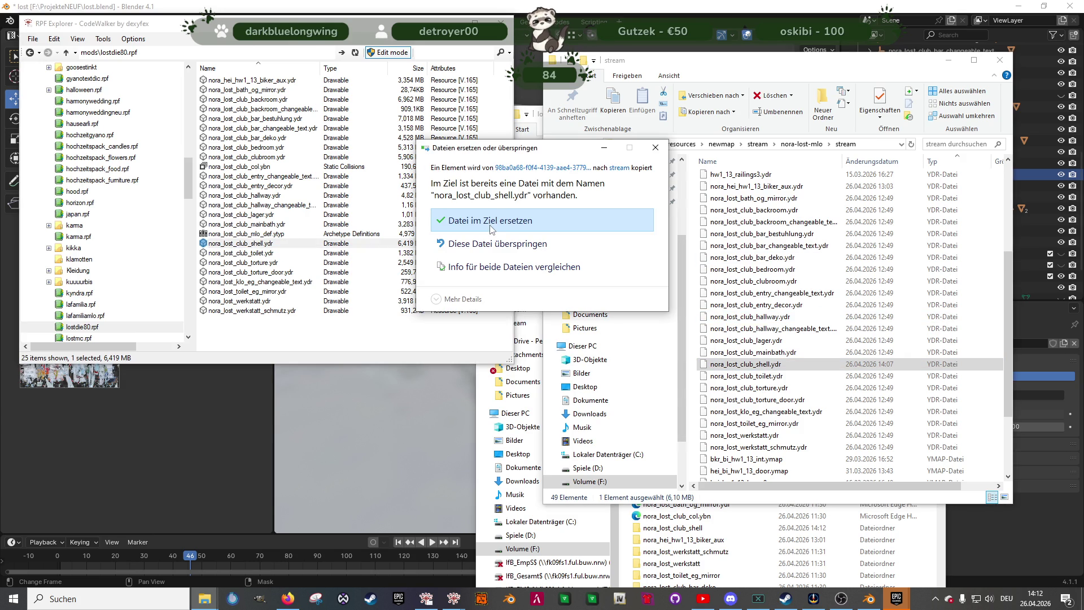
pyautogui.click(511, 231)
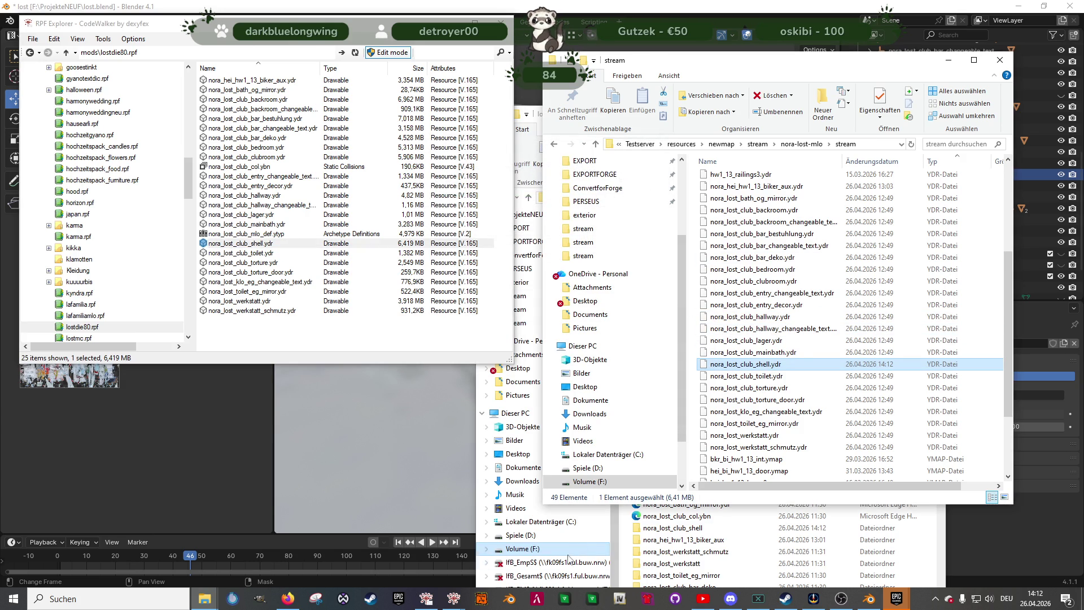
pyautogui.click(592, 599)
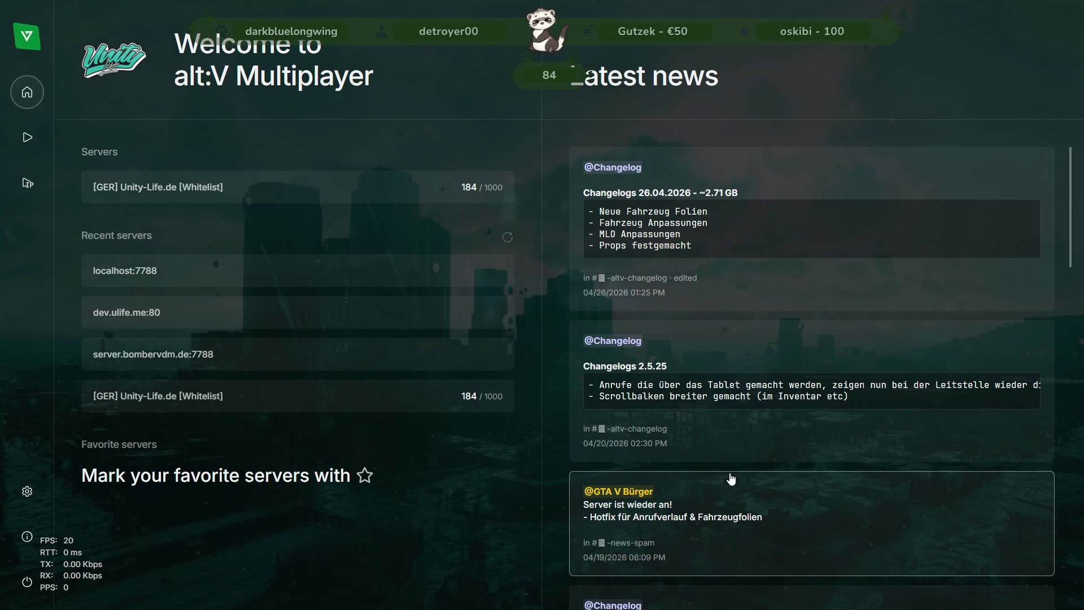
# Connect to the localhost:7788 recent server through Direct connect
pyautogui.click(336, 283)
pyautogui.click(644, 350)
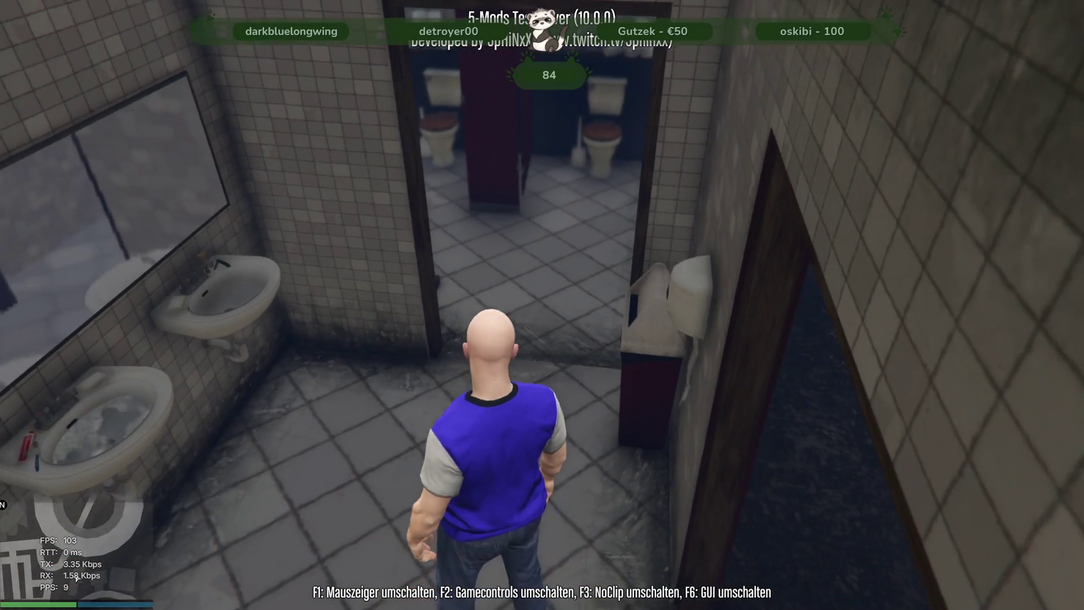
# Walk through the stall room and the locker and sink room, checking the tiled walls, toward the bunk room
pyautogui.press('w')
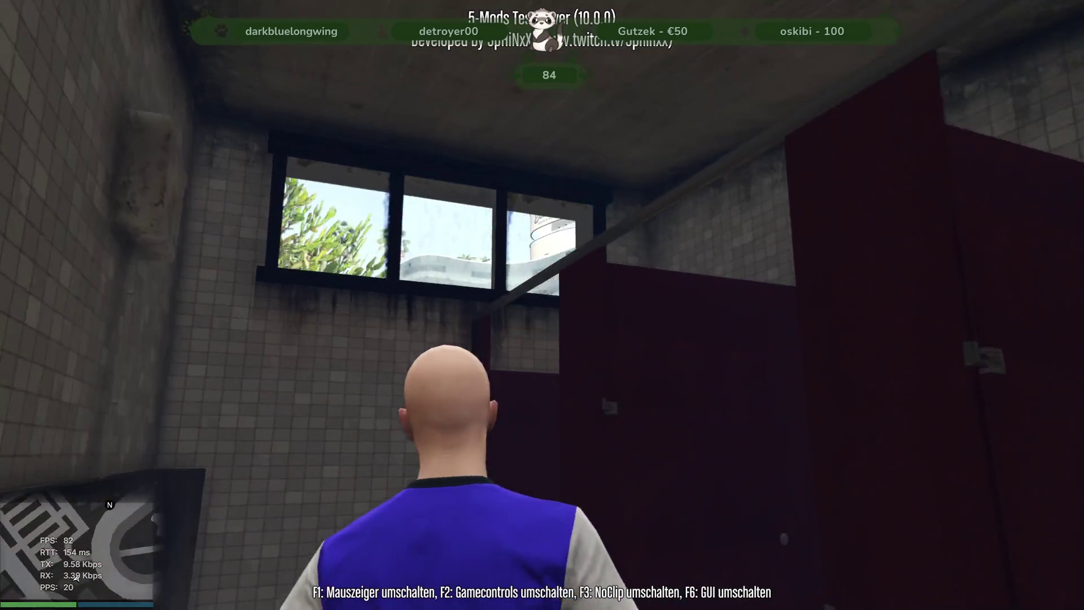
pyautogui.press('a')
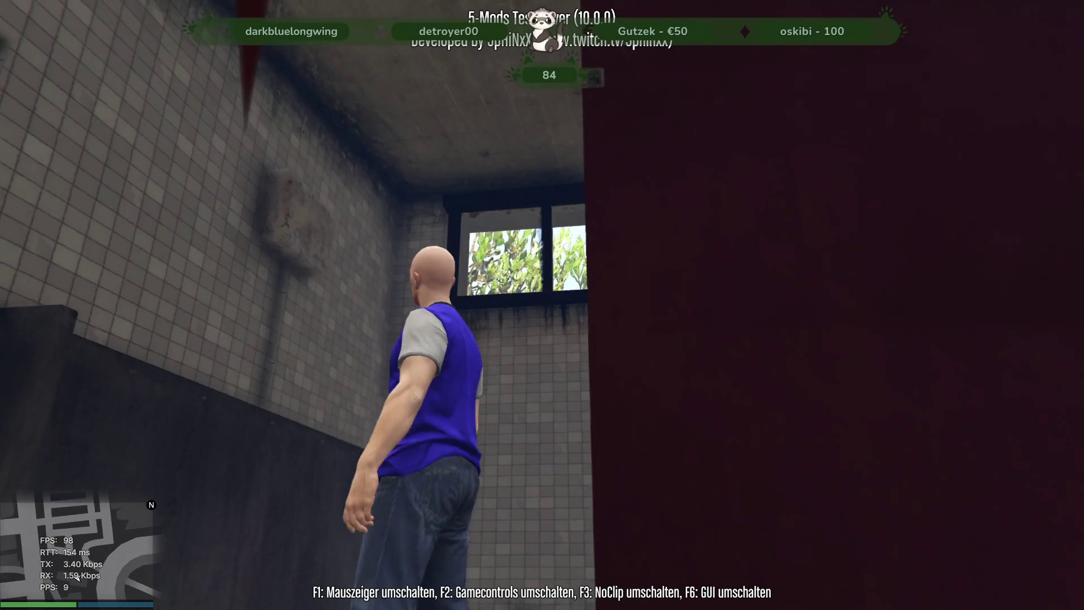
pyautogui.press('s')
pyautogui.press('w')
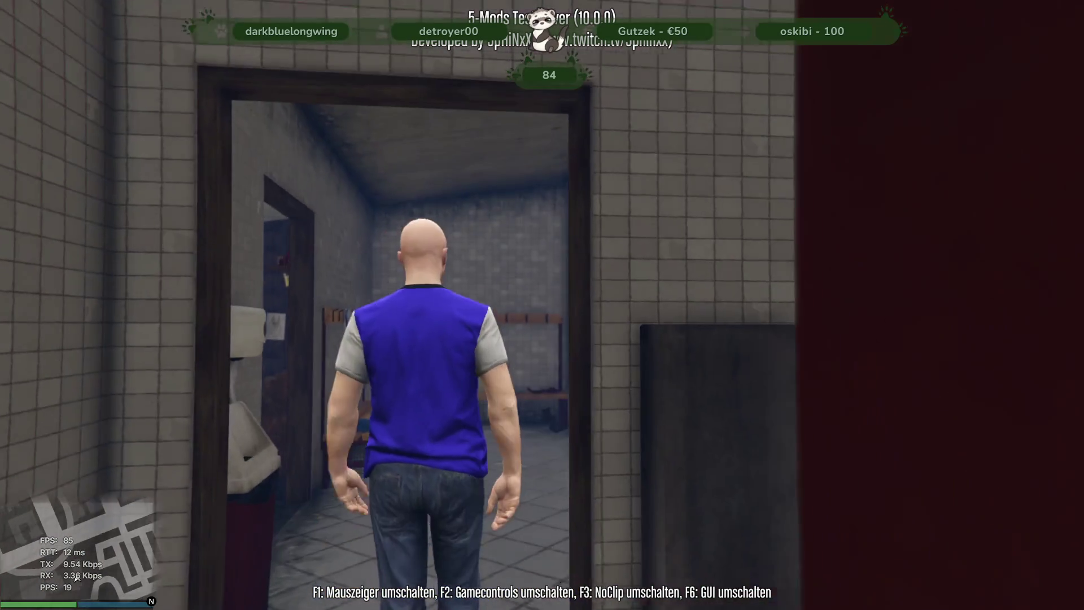
pyautogui.press('w')
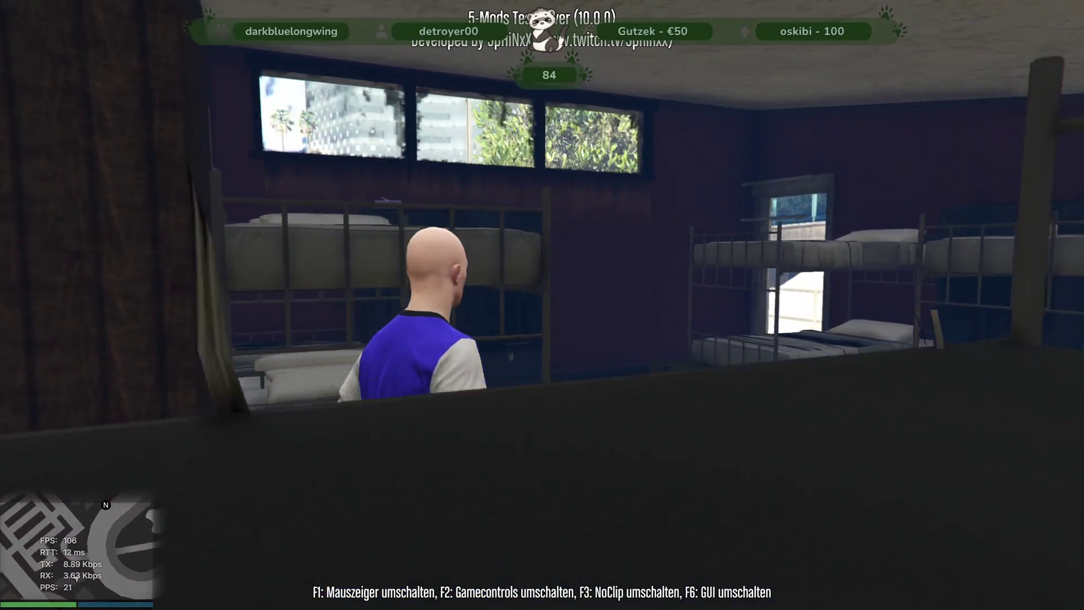
pyautogui.press('w')
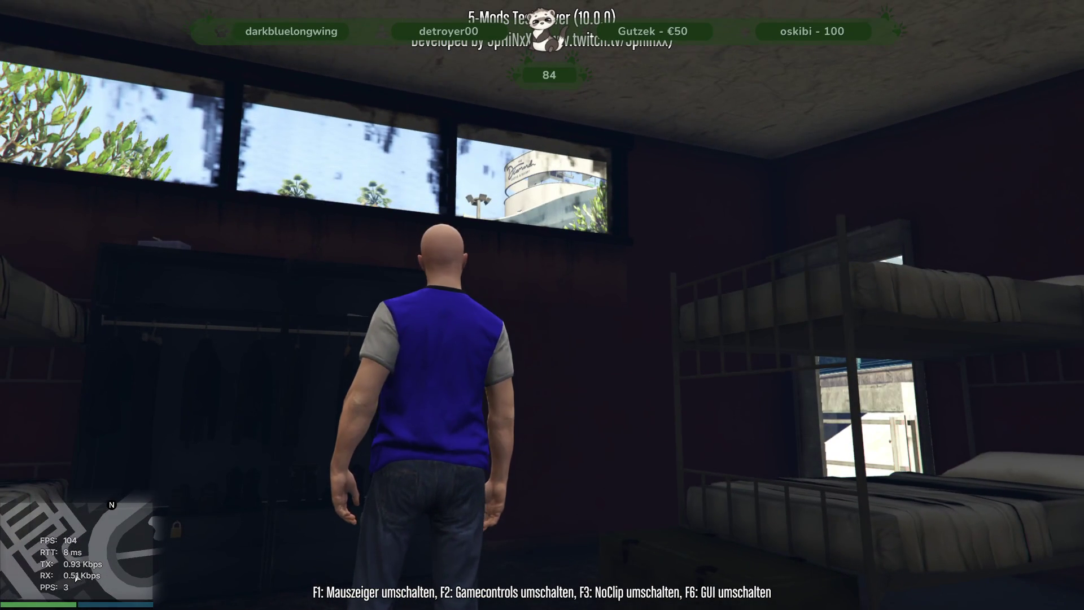
pyautogui.press('w')
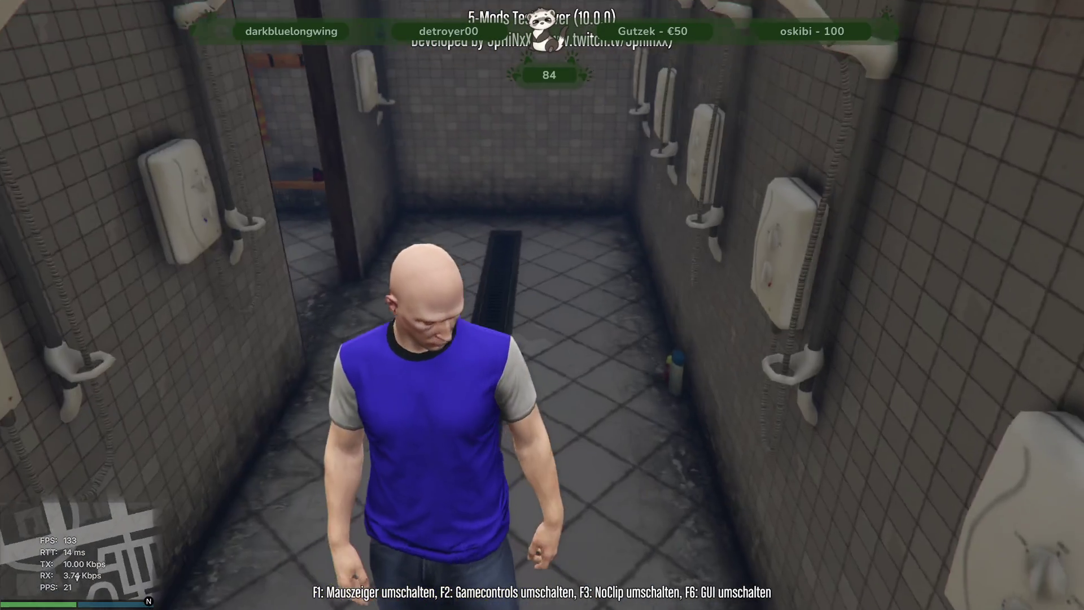
# Continue through the showers and washroom into the lounge, then return to the washroom mirror
pyautogui.press('w')
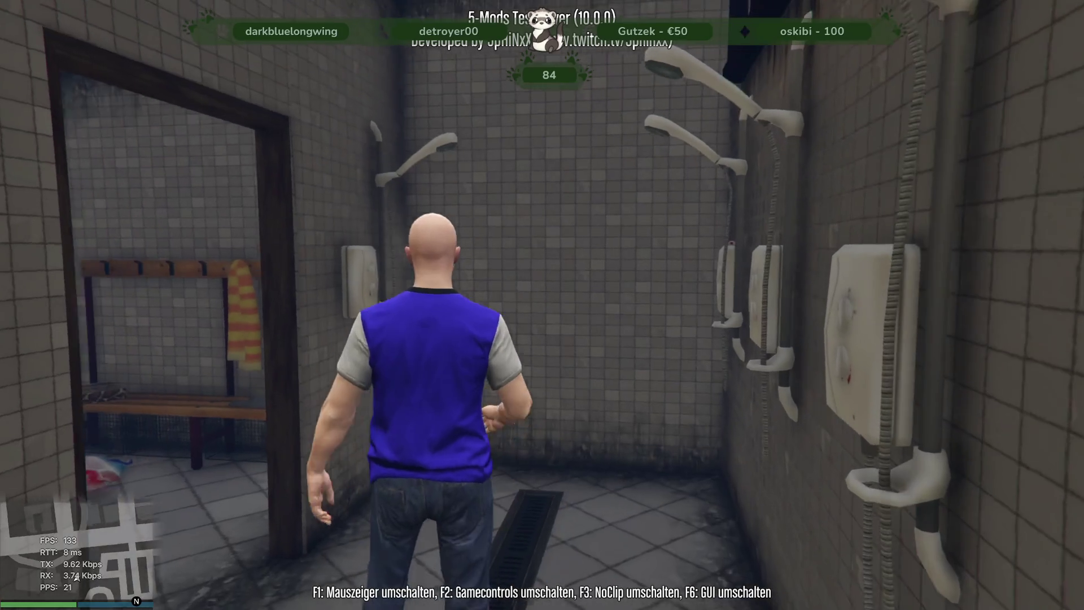
pyautogui.press('w')
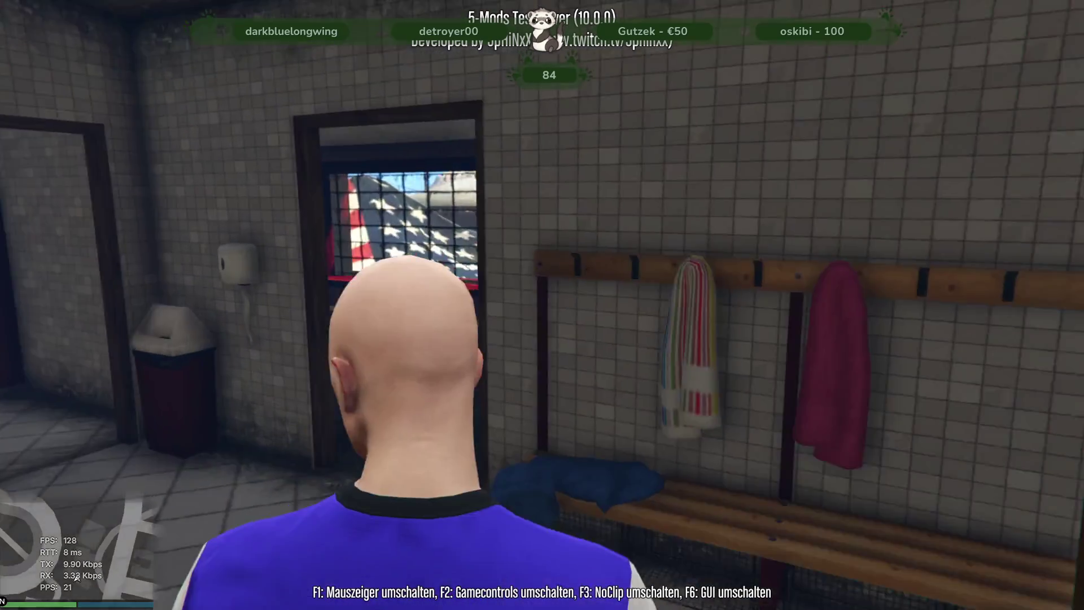
pyautogui.press('w')
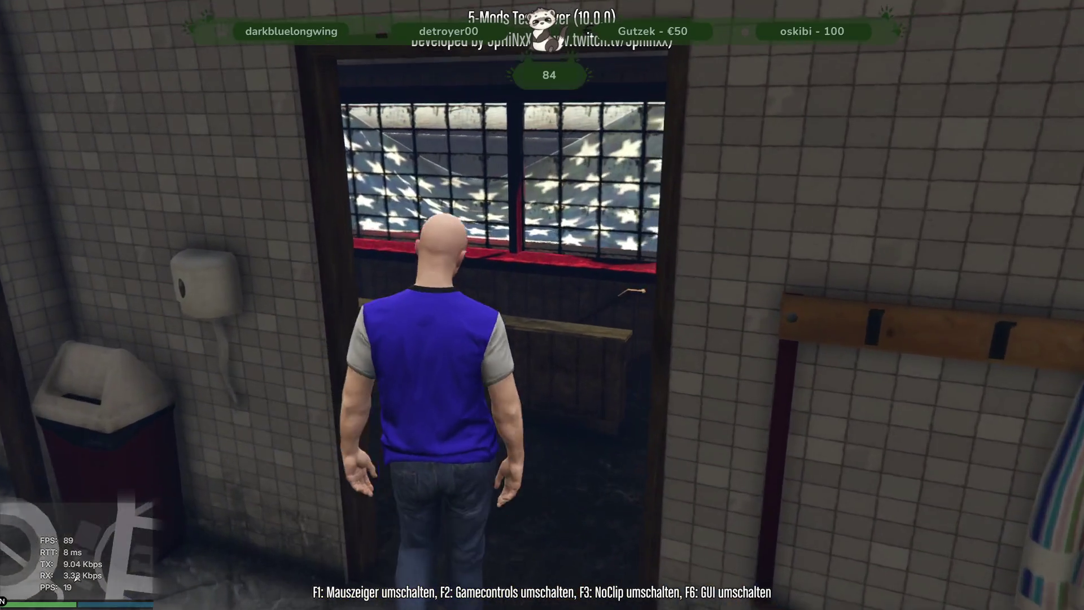
pyautogui.press('s')
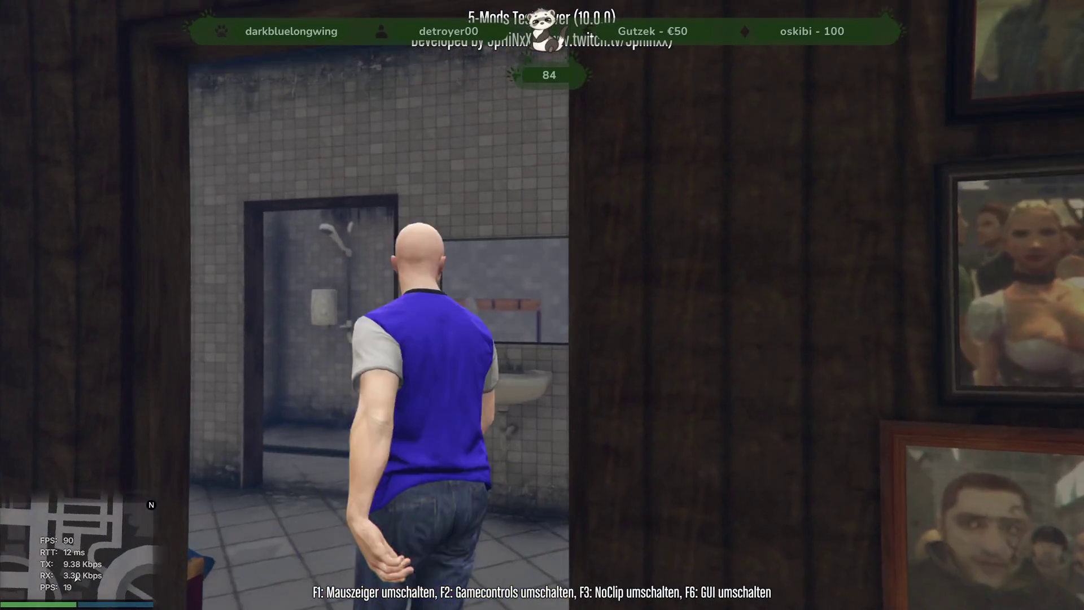
pyautogui.press('w')
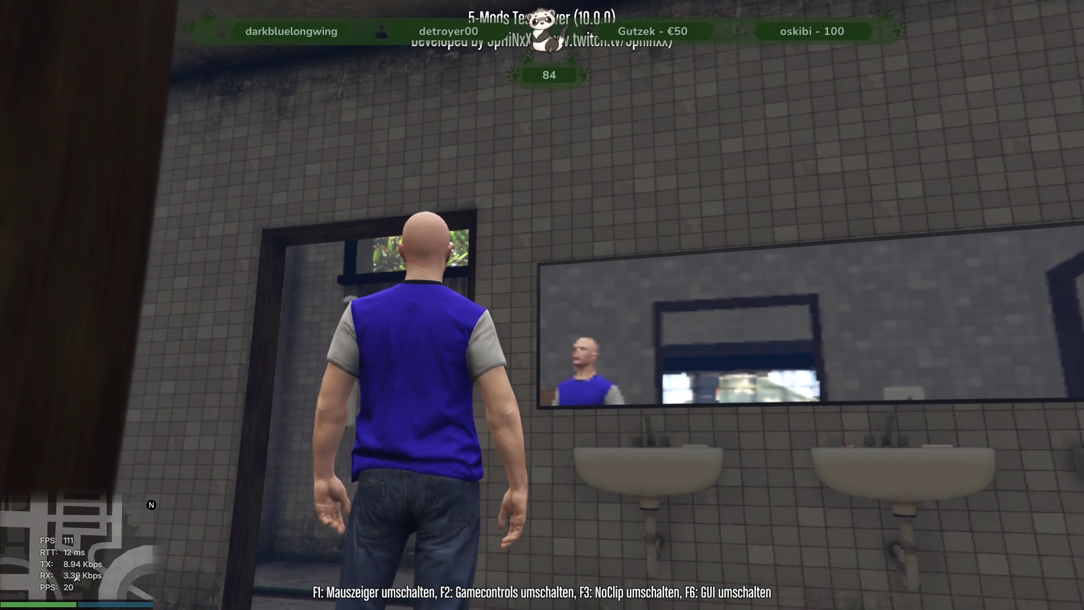
pyautogui.press('a')
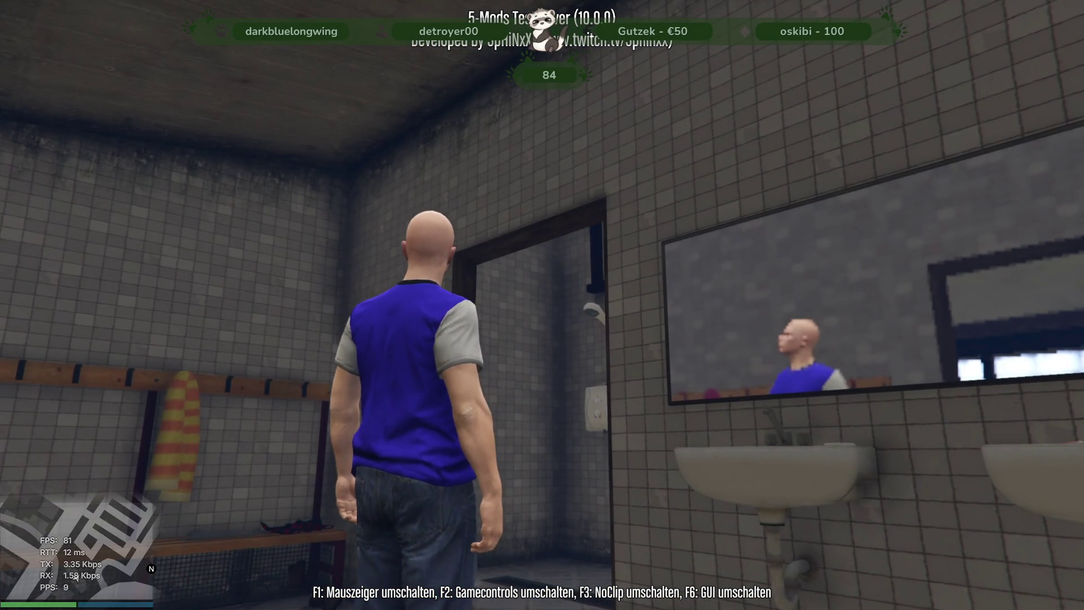
pyautogui.hotkey('alt', 'Tab')
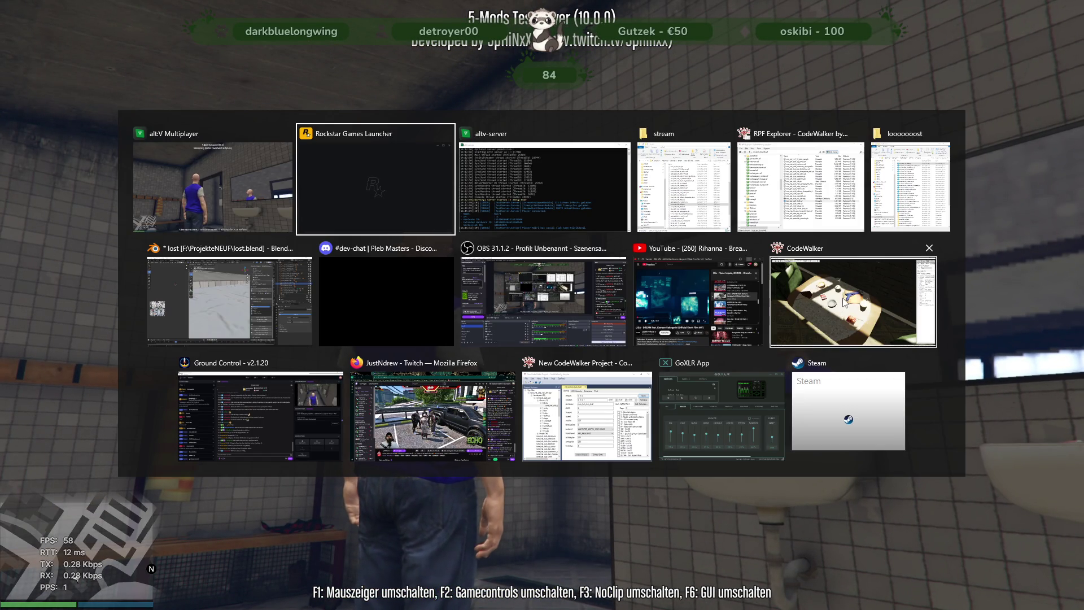
# In Blender, select all obergeschoss faces using the wall overlay material in Edit Mode
pyautogui.click(224, 307)
pyautogui.moveTo(512, 256)
pyautogui.mouseDown(button='middle')
pyautogui.moveTo(533, 313)
pyautogui.moveTo(480, 285)
pyautogui.moveTo(564, 399)
pyautogui.mouseUp(button='middle')
pyautogui.scroll(5, 480, 286)
pyautogui.click(548, 445)
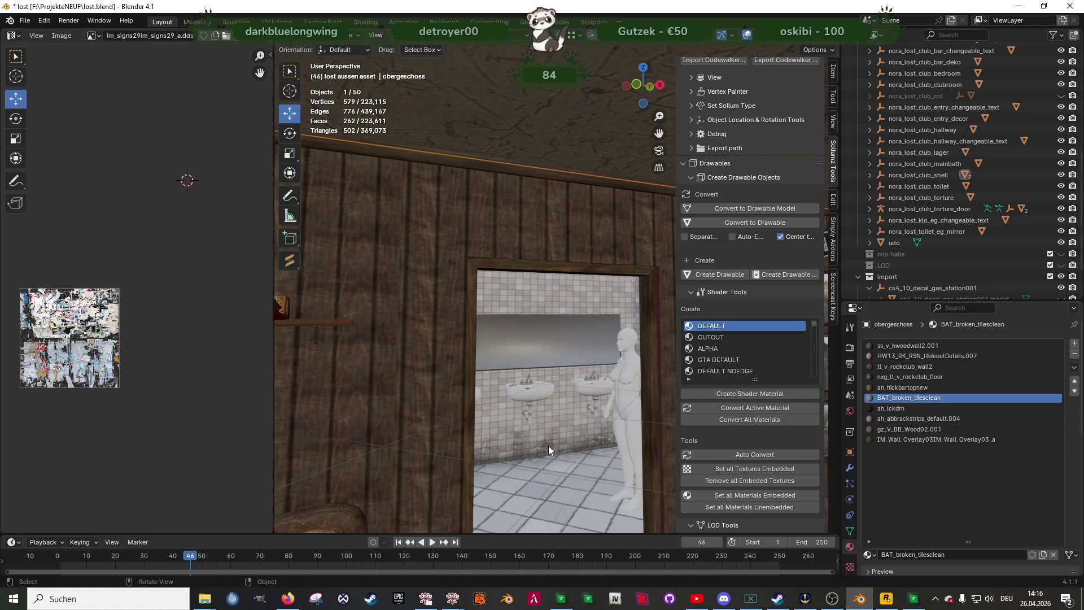
pyautogui.press('Tab')
pyautogui.click(549, 446)
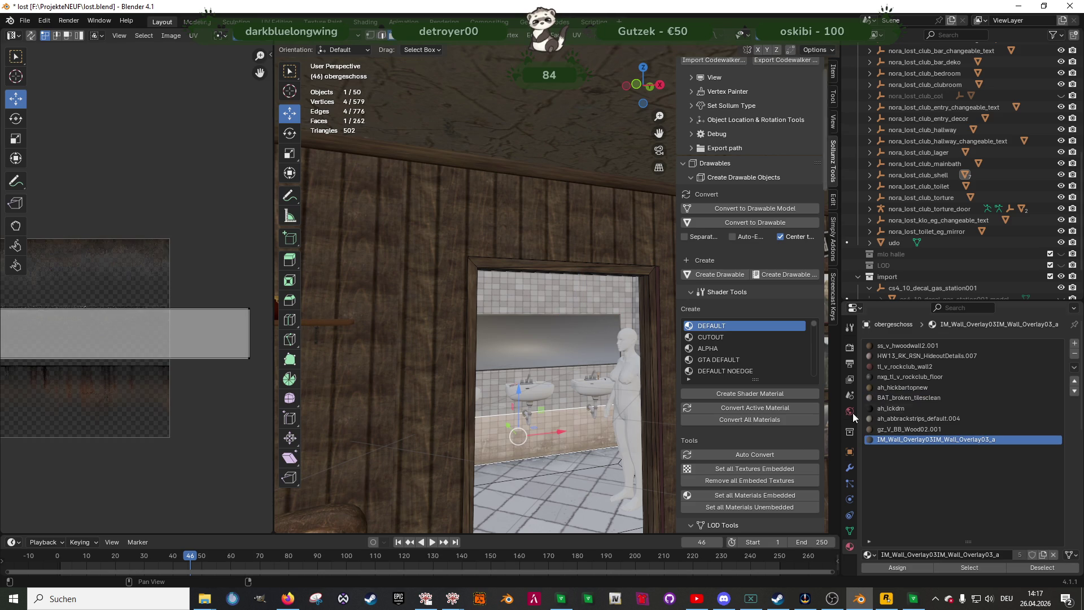
pyautogui.scroll(-10, 904, 467)
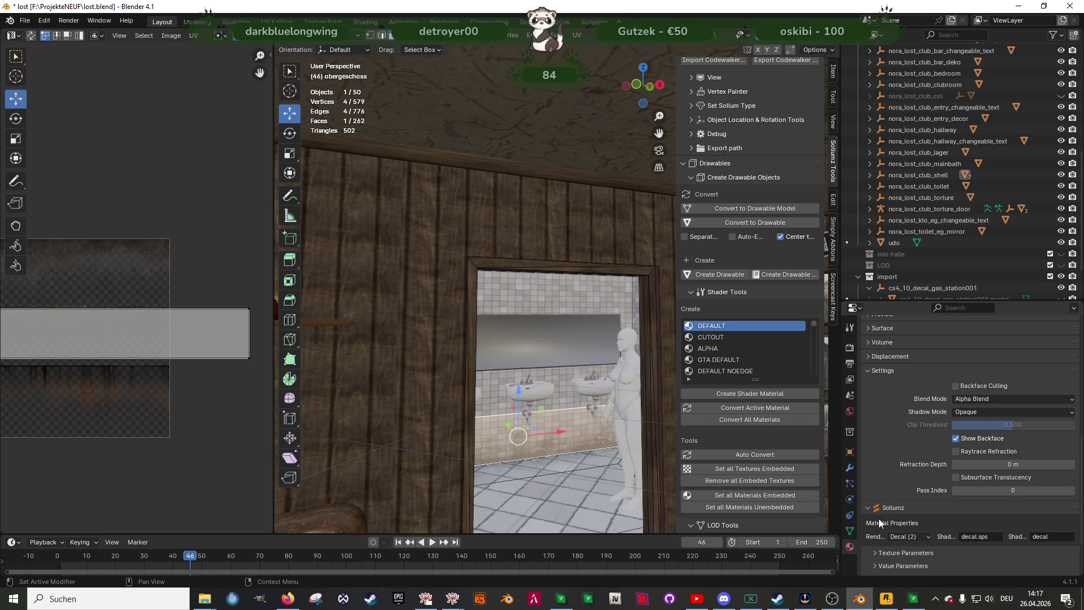
pyautogui.scroll(4, 936, 384)
pyautogui.click(958, 385)
pyautogui.moveTo(536, 395)
pyautogui.mouseDown(button='middle')
pyautogui.moveTo(540, 379)
pyautogui.moveTo(460, 413)
pyautogui.mouseUp(button='middle')
pyautogui.scroll(-5, 541, 378)
pyautogui.hotkey('alt', 'z')
pyautogui.hotkey('alt', 'z')
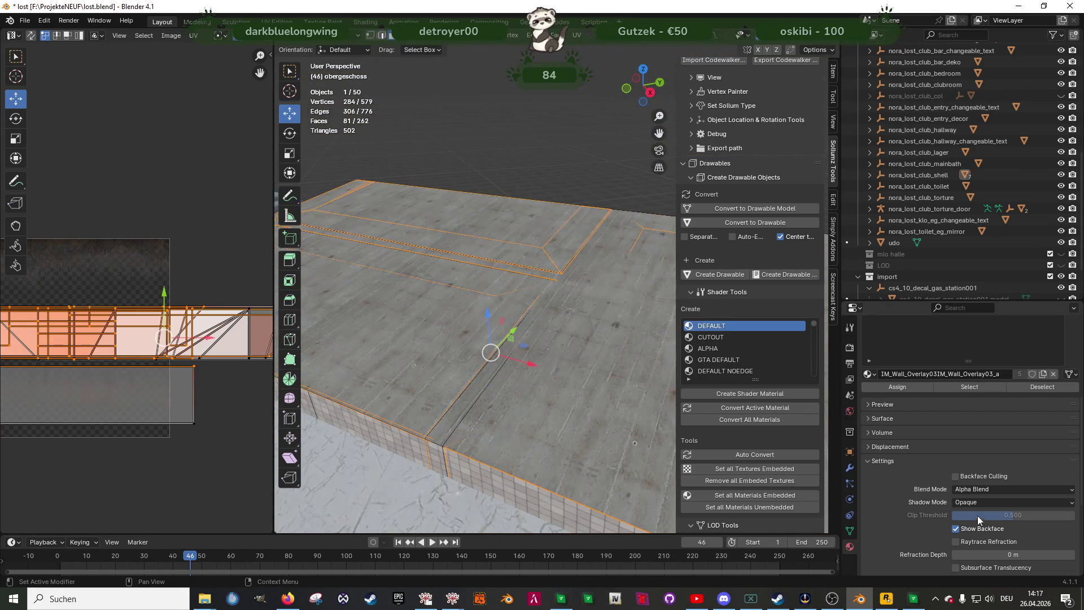
# Set the overlay material's Clip Threshold to 0.25 and return to Object Mode
pyautogui.click(979, 516)
pyautogui.write('0.25')
pyautogui.press('Return')
pyautogui.scroll(4, 508, 384)
pyautogui.press('Tab')
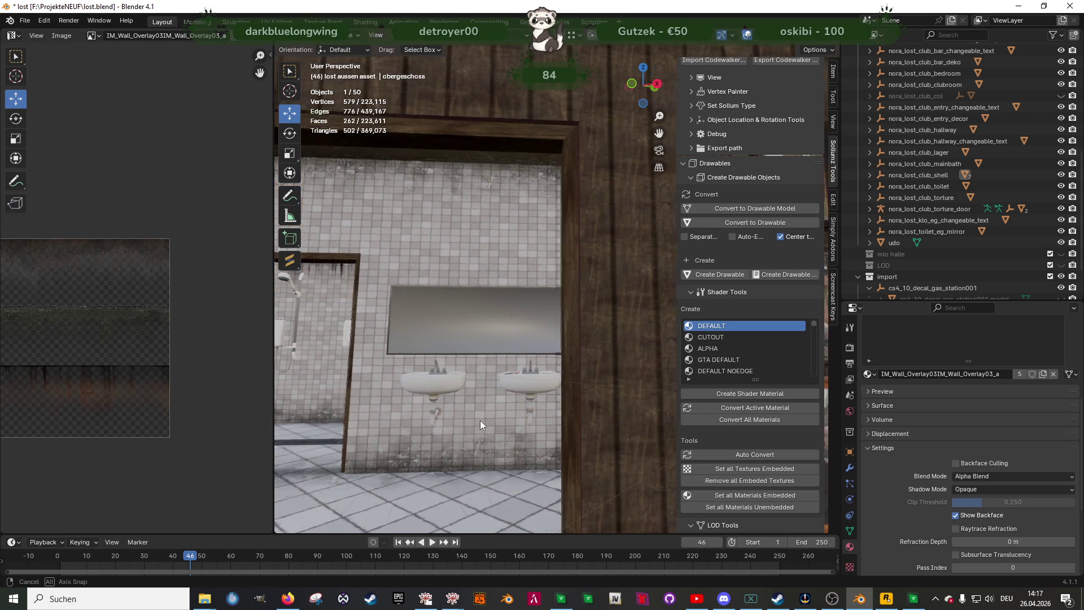